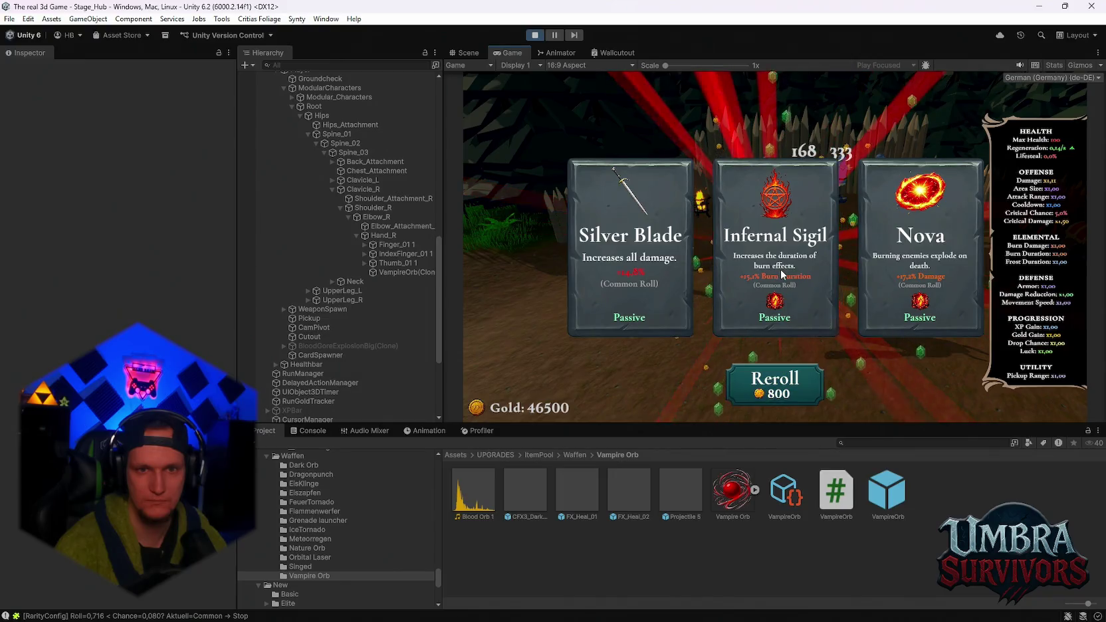
- Take Infernal Sigil, then reroll the cards four times and take Composter
click(781, 274)
click(775, 382)
click(776, 380)
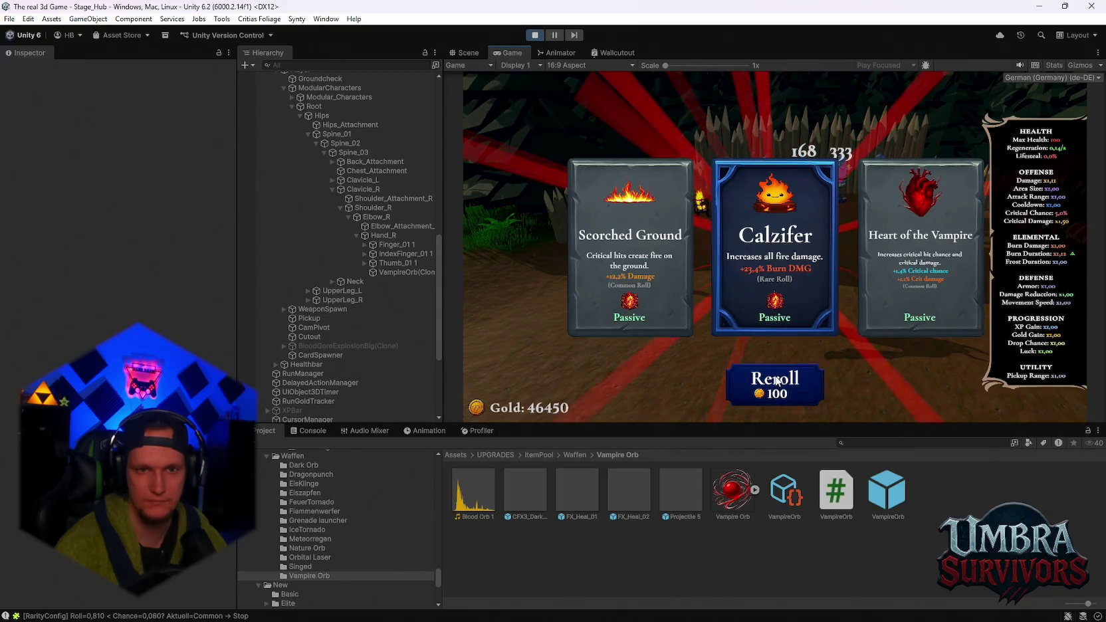
click(775, 380)
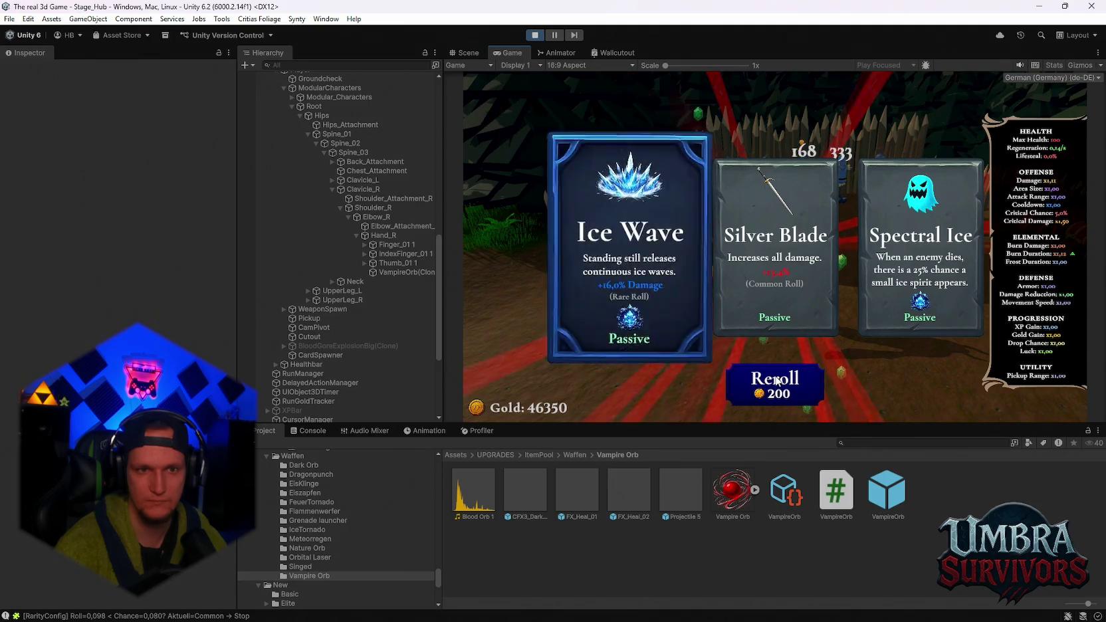
click(775, 380)
click(766, 291)
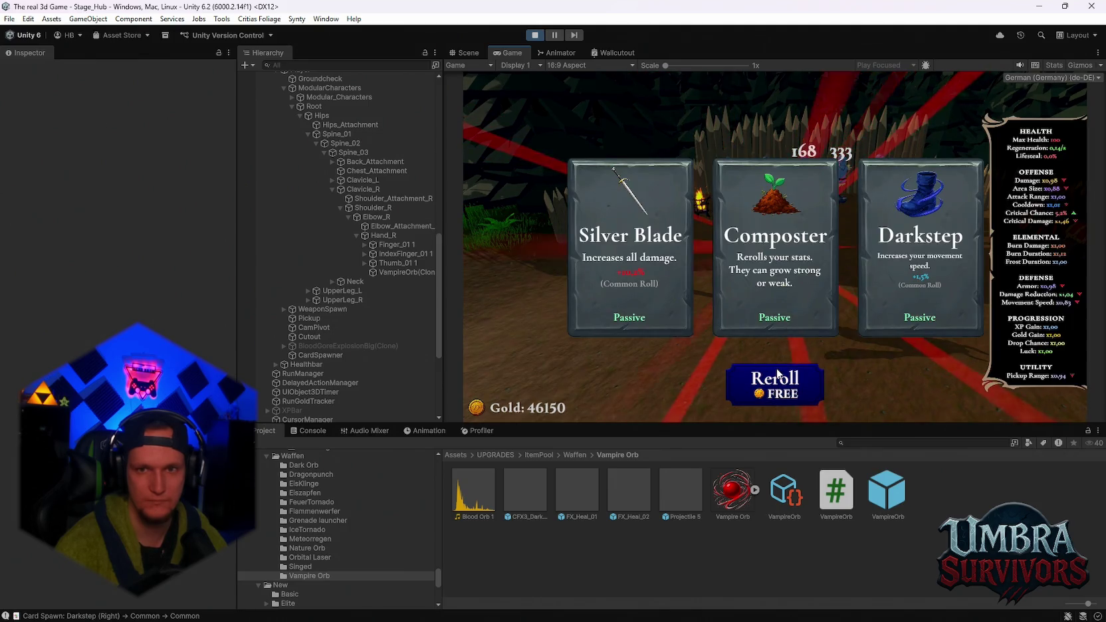
- Reroll the offer three times and take the Blessed Aura upgrade
click(776, 376)
click(777, 374)
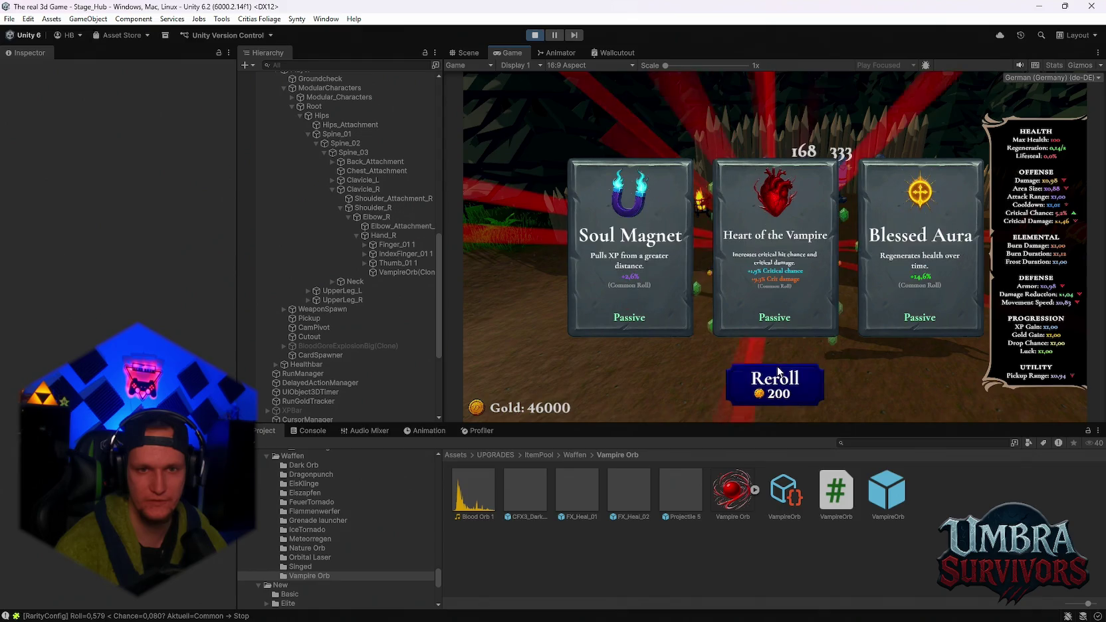
click(776, 375)
click(629, 273)
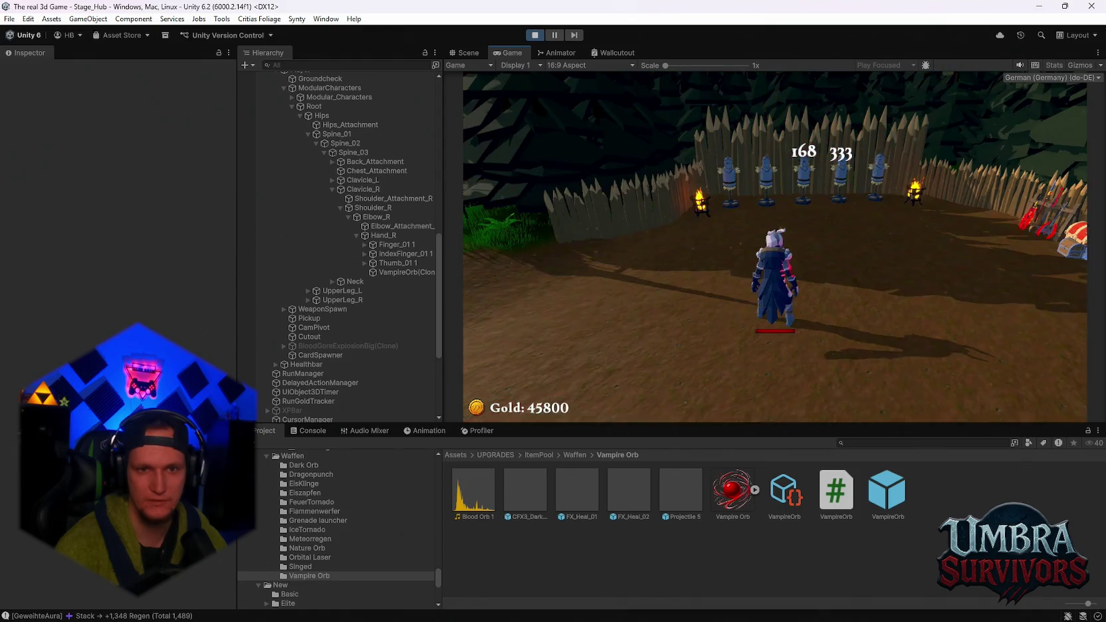
- Reroll the offer four times and take the Void Pulse upgrade
click(799, 384)
click(777, 385)
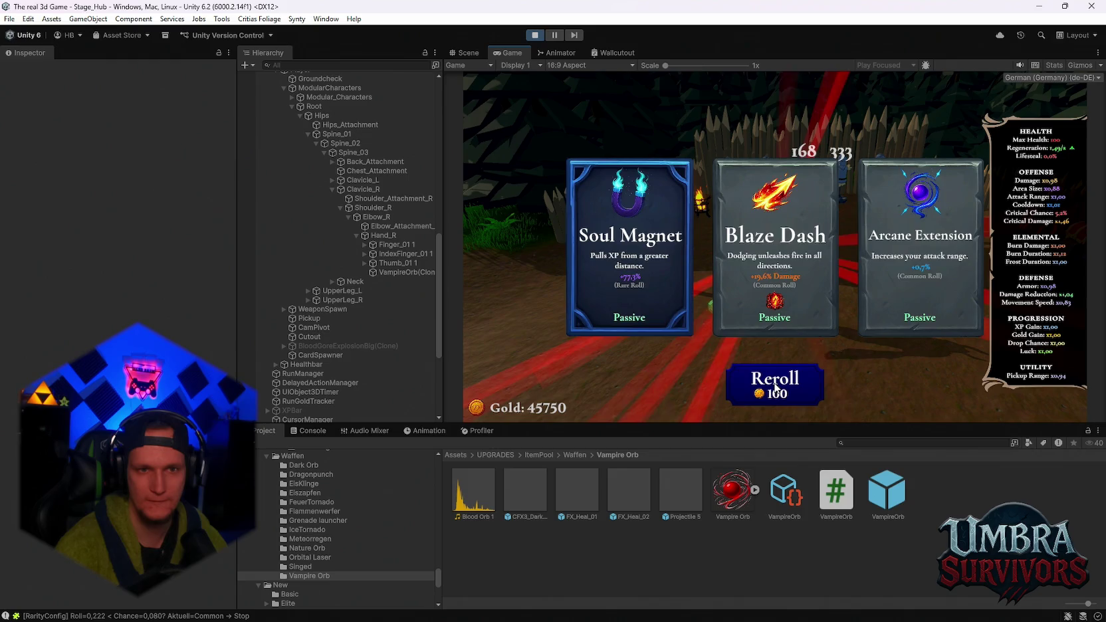
click(775, 388)
click(775, 388)
click(897, 287)
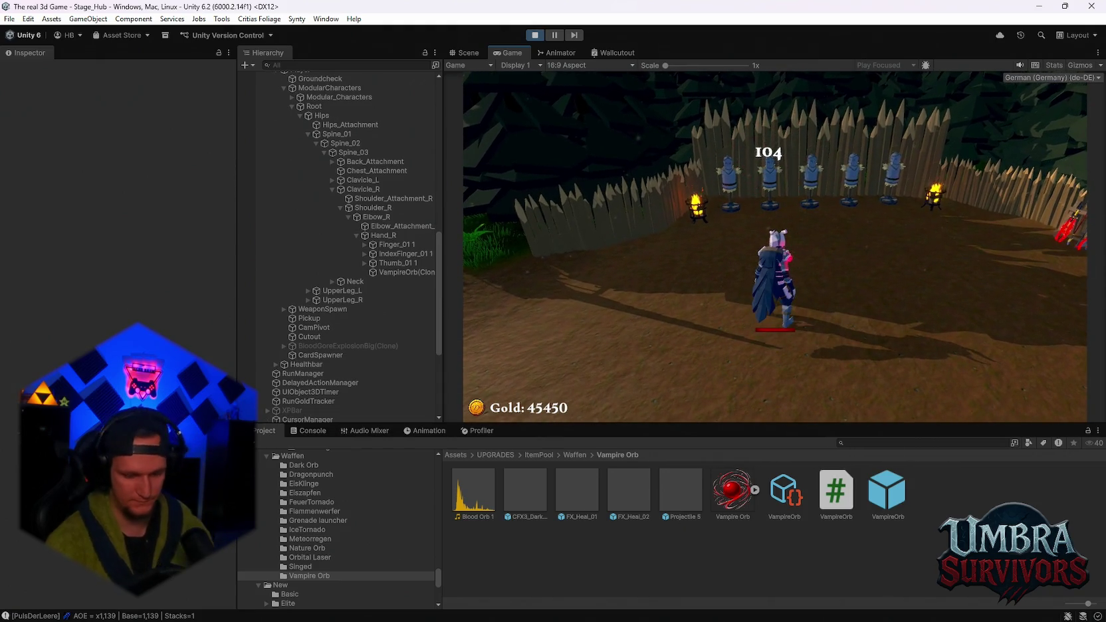
- Reroll four more times and take the Heart of the Vampire upgrade
click(763, 376)
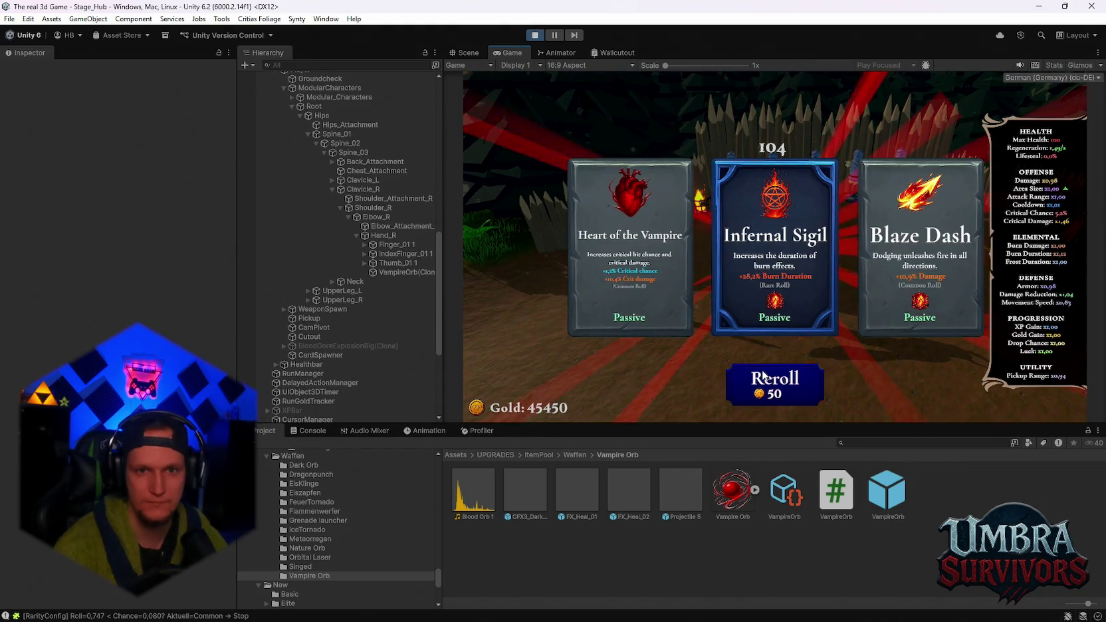
click(762, 376)
click(763, 376)
click(763, 376)
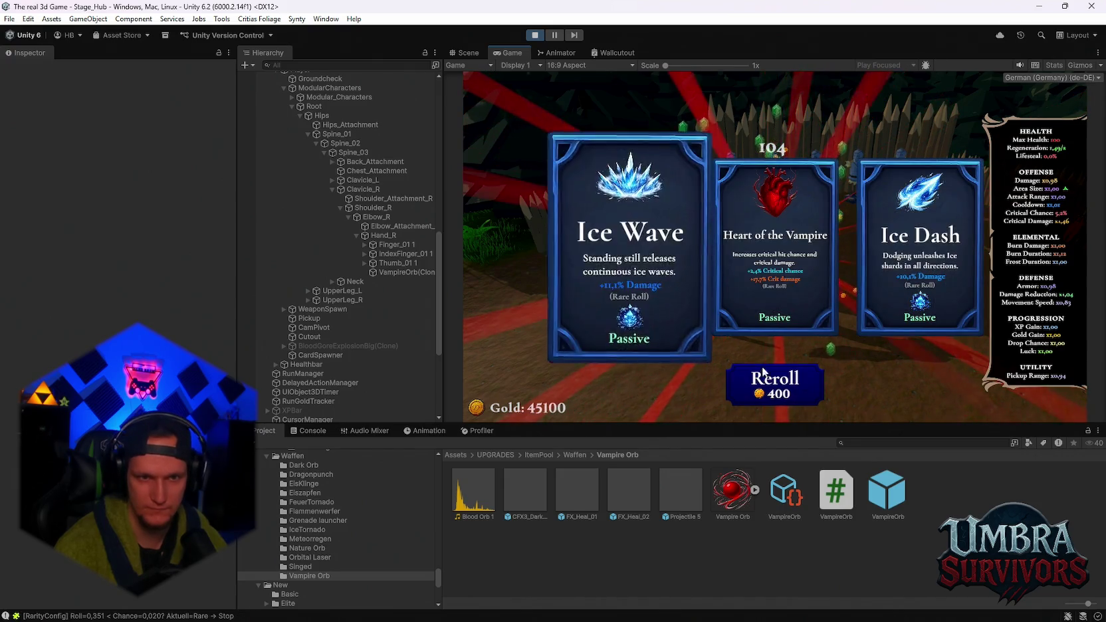
click(771, 279)
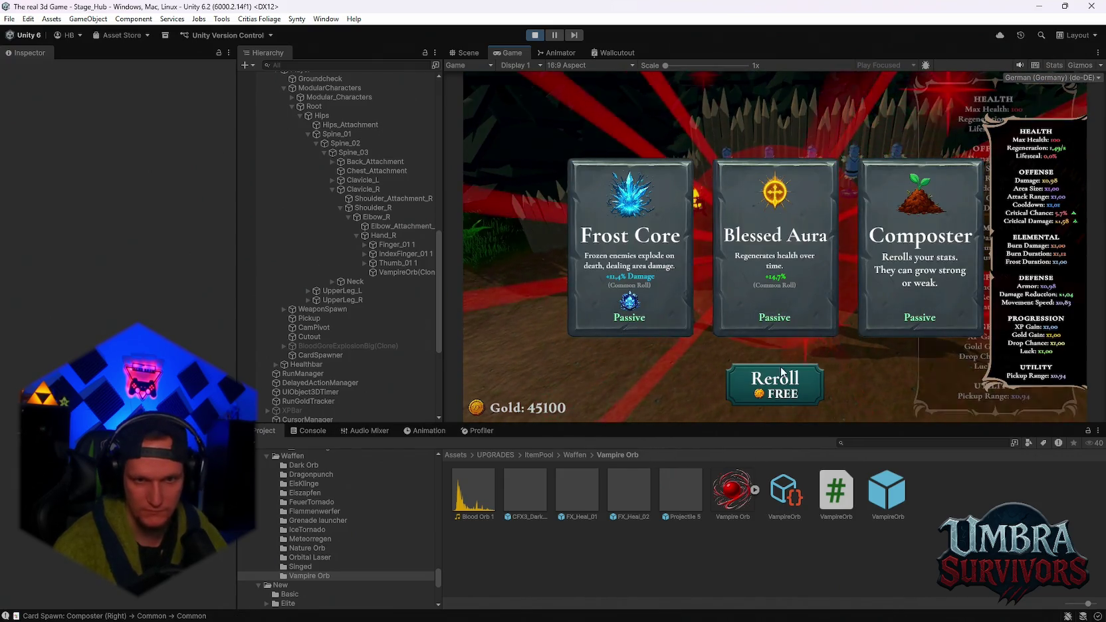
- Keep rerolling the upgrade offer, pausing the game with Escape midway
click(782, 373)
key(Escape)
key(Escape)
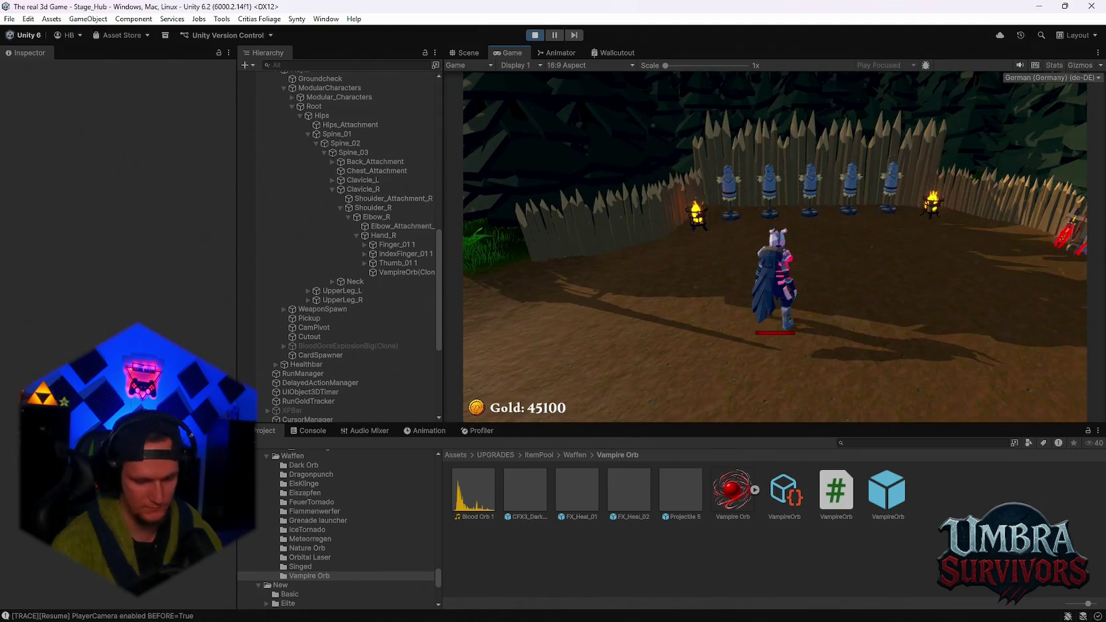
click(766, 380)
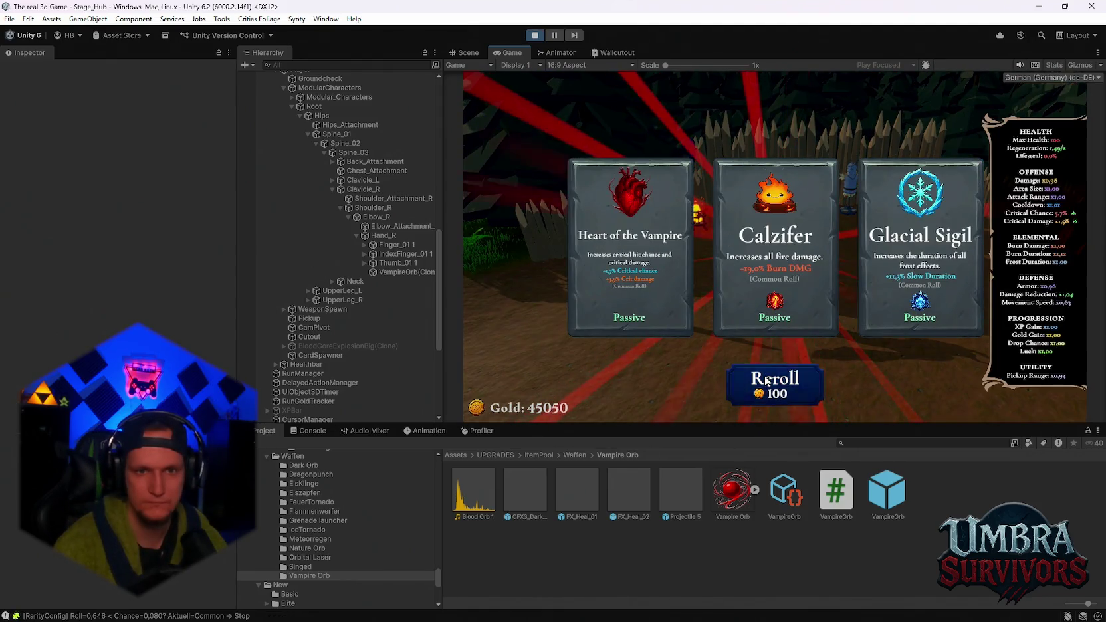
click(765, 380)
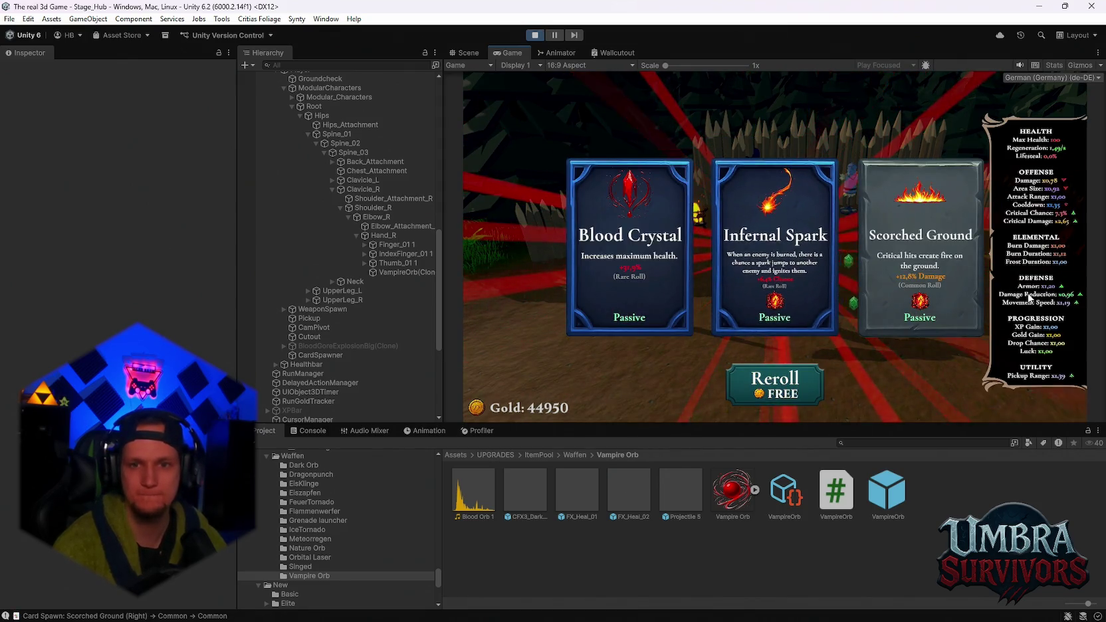
- Reroll the cards ten times in a row, then take the Nova upgrade
click(804, 375)
click(794, 385)
click(787, 390)
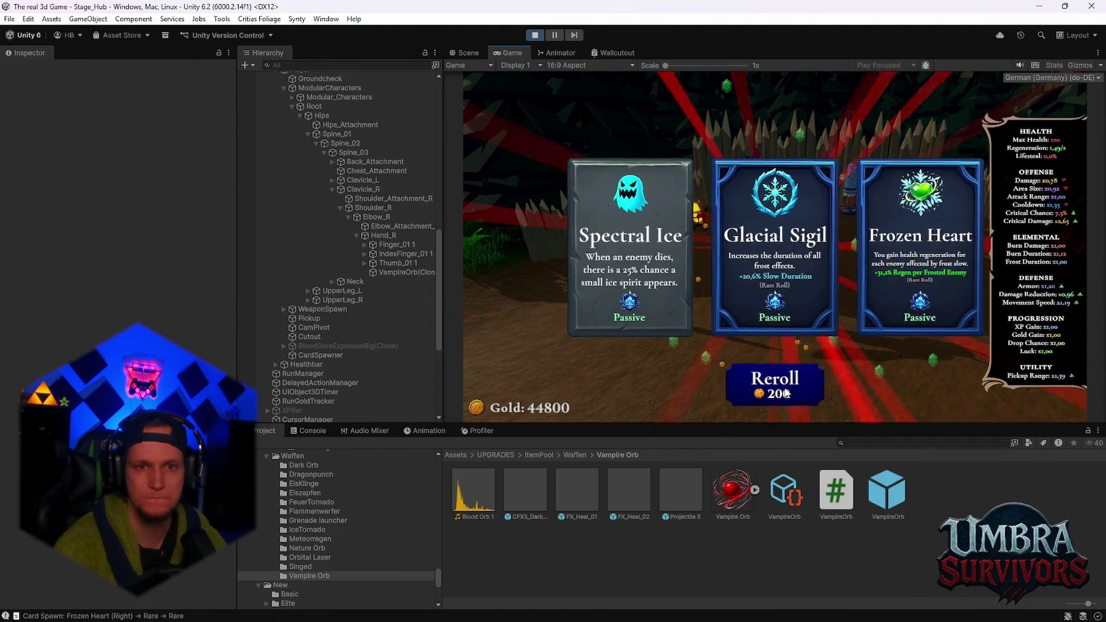
click(786, 392)
click(785, 392)
click(785, 392)
click(785, 392)
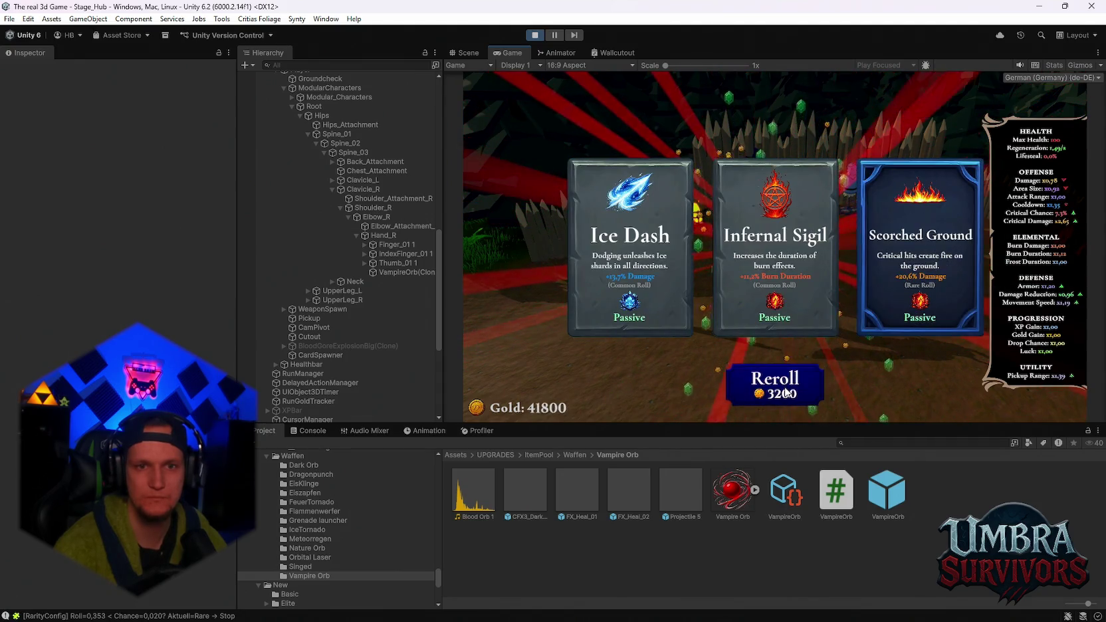
click(785, 392)
click(785, 392)
click(786, 392)
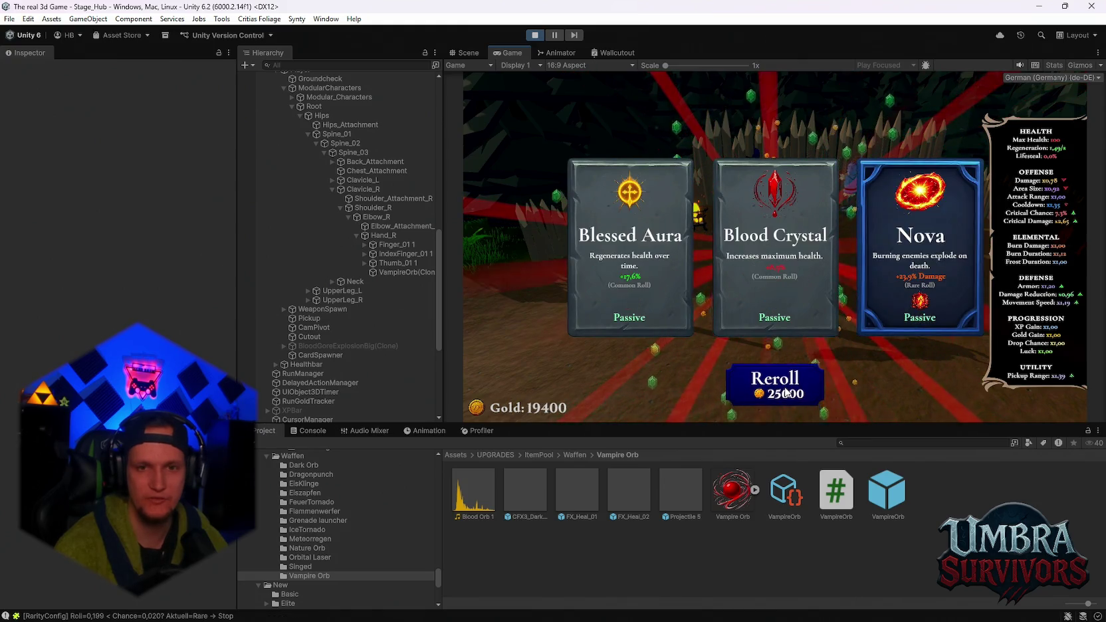
click(899, 267)
- Reroll seven times and take the Soul Magnet upgrade
click(746, 381)
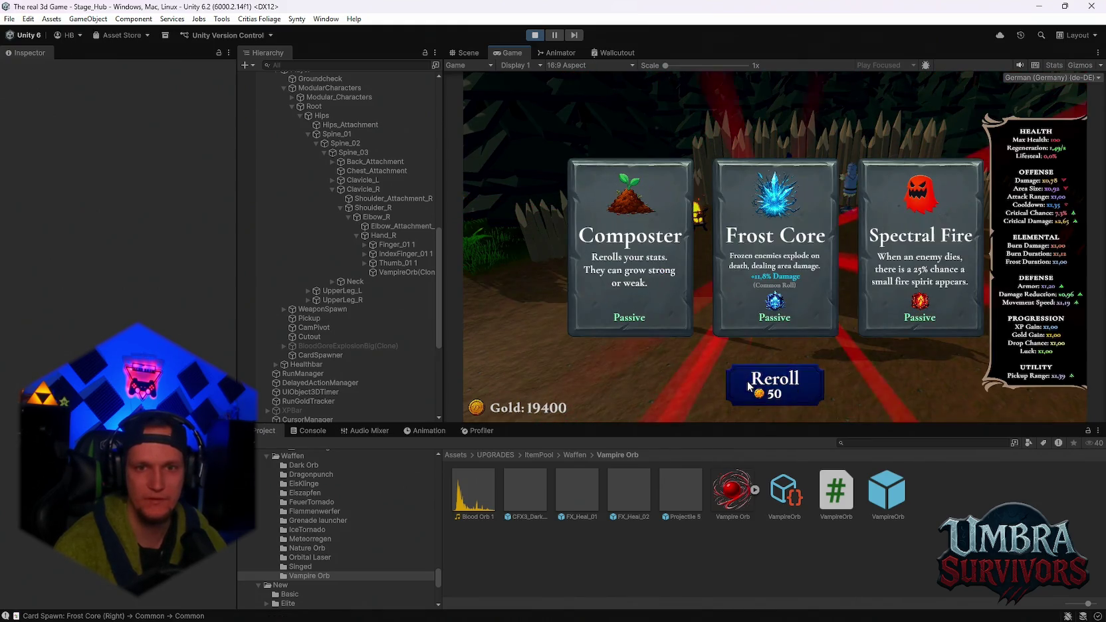
click(748, 383)
click(751, 386)
click(750, 386)
click(751, 385)
click(750, 385)
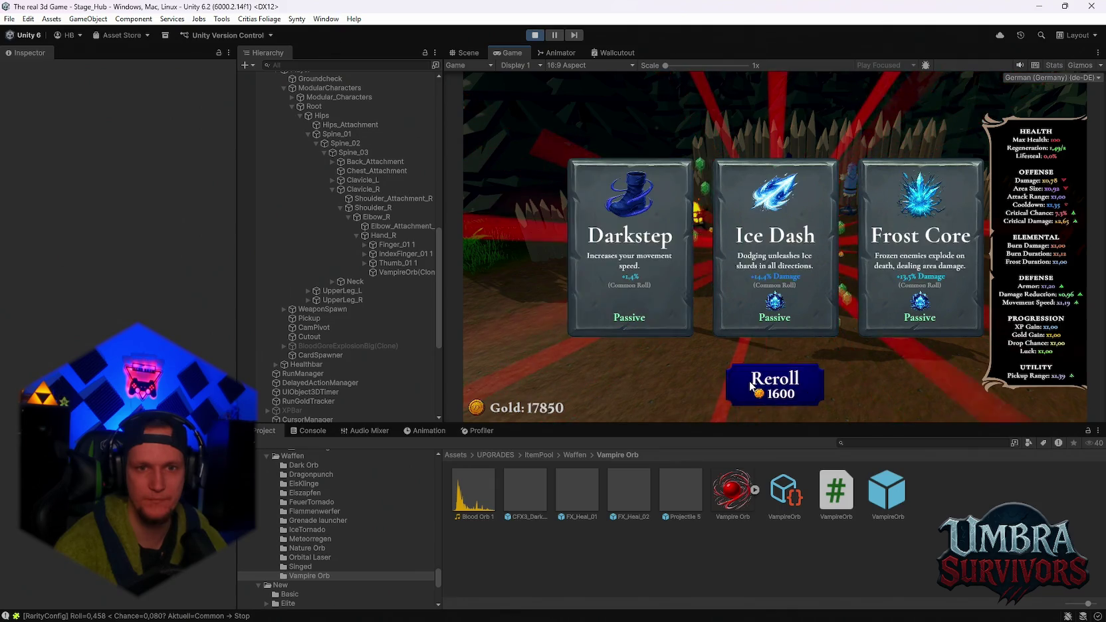
click(750, 385)
click(751, 386)
click(751, 386)
click(777, 274)
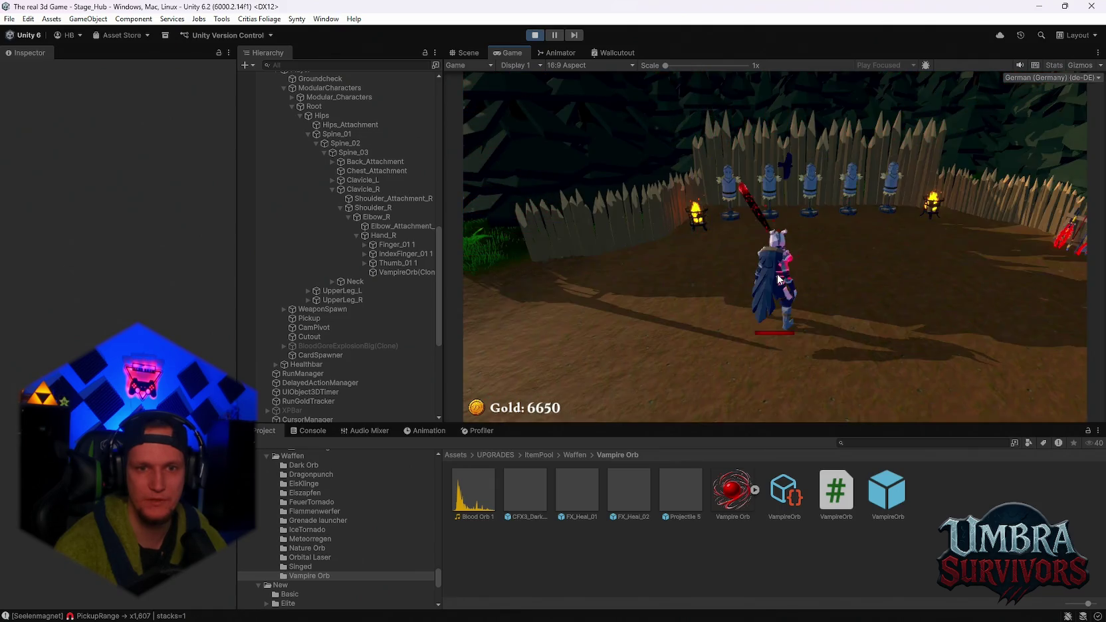
- Reroll six times and take the Shadowstride upgrade
click(778, 376)
click(779, 376)
click(779, 376)
click(779, 376)
click(778, 376)
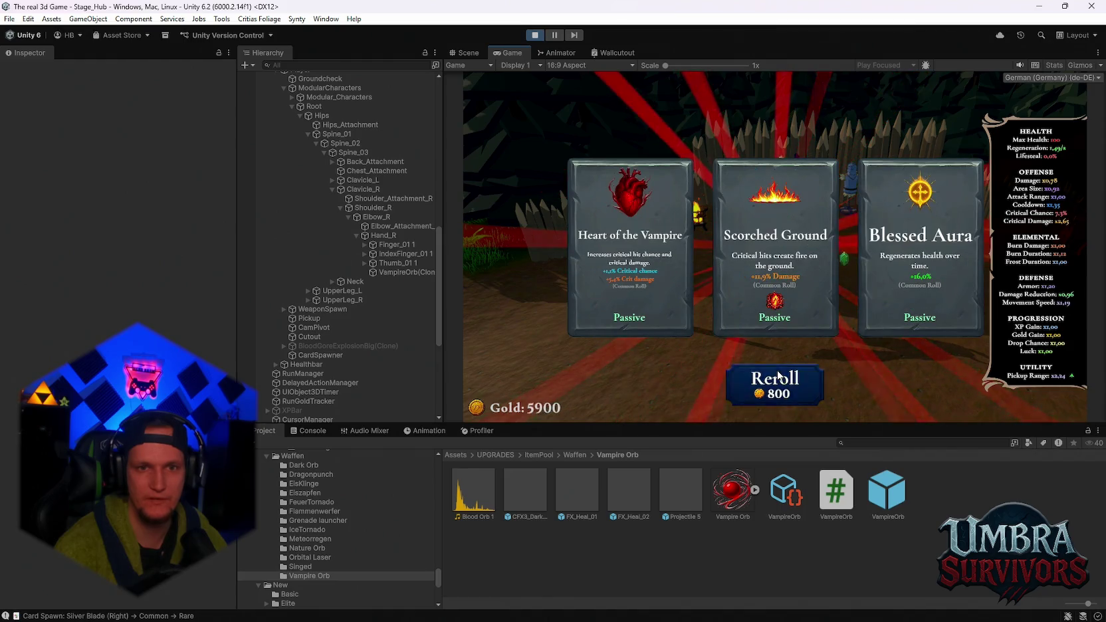
click(778, 376)
click(779, 376)
click(779, 376)
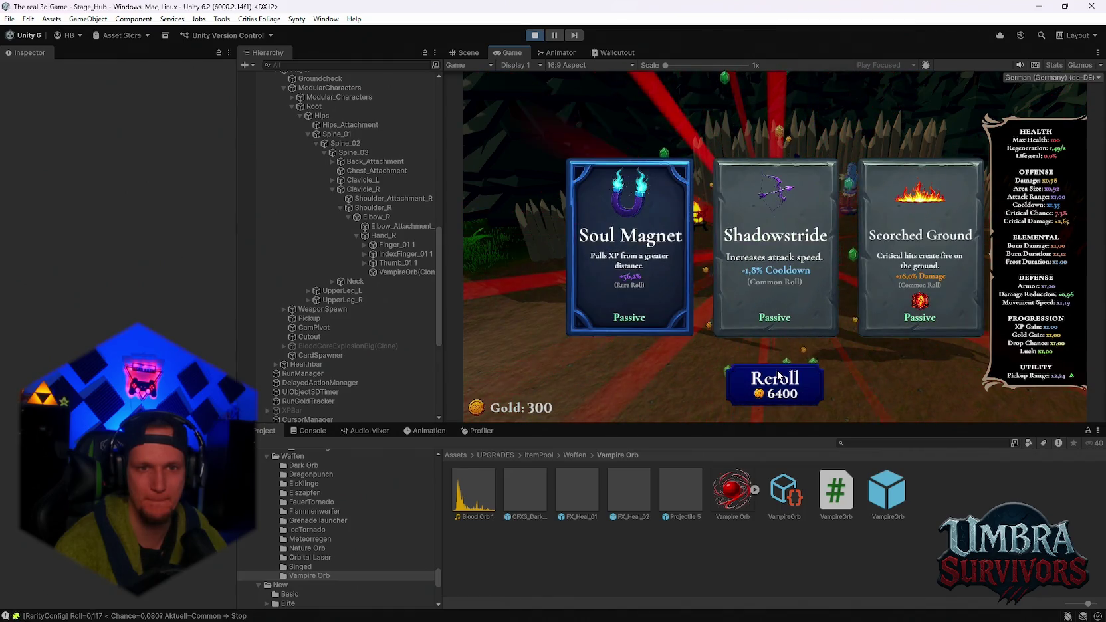
click(758, 256)
- Take Fire Cobra and Ice Dash between rerolls, then reroll until gold reaches 0
click(776, 379)
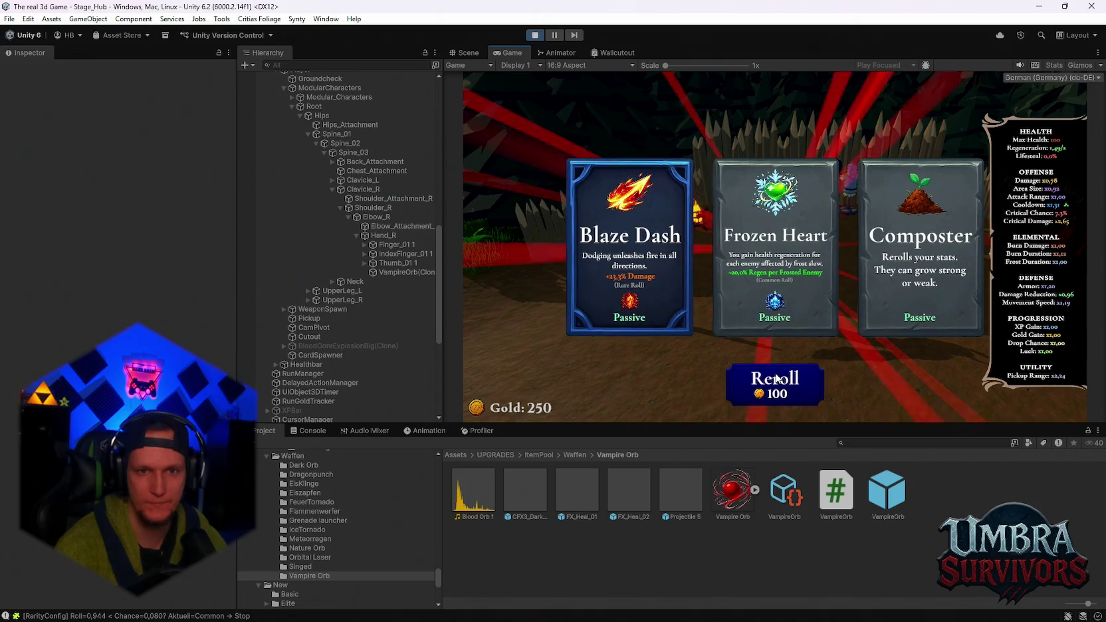
click(776, 378)
click(775, 293)
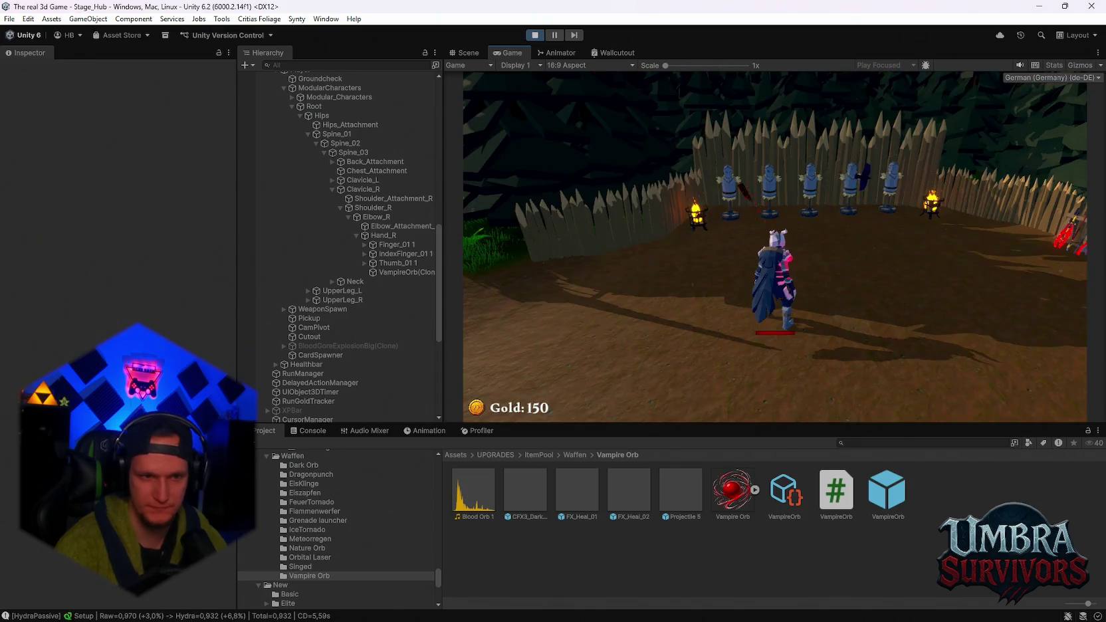
click(778, 365)
click(778, 273)
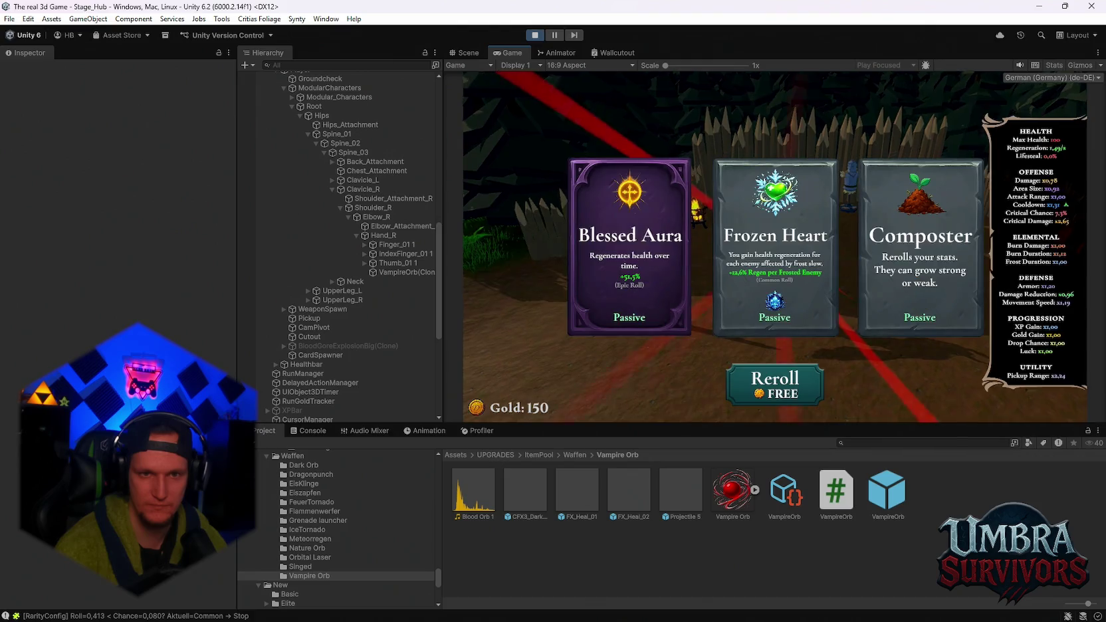
click(771, 384)
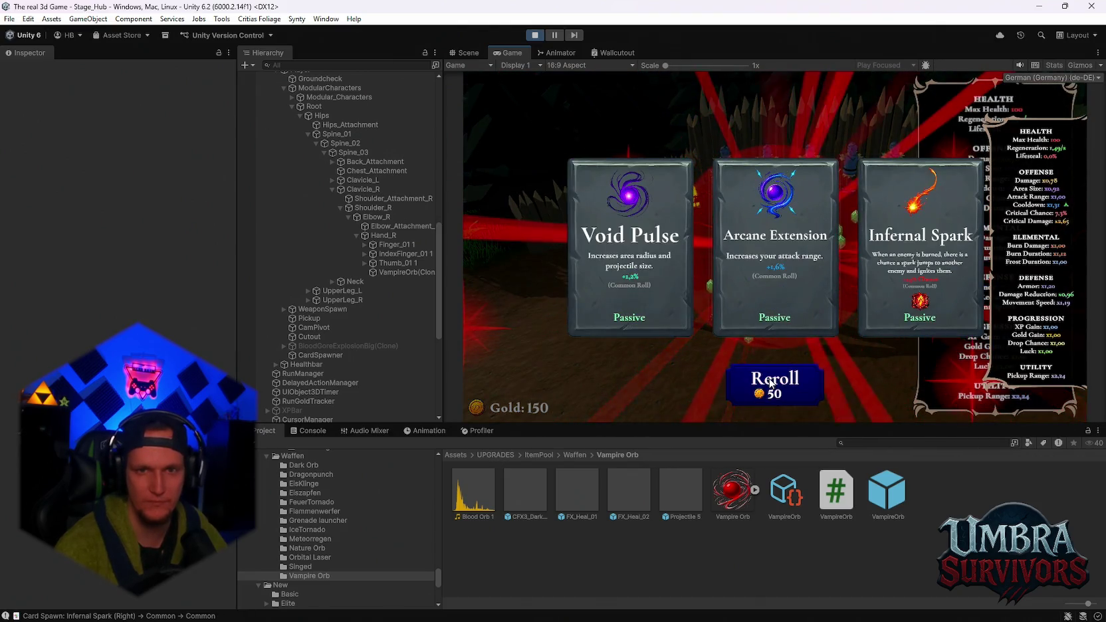
click(771, 384)
click(771, 384)
- Take Blessed Aura, resume from the pause menu, then take Nova and Blaze Dash
click(766, 275)
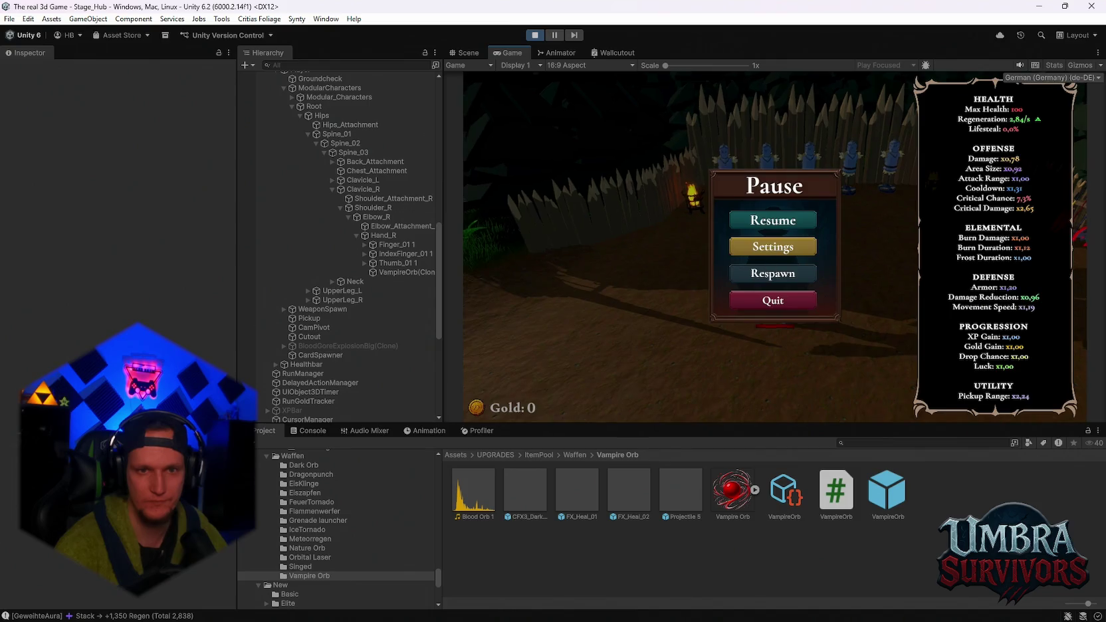
click(765, 217)
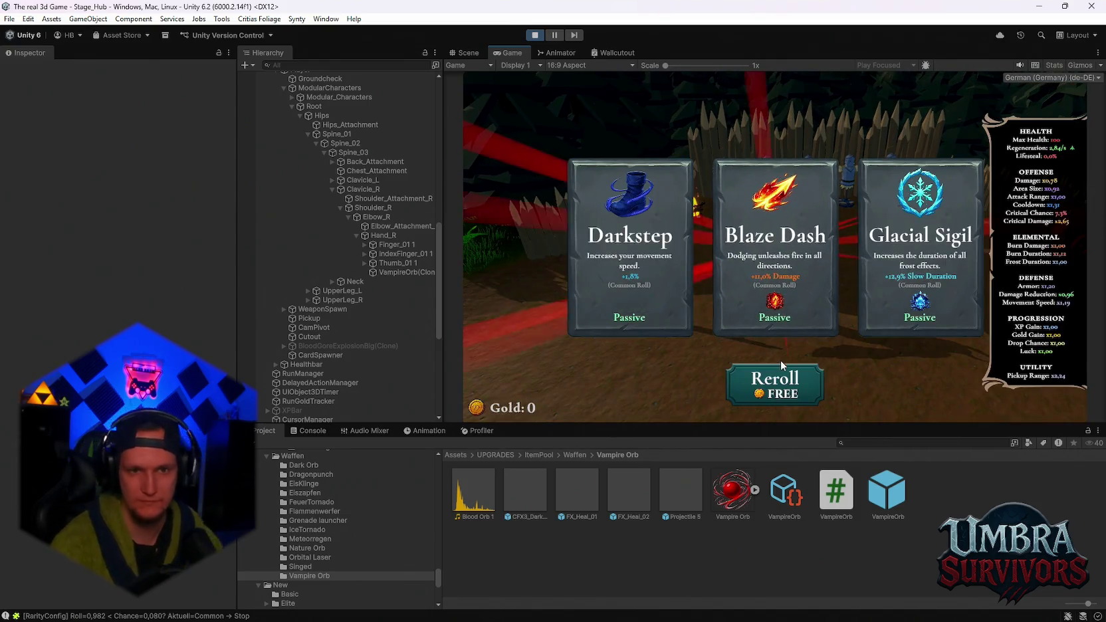
click(778, 394)
click(776, 250)
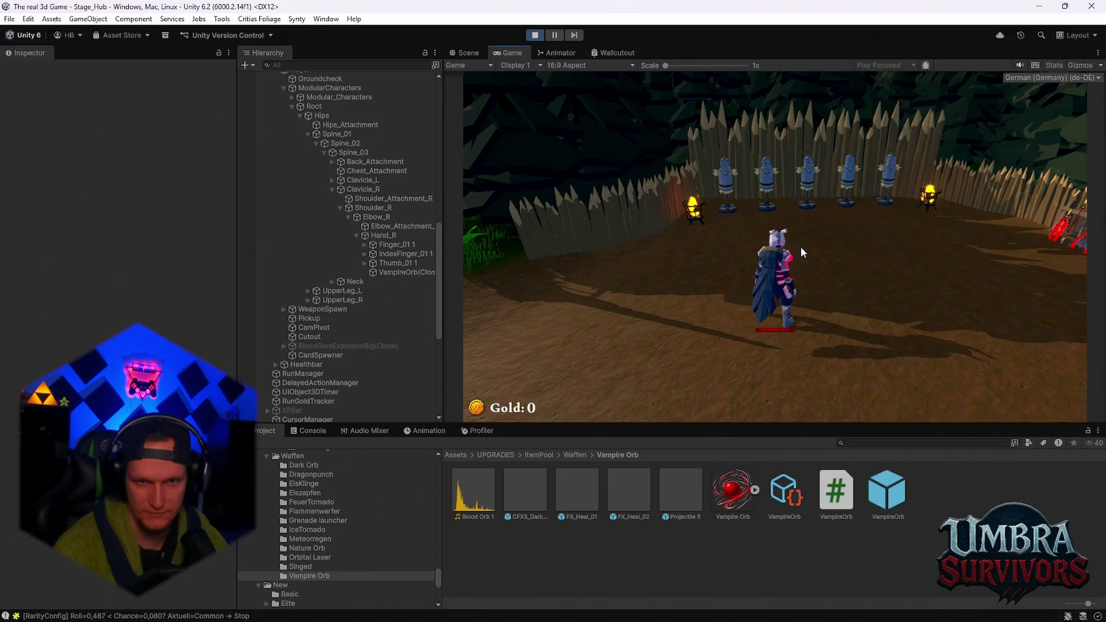
click(766, 389)
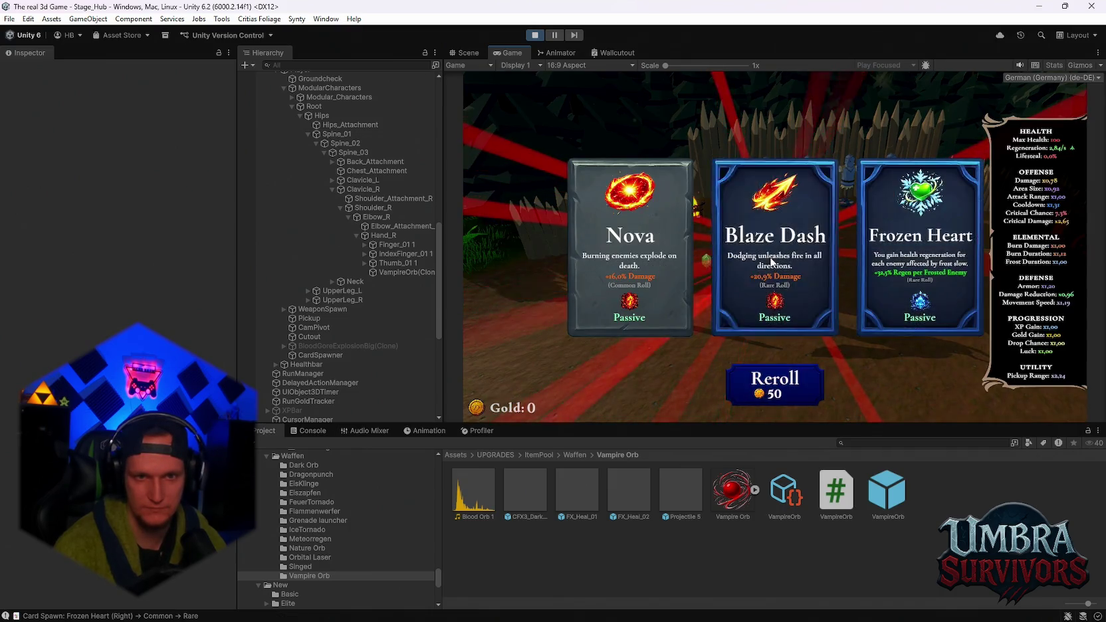
click(774, 266)
- Take Scorched Ground, Silver Blade and Frozen Heart from the next offers
click(772, 383)
click(763, 272)
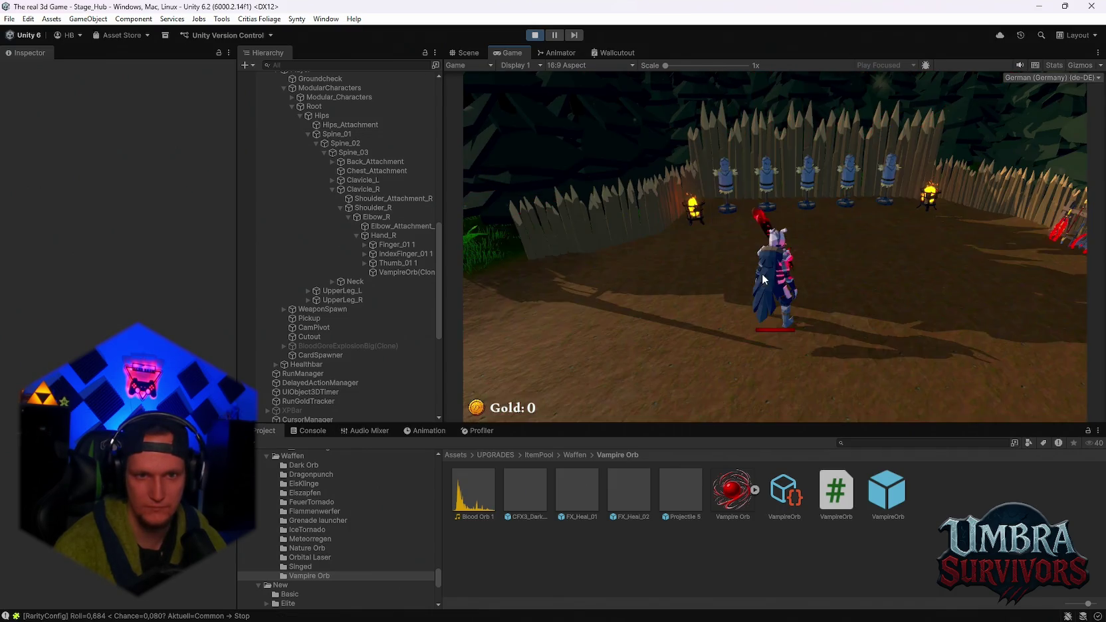
click(771, 266)
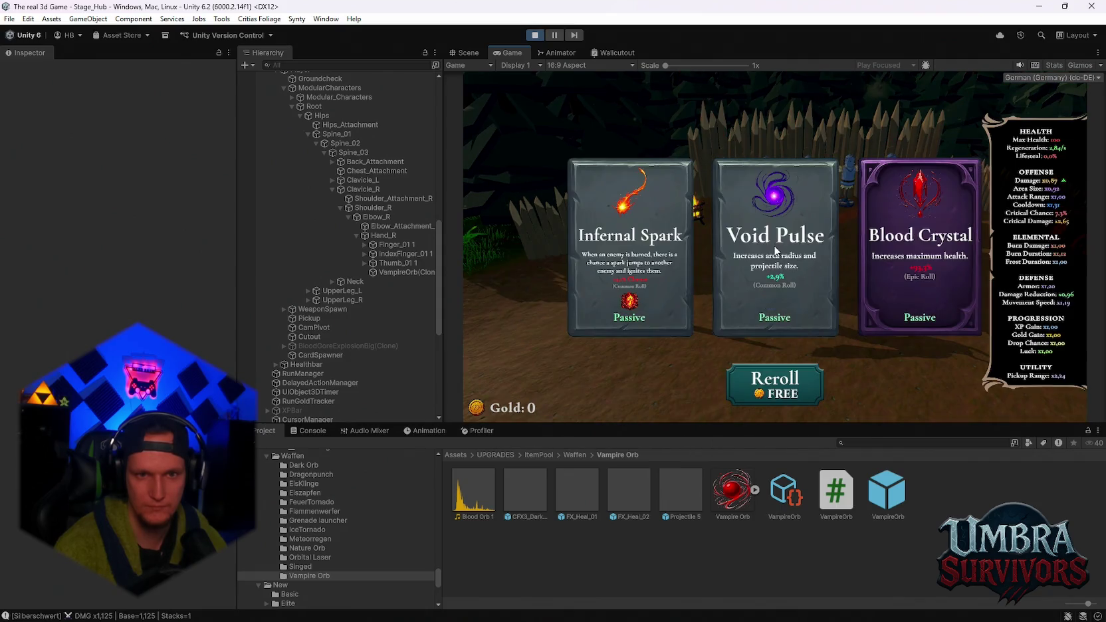
click(774, 382)
click(786, 271)
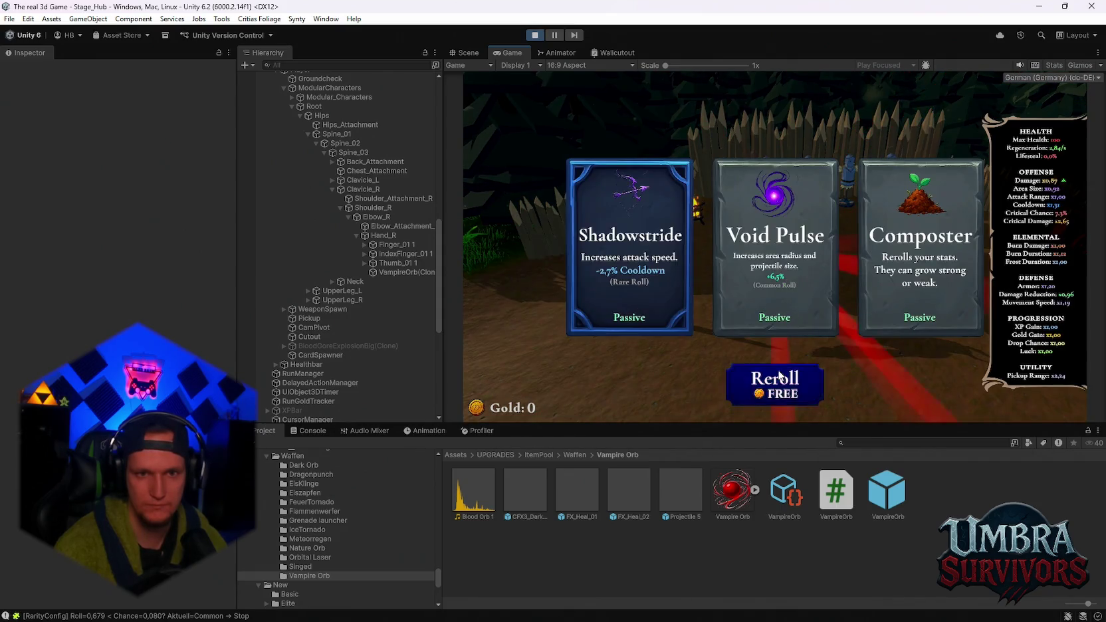
- Reroll and pick upgrades, including Ice Dash and Ice Wave
click(774, 382)
click(793, 283)
click(774, 382)
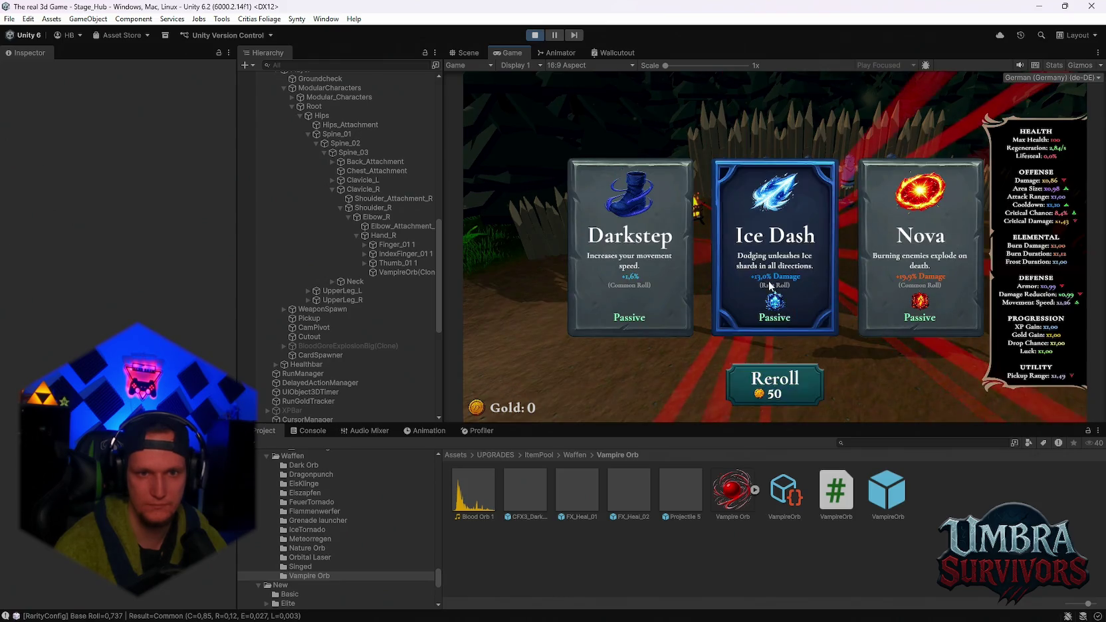
click(774, 266)
click(784, 381)
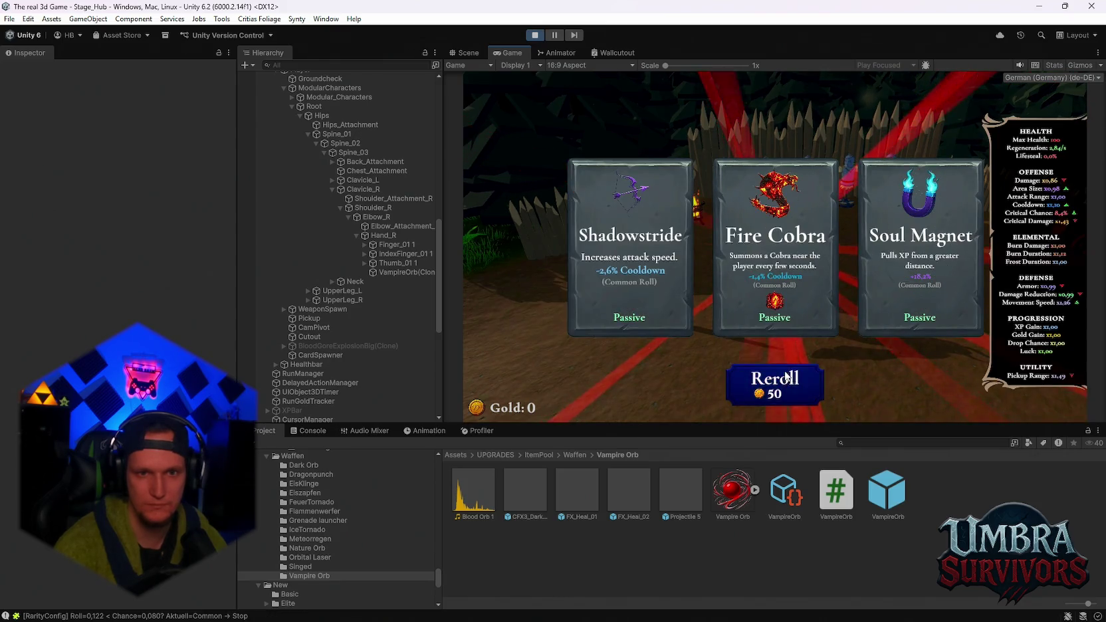
click(777, 305)
click(767, 378)
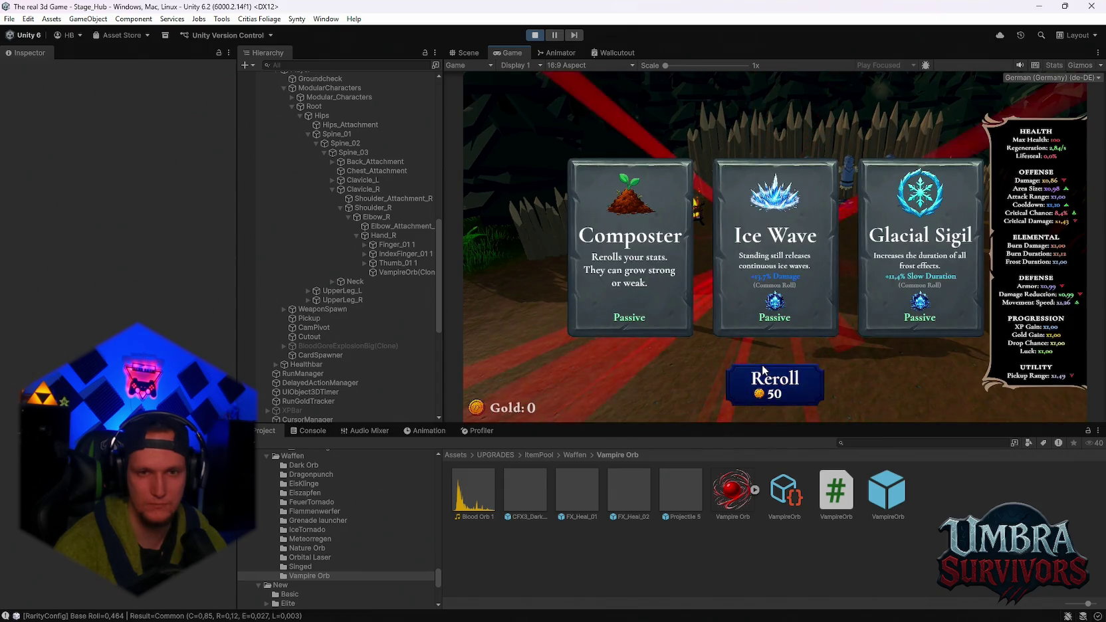
click(790, 301)
- Take Infernal Sigil, Frost Core, Shadowstride and Blood Crystal, rerolling between each
click(779, 386)
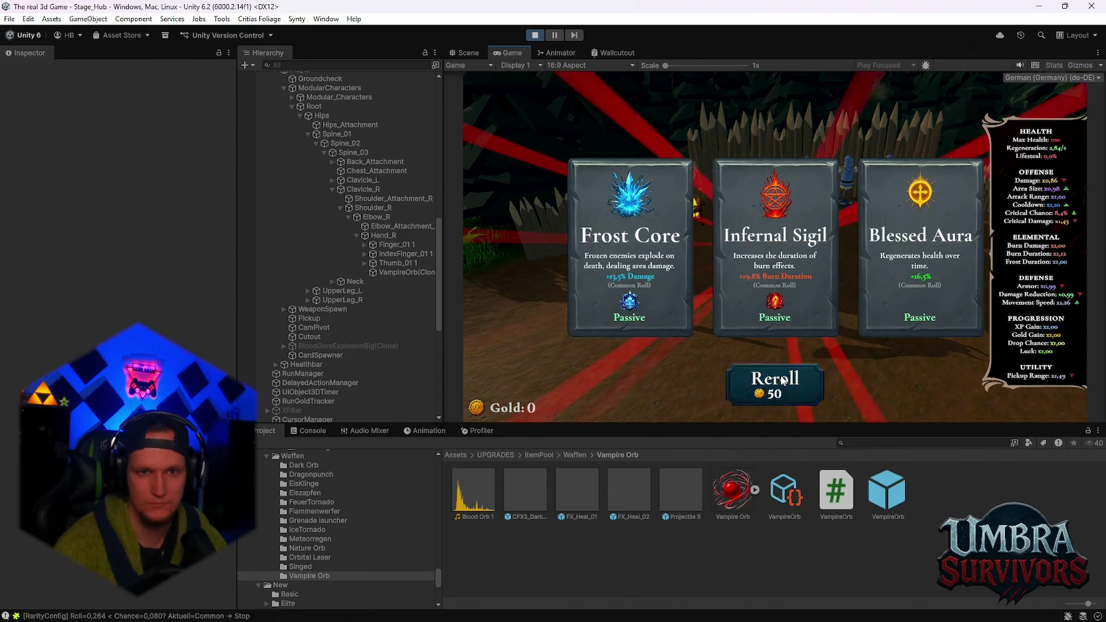
click(764, 272)
click(775, 380)
click(783, 271)
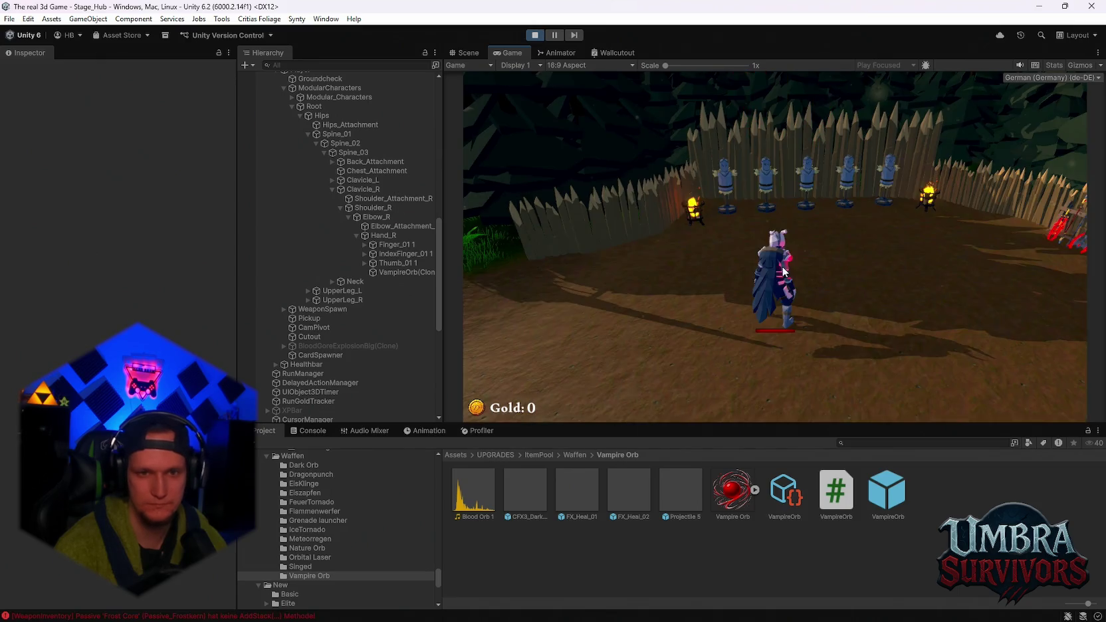
click(775, 377)
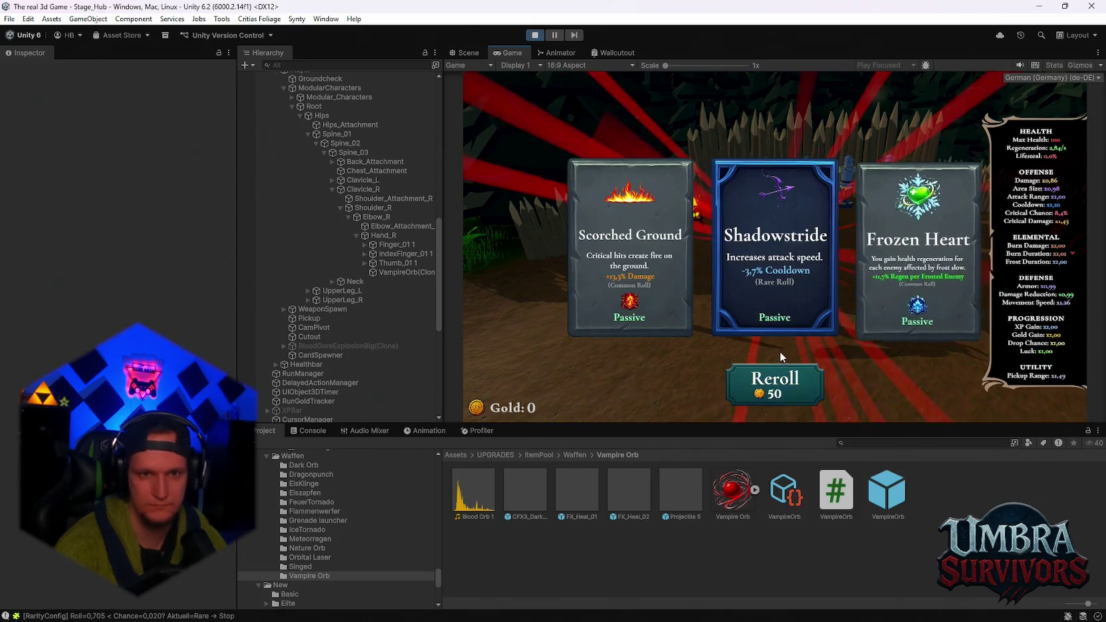
click(778, 257)
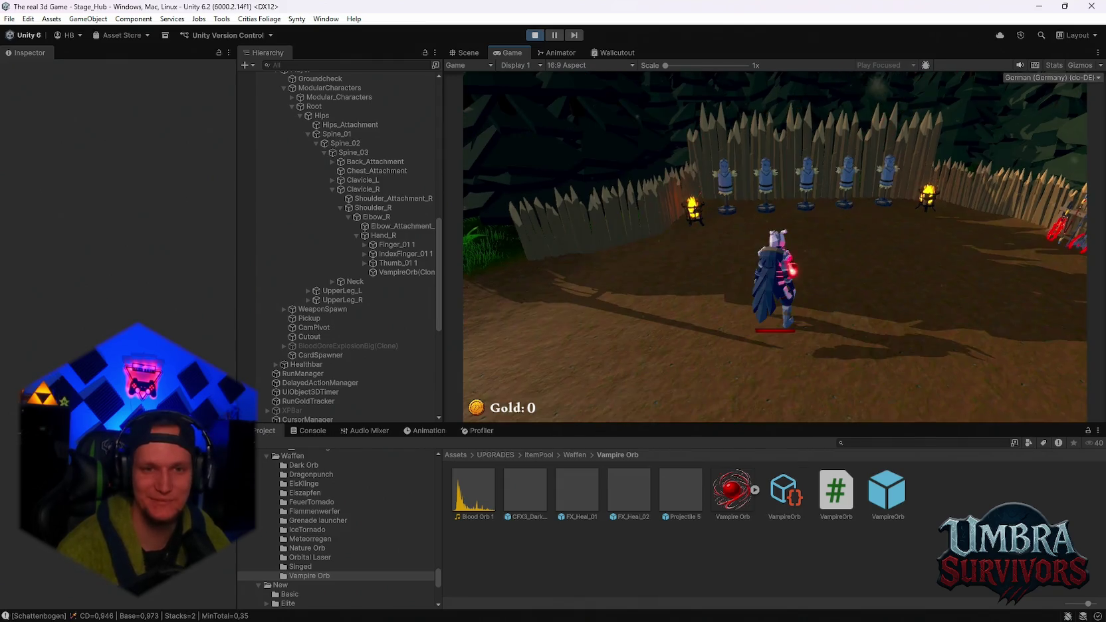
click(781, 394)
click(892, 268)
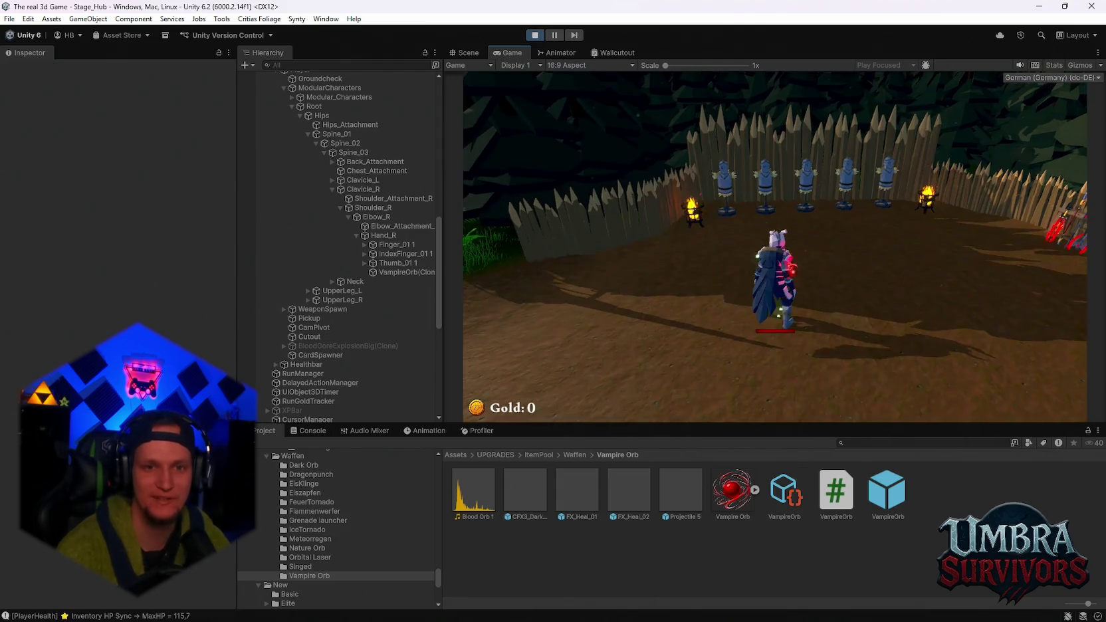
- Take Heart of the Vampire, Shadowstride and Arcane Extension, rerolling between picks
click(775, 384)
click(778, 260)
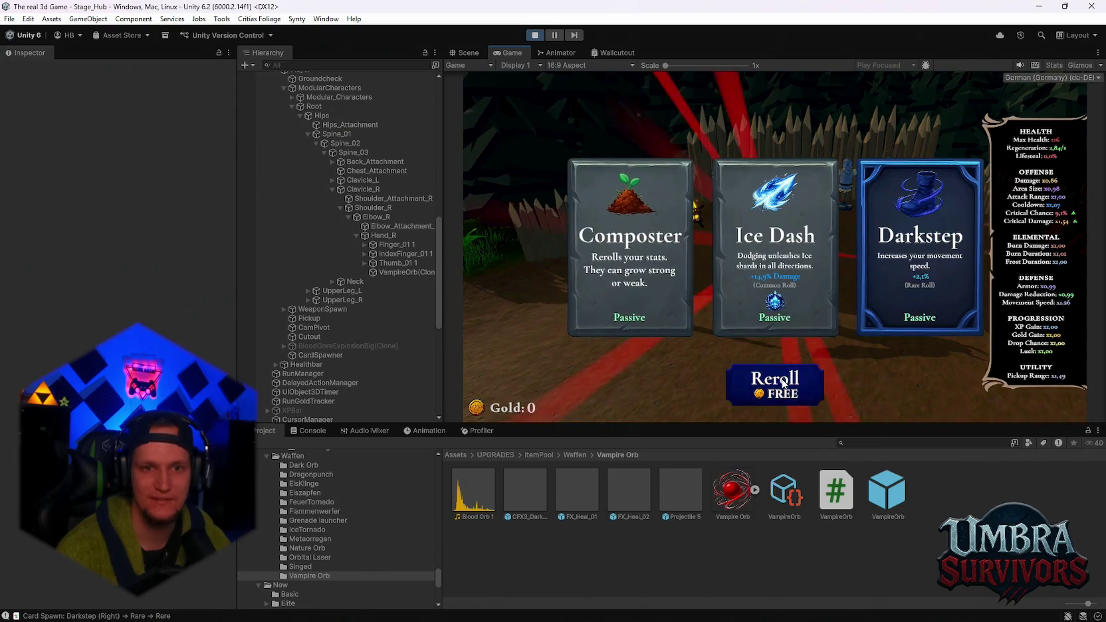
click(774, 384)
click(775, 259)
click(775, 384)
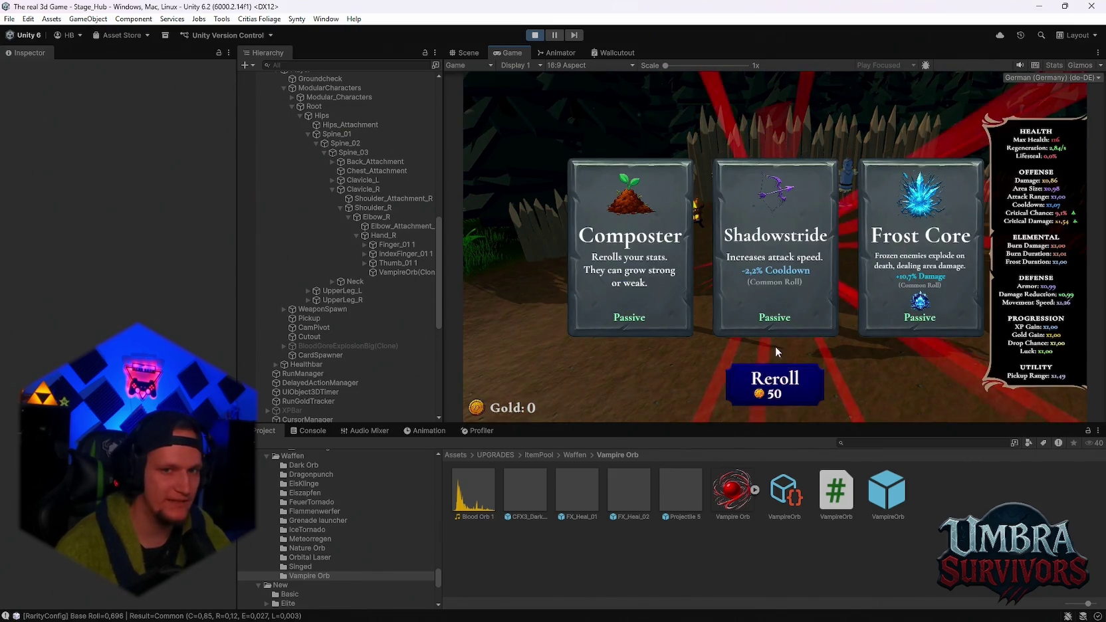
click(782, 279)
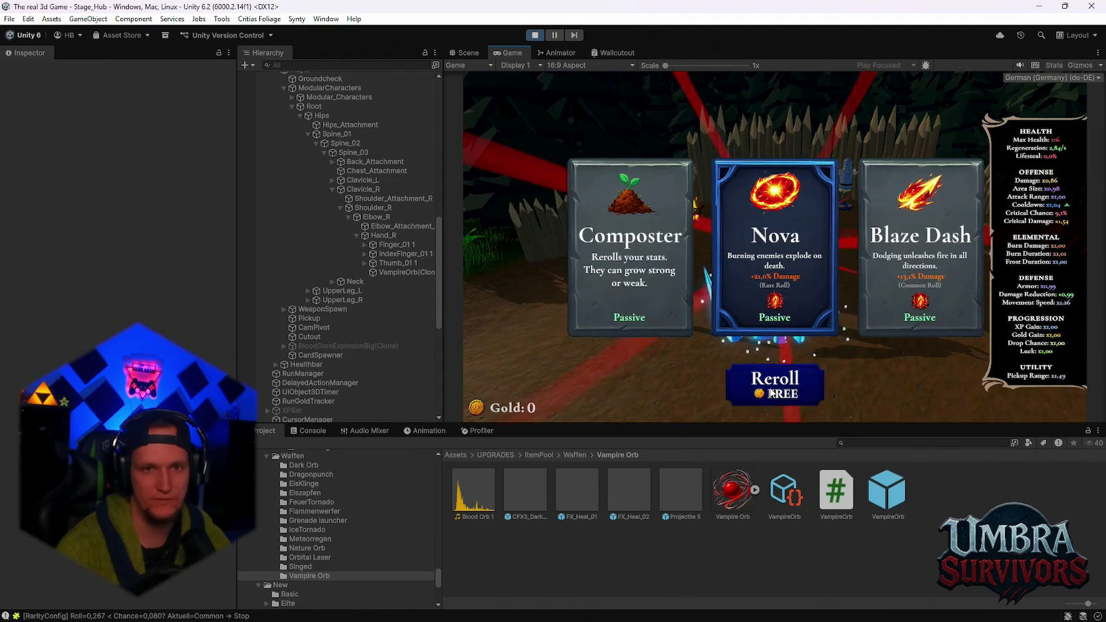
click(769, 393)
click(768, 290)
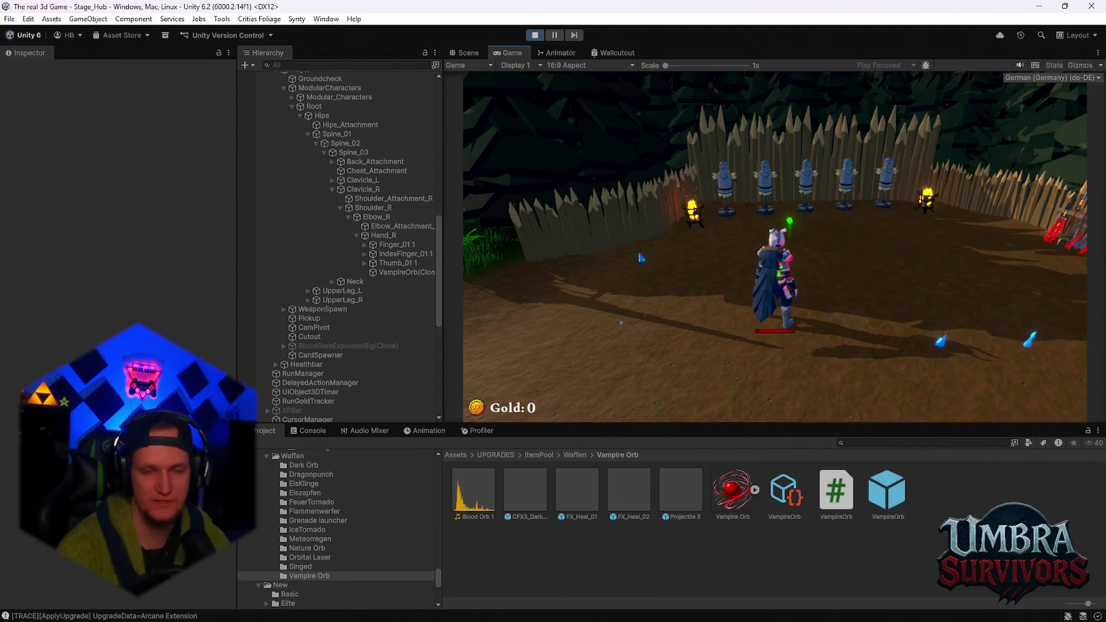
- Take Composter, Scorched Ground, Silver Blade, Blessed Aura and Blood Crystal across rerolls
click(785, 379)
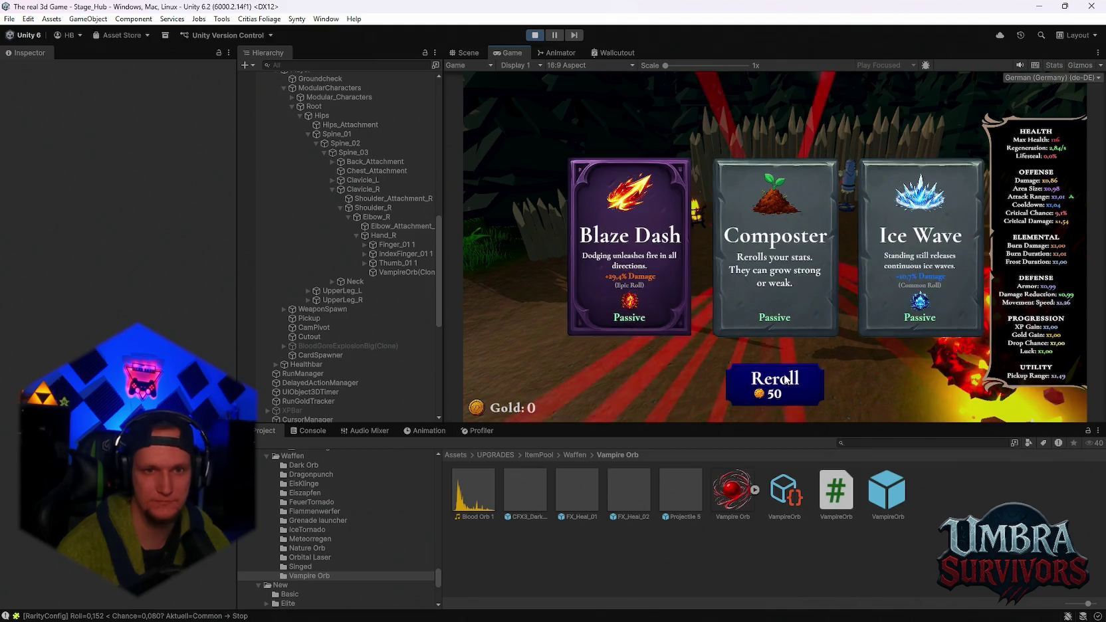
click(764, 270)
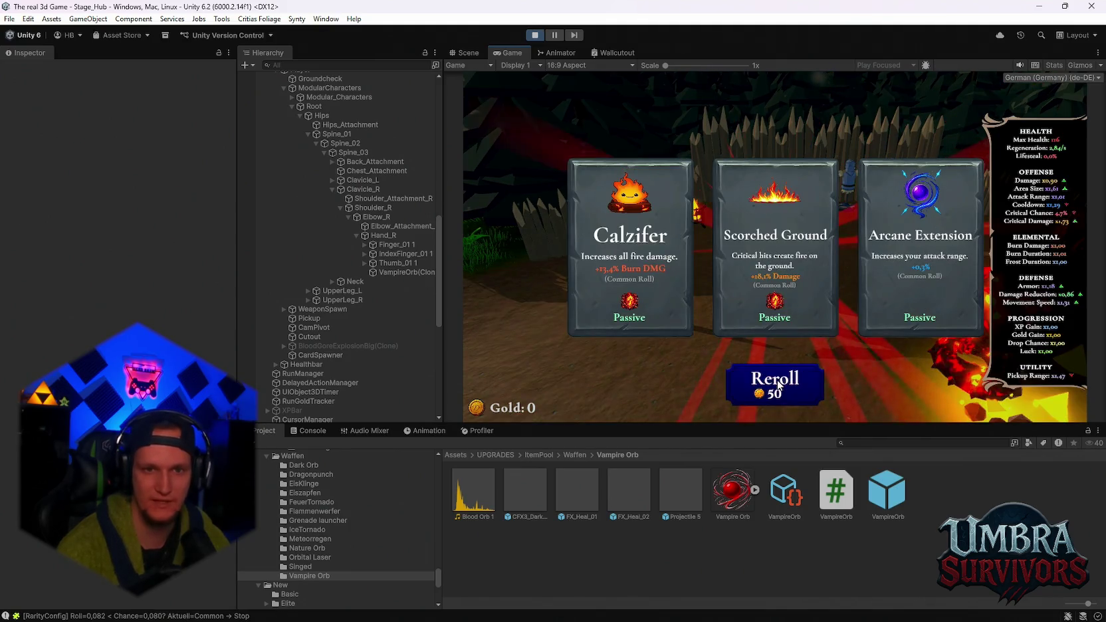
click(772, 272)
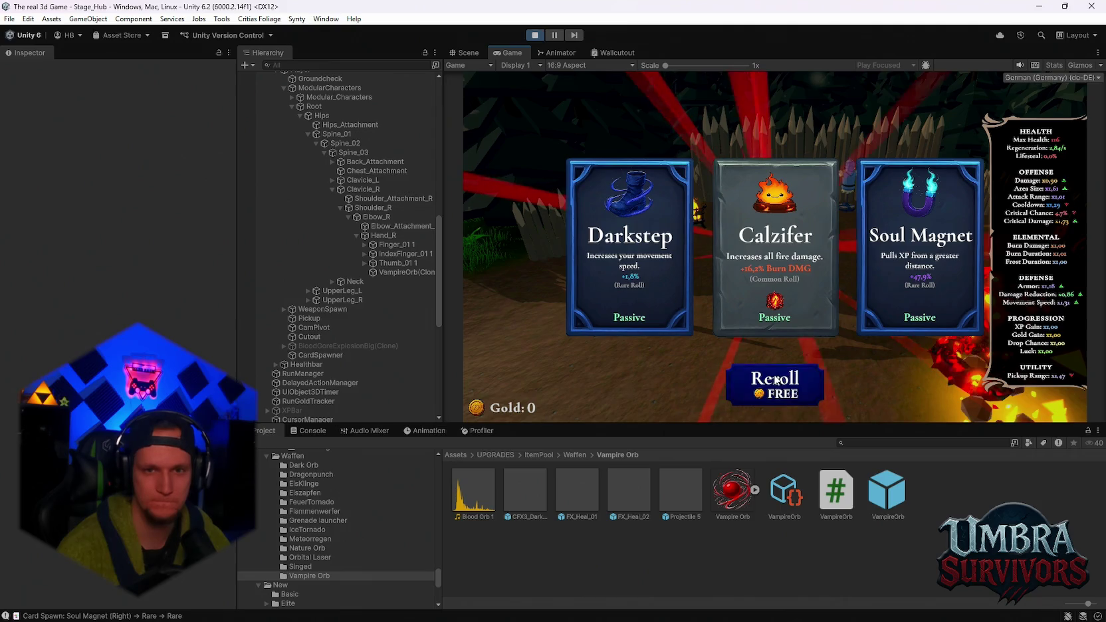
click(775, 380)
click(784, 265)
click(775, 382)
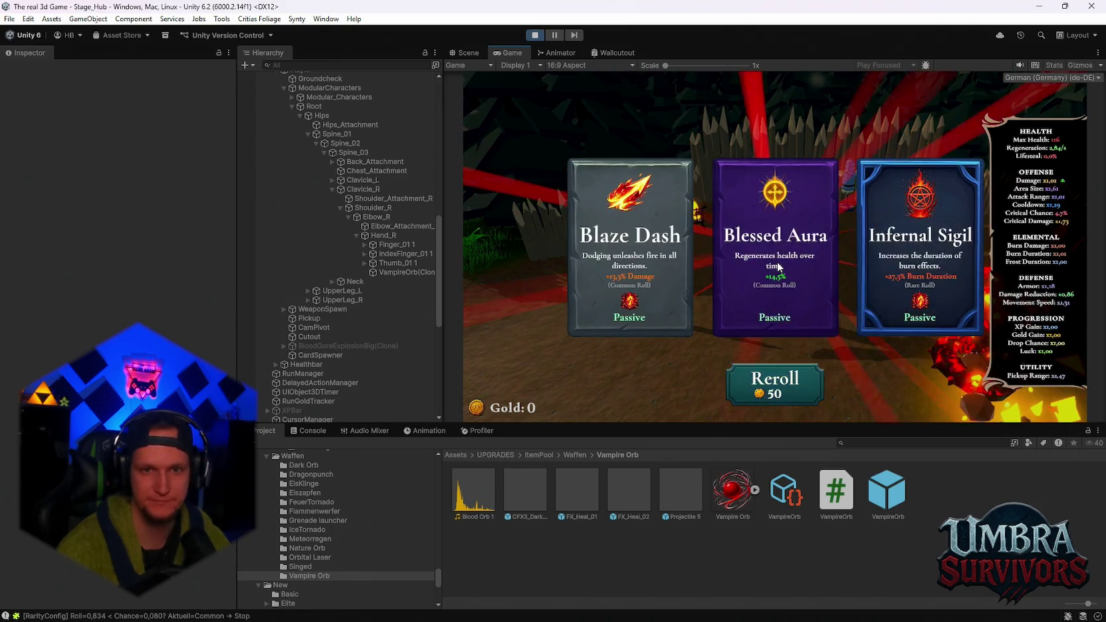
click(779, 267)
click(765, 380)
click(663, 263)
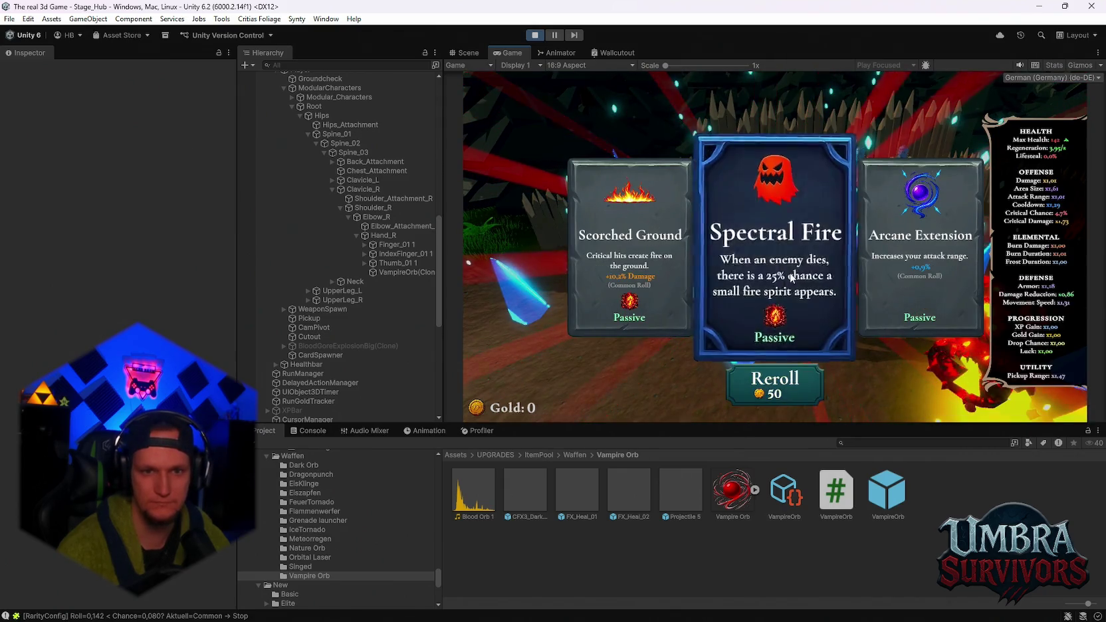
- Take Spectral Fire, Nova, Composter, Nova again and Darkstep, rerolling in between
click(774, 266)
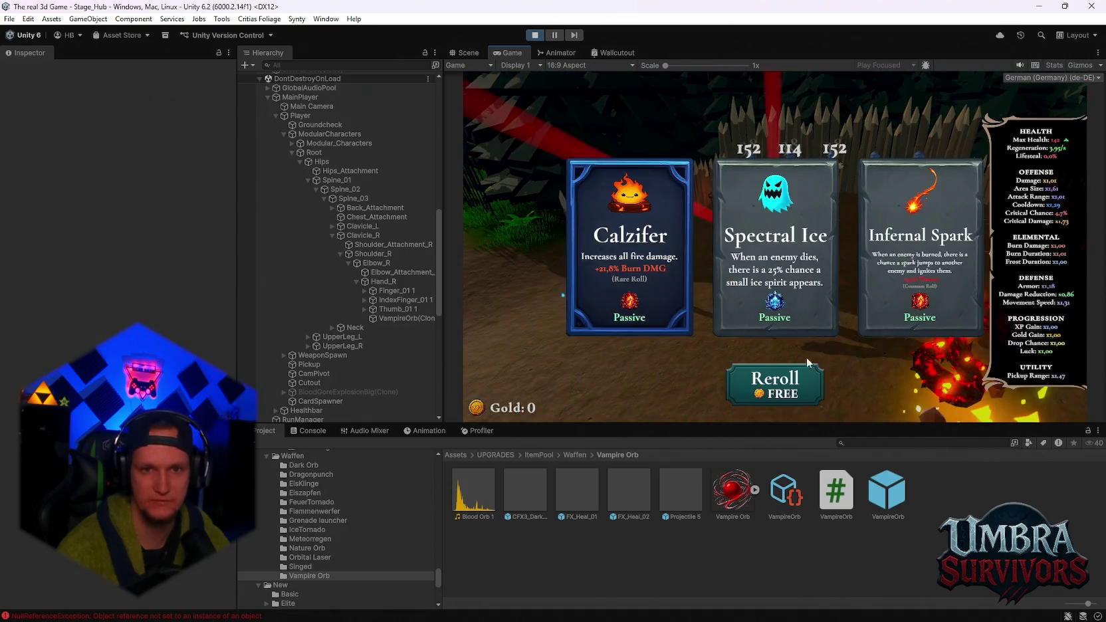
click(789, 389)
click(797, 274)
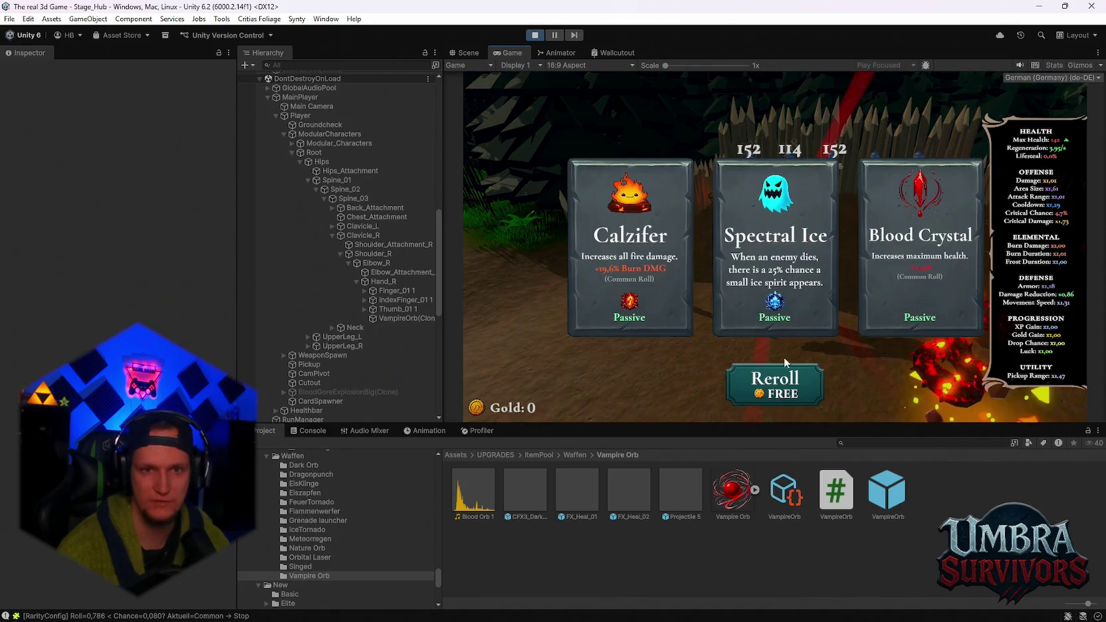
click(781, 382)
click(814, 255)
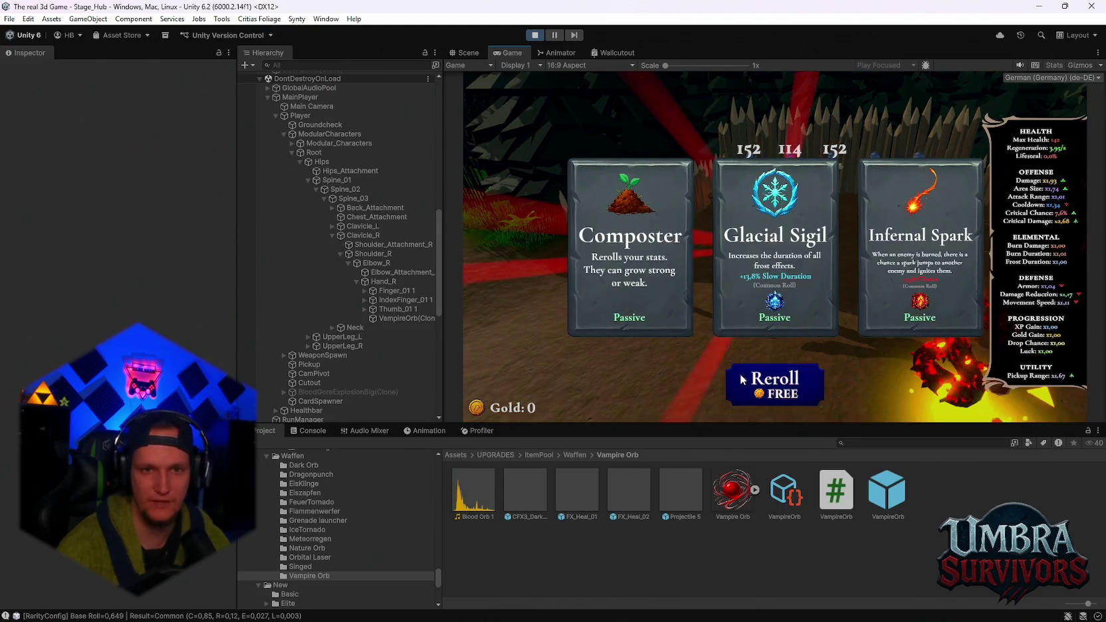
click(749, 271)
click(789, 379)
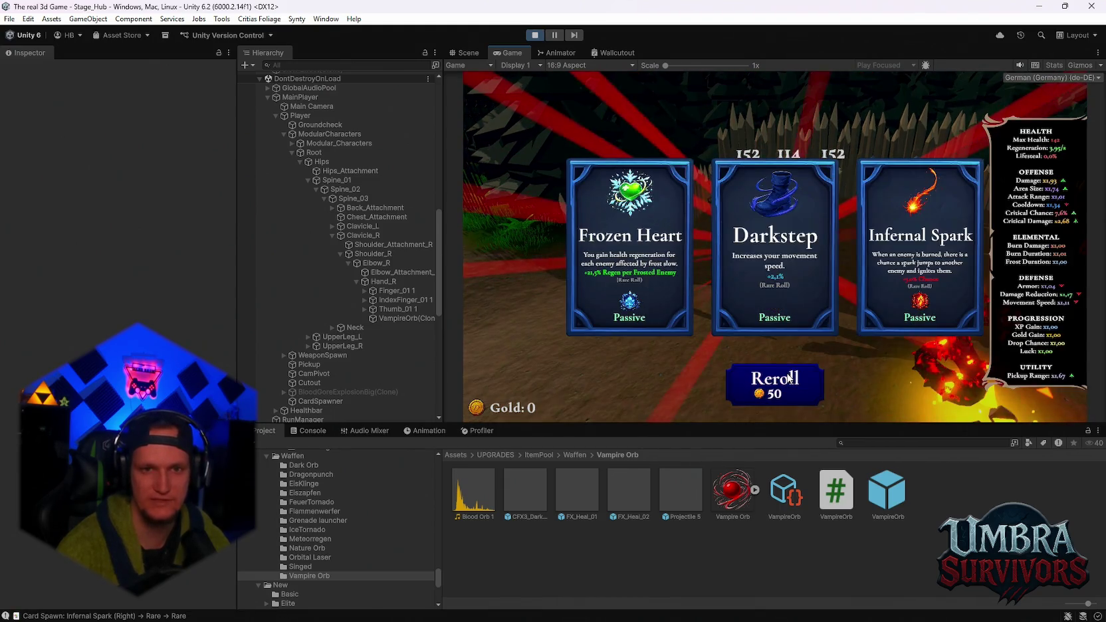
click(790, 261)
- Take Heart of the Vampire, Arcane Extension, Frost Core, Blood Crystal and Blaze Dash
click(795, 385)
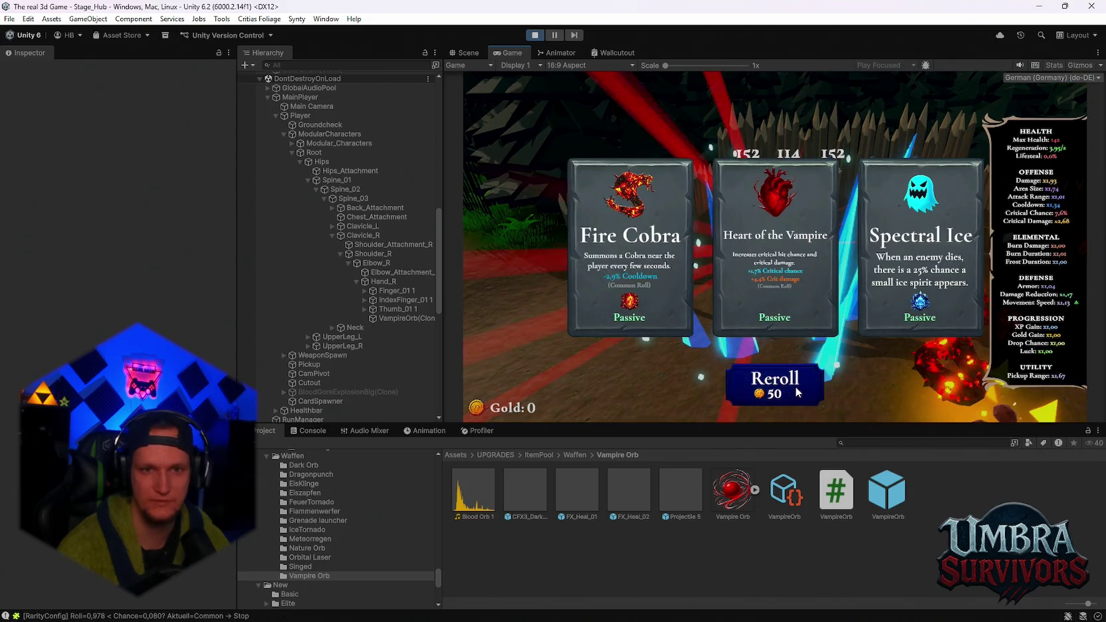
click(775, 284)
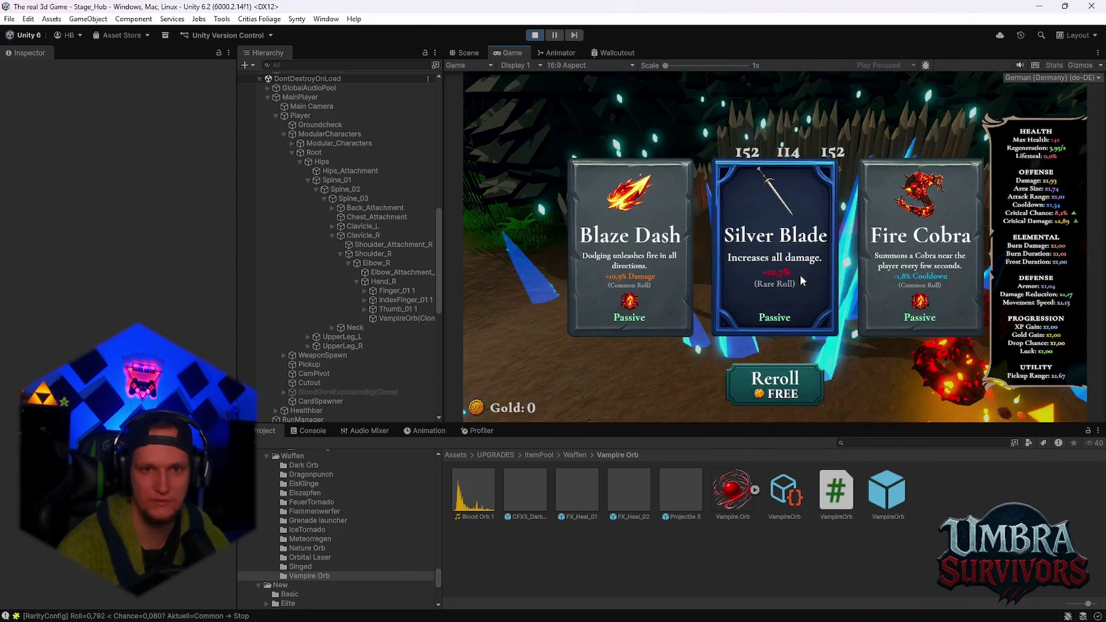
click(787, 388)
click(788, 318)
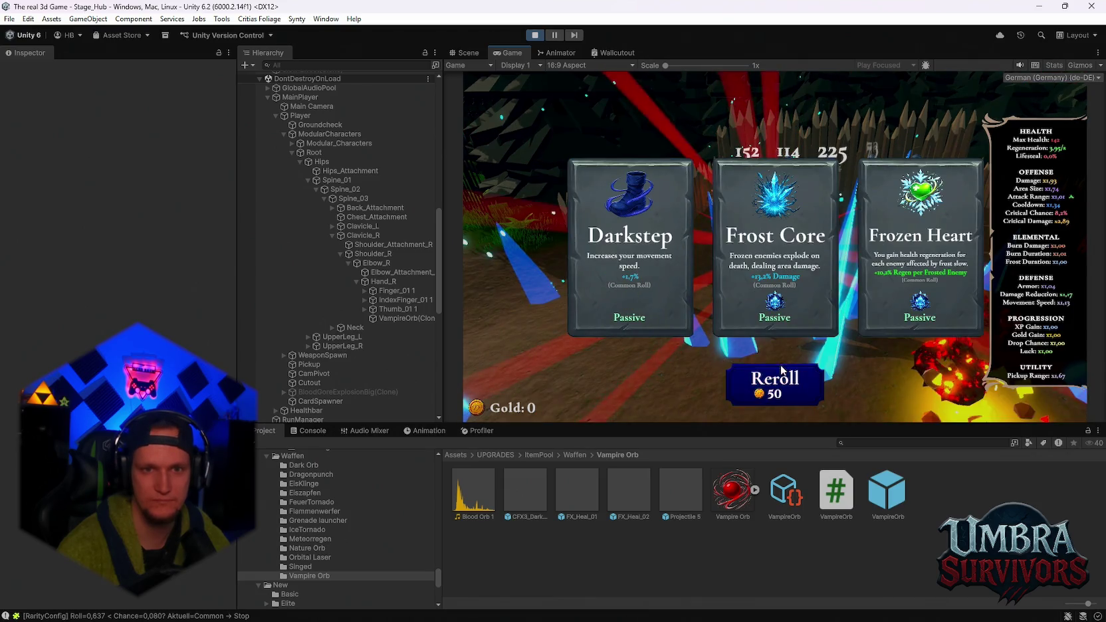
click(765, 278)
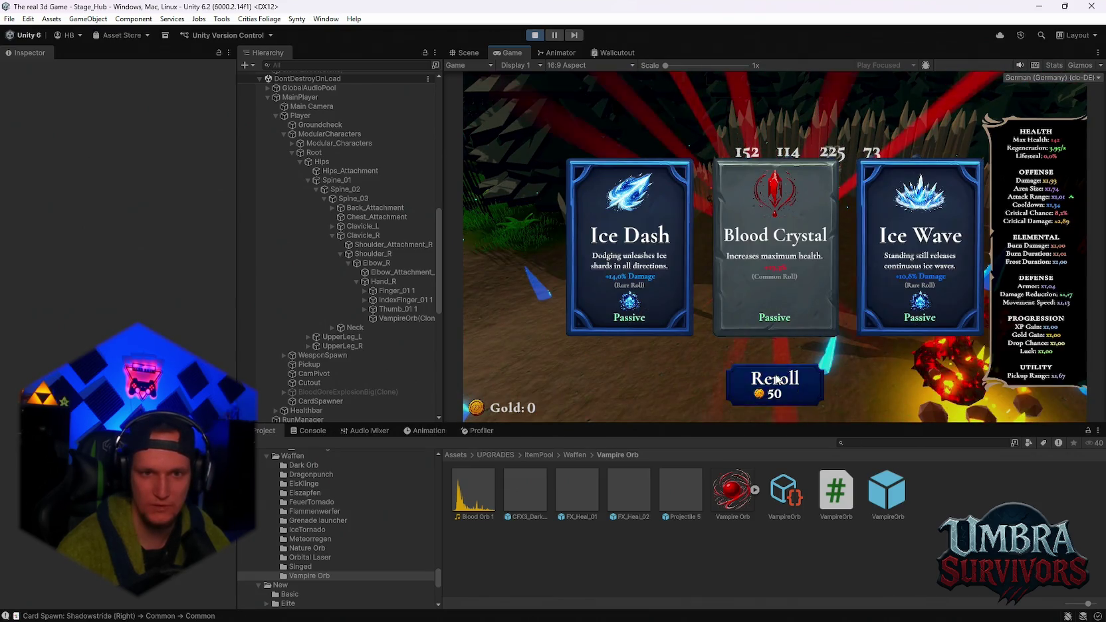
click(775, 279)
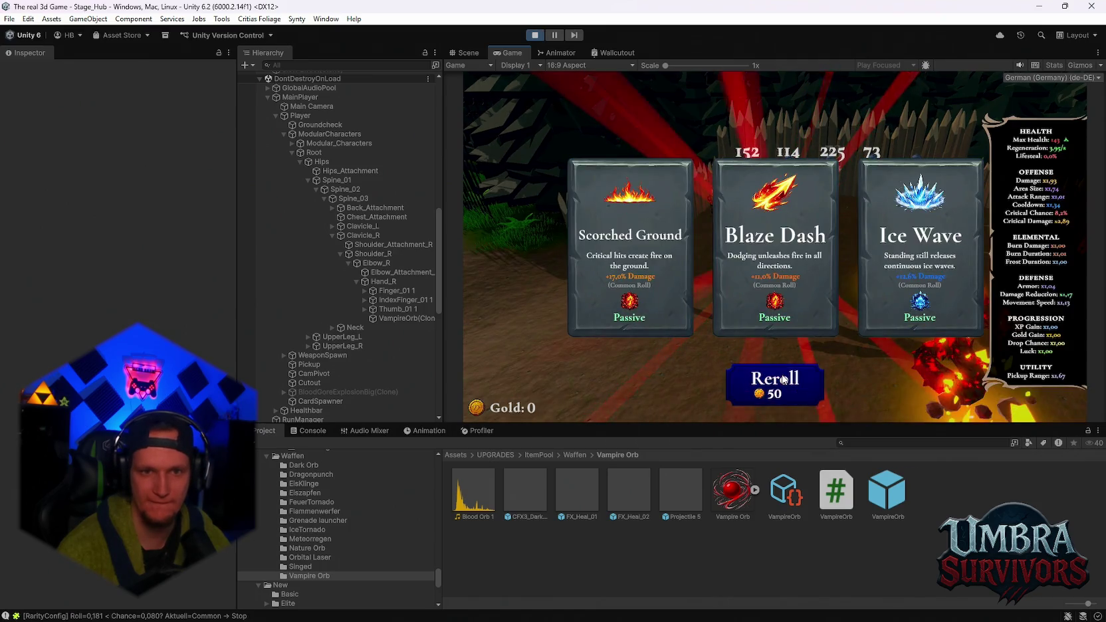
click(775, 279)
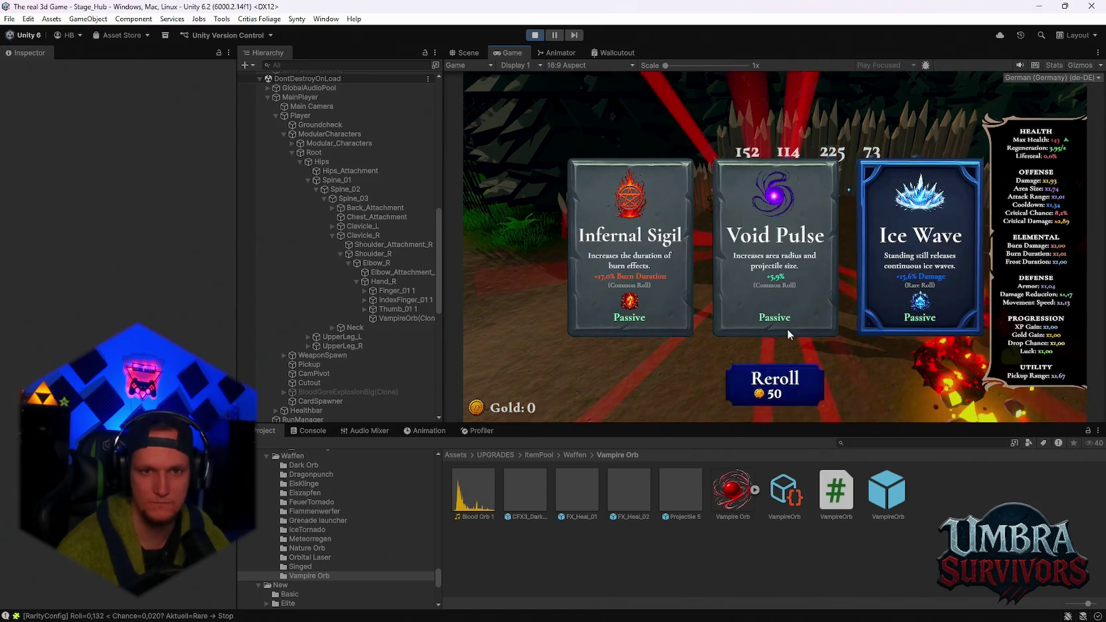
- Take Void Pulse, Darkstep twice, Infernal Spark and Fire Cobra until Max Health hits 143
click(768, 261)
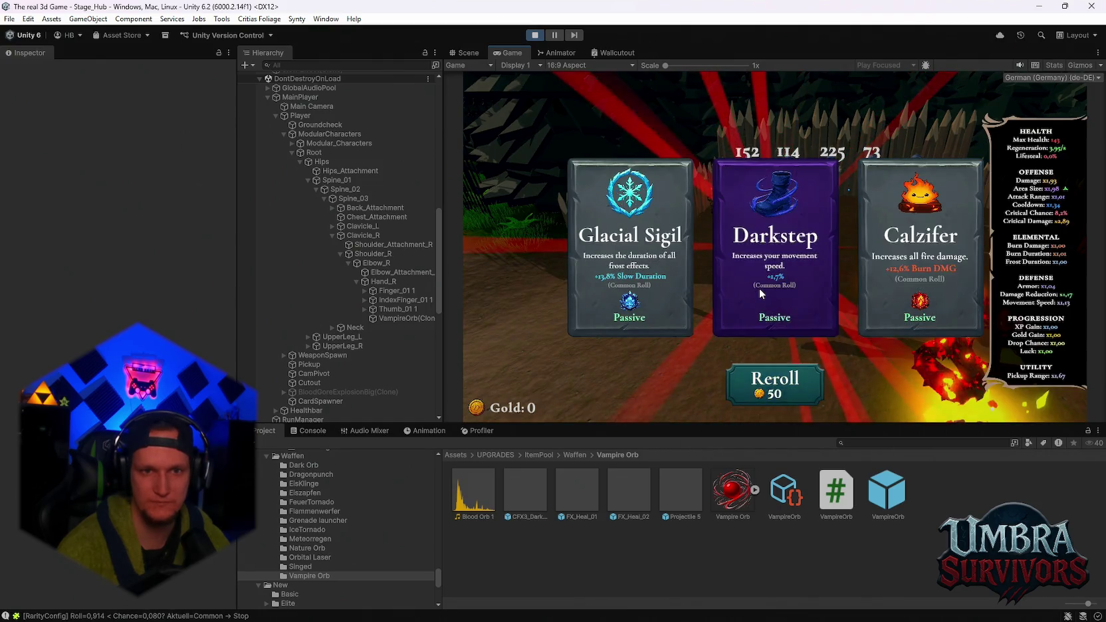
click(775, 279)
click(784, 376)
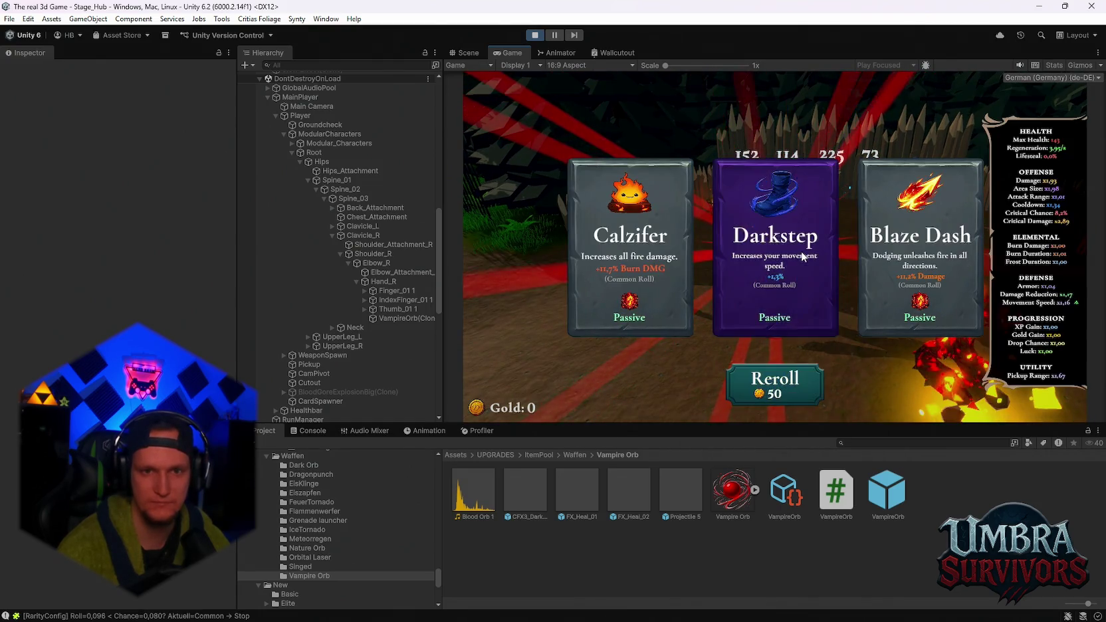
click(772, 276)
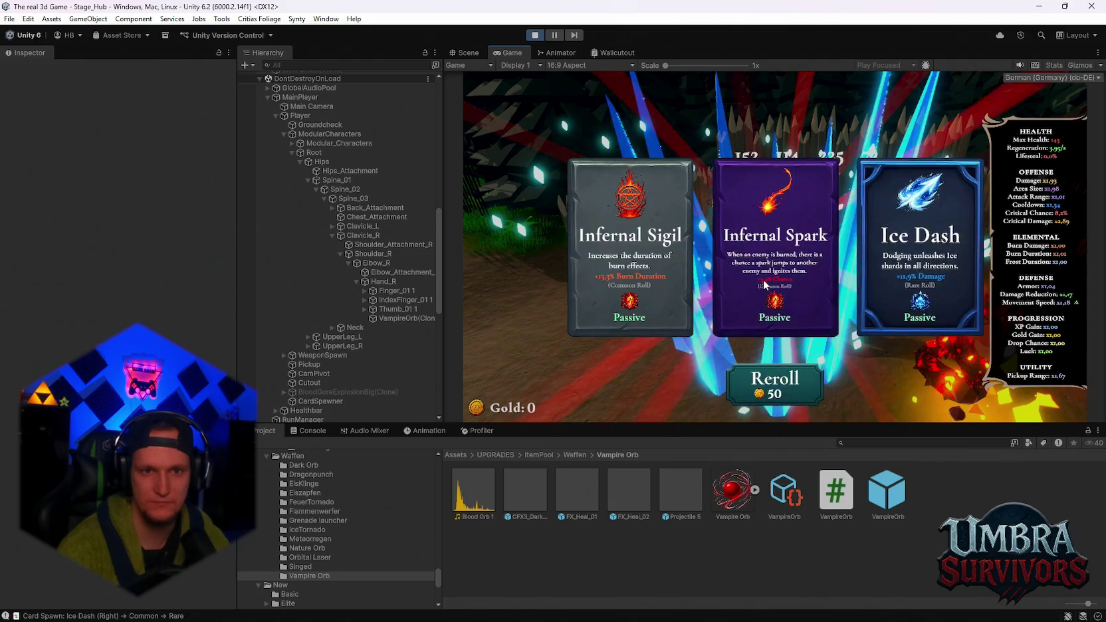
click(774, 272)
click(780, 372)
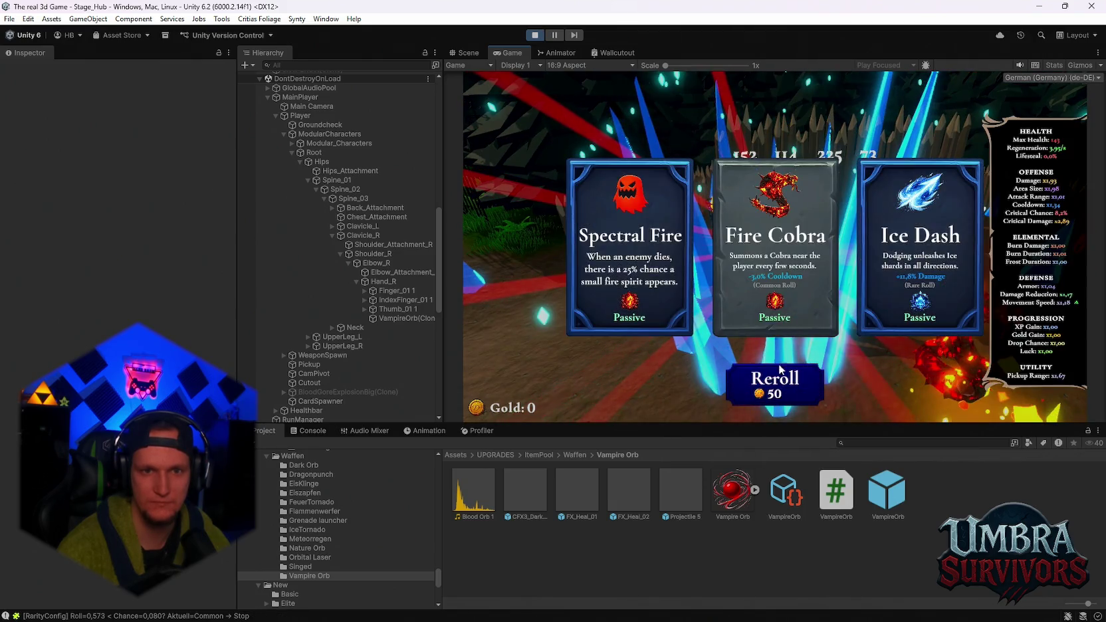
click(774, 272)
- Reroll level-up offers and take Darkstep, Blood Crystal, Darkstep, Composter and Arcane Extension
click(775, 265)
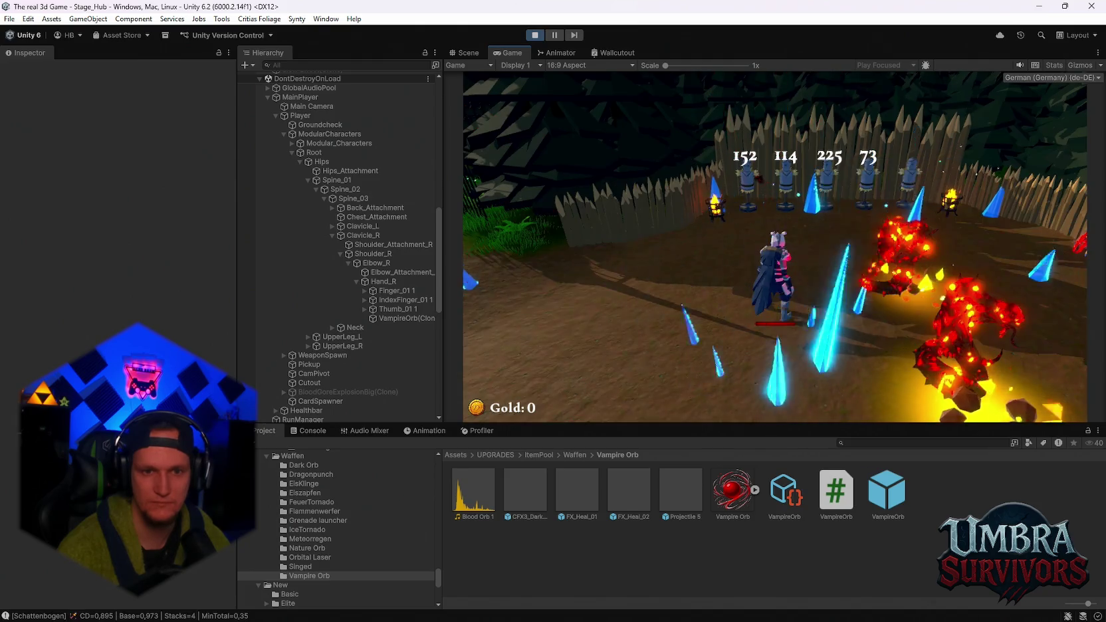
click(774, 378)
click(775, 269)
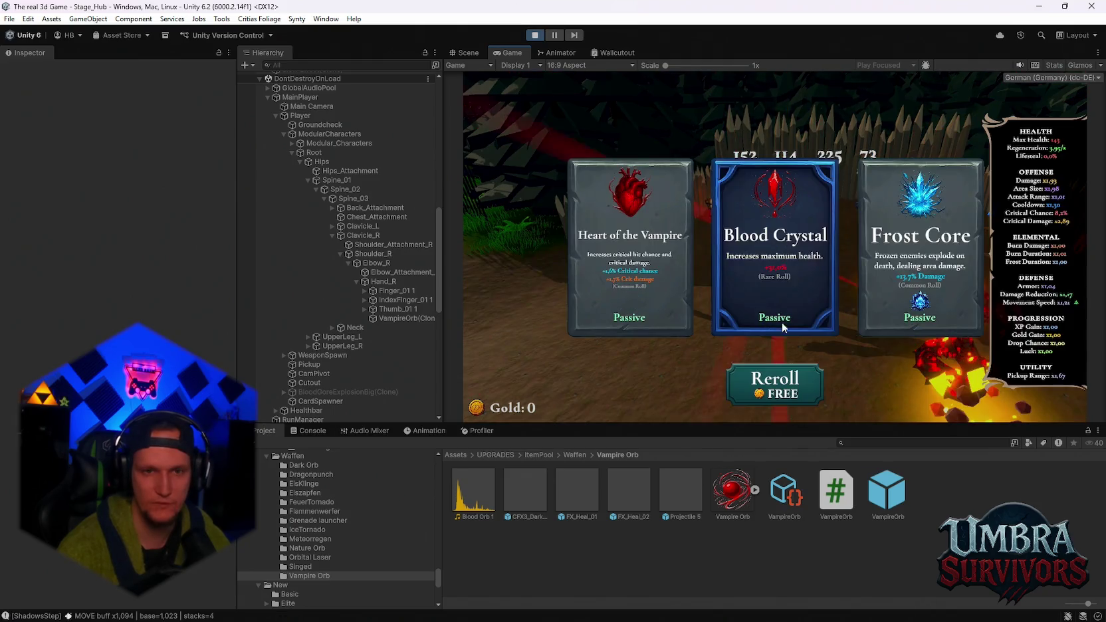
click(774, 273)
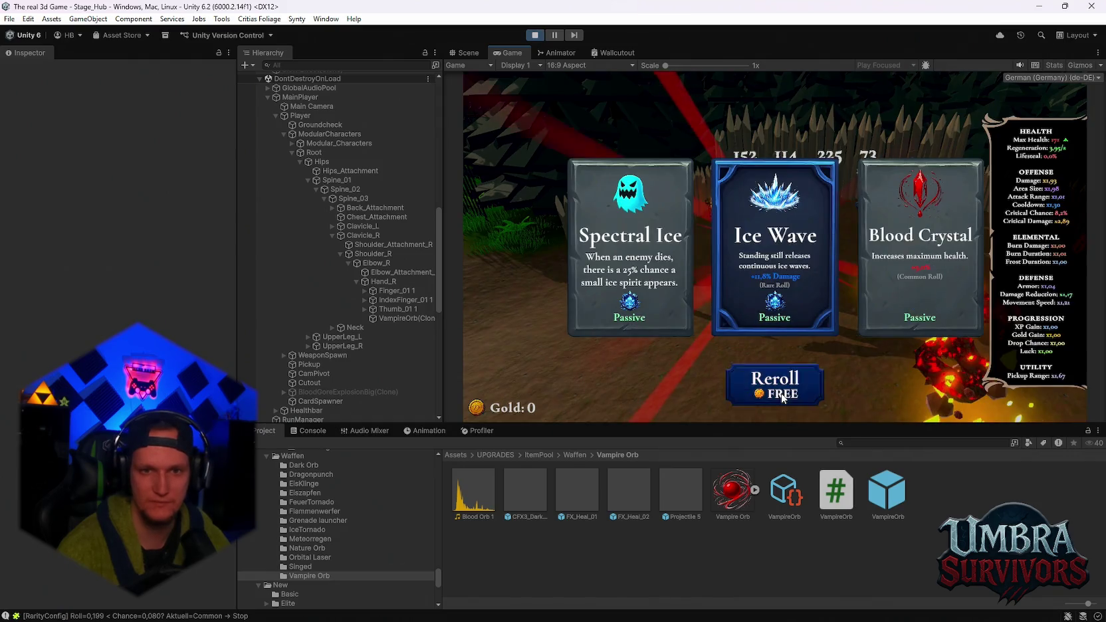
click(785, 370)
click(789, 329)
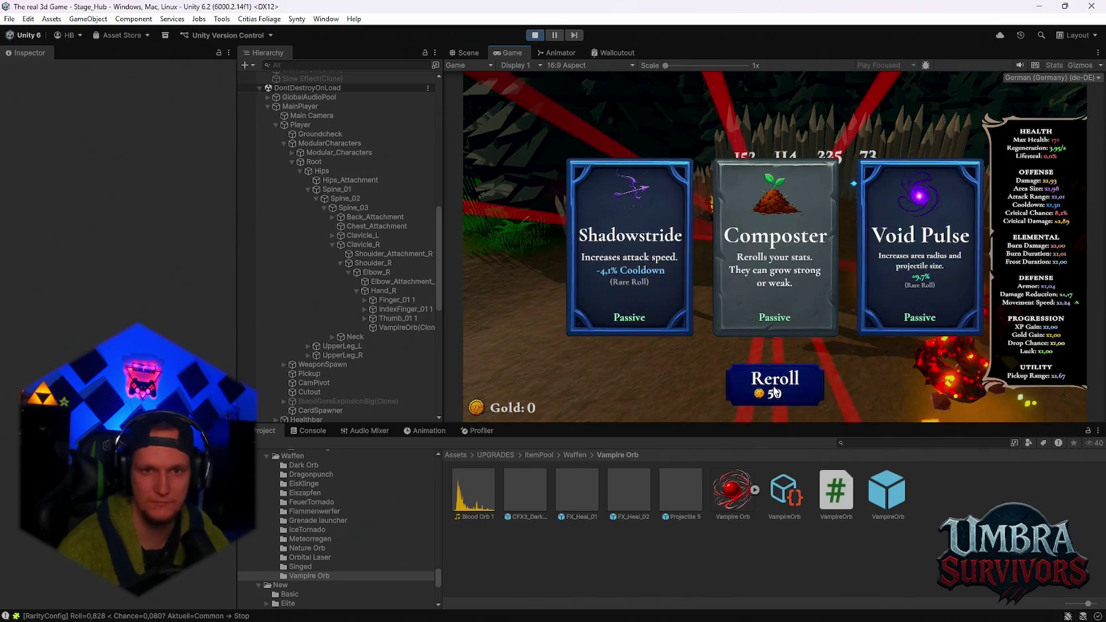
click(769, 298)
click(775, 382)
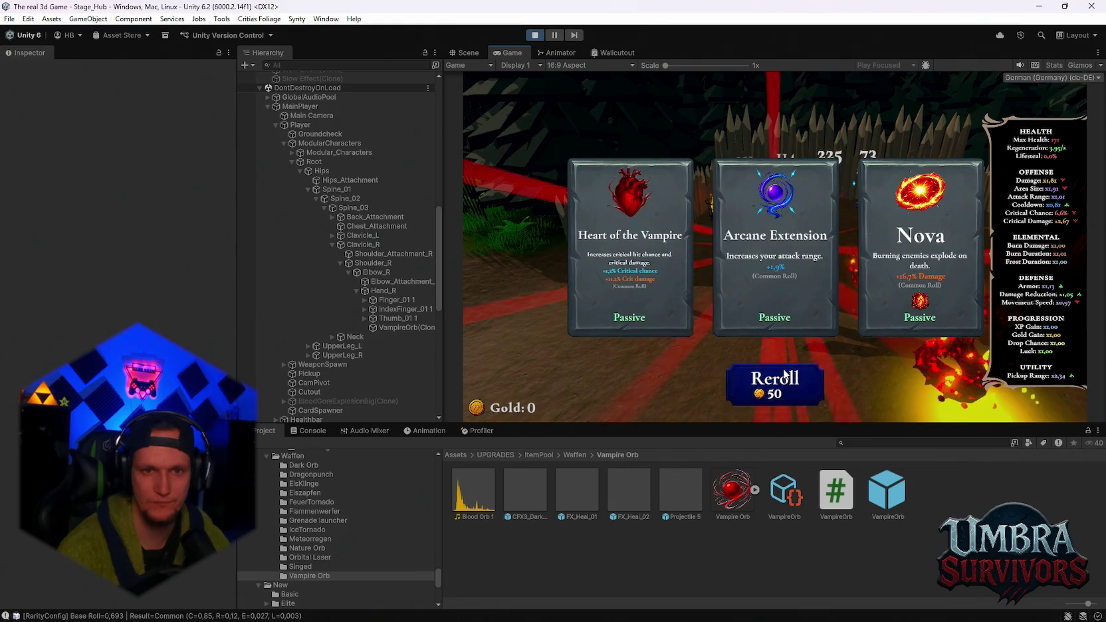
click(768, 291)
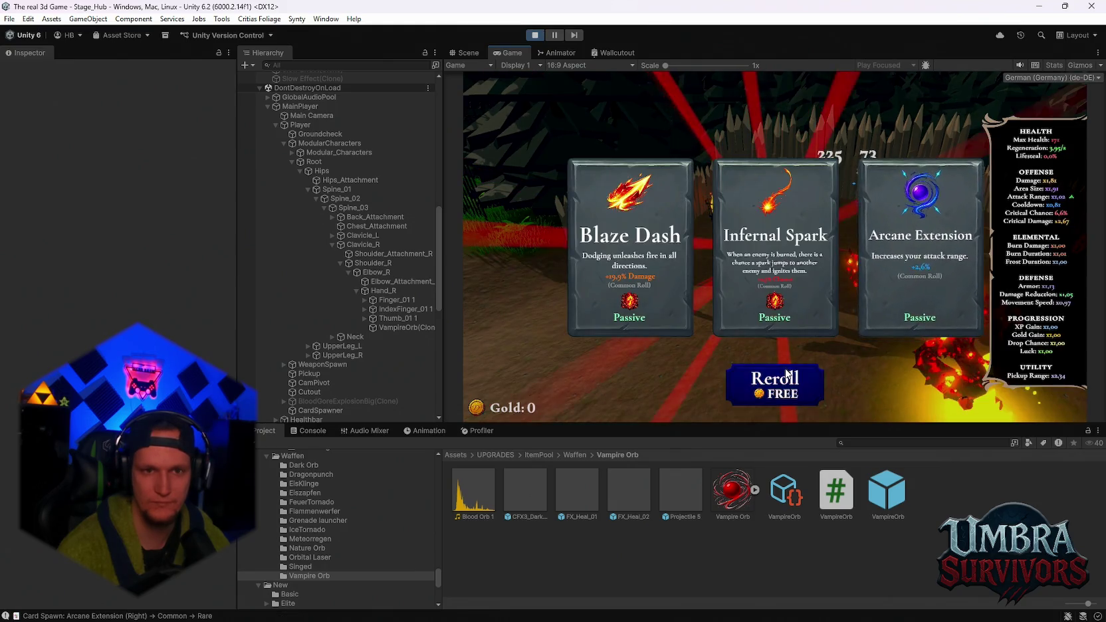
- Keep rerolling and take Ice Wave, Frozen Heart, Ice Dash, Soul Magnet and Ice Wave
click(775, 380)
click(784, 312)
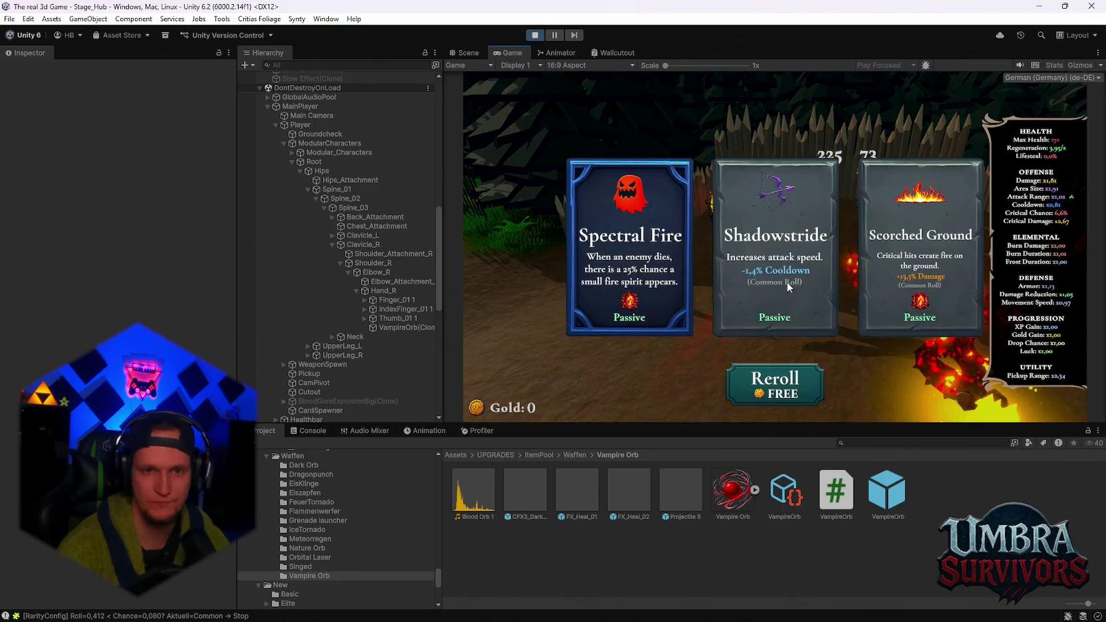
click(774, 383)
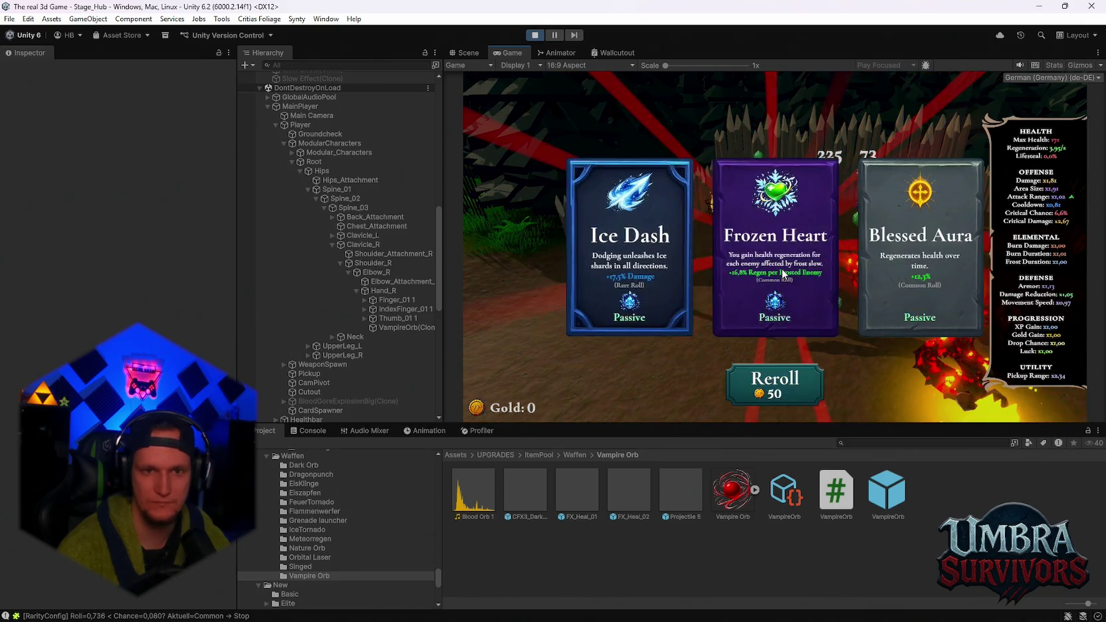
click(783, 307)
click(775, 382)
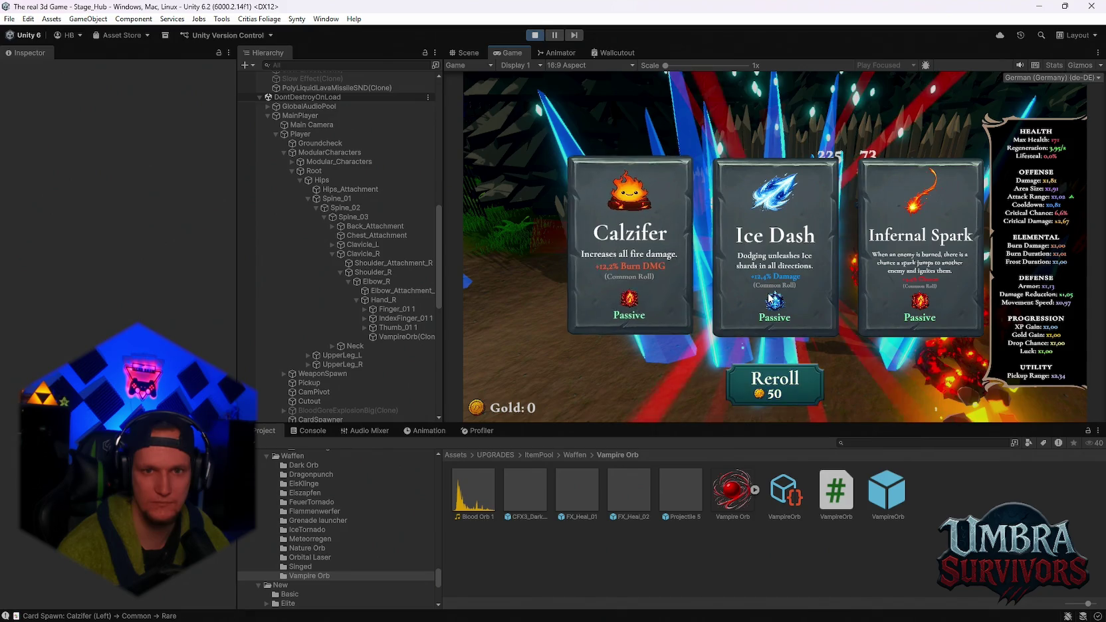
click(767, 292)
click(786, 369)
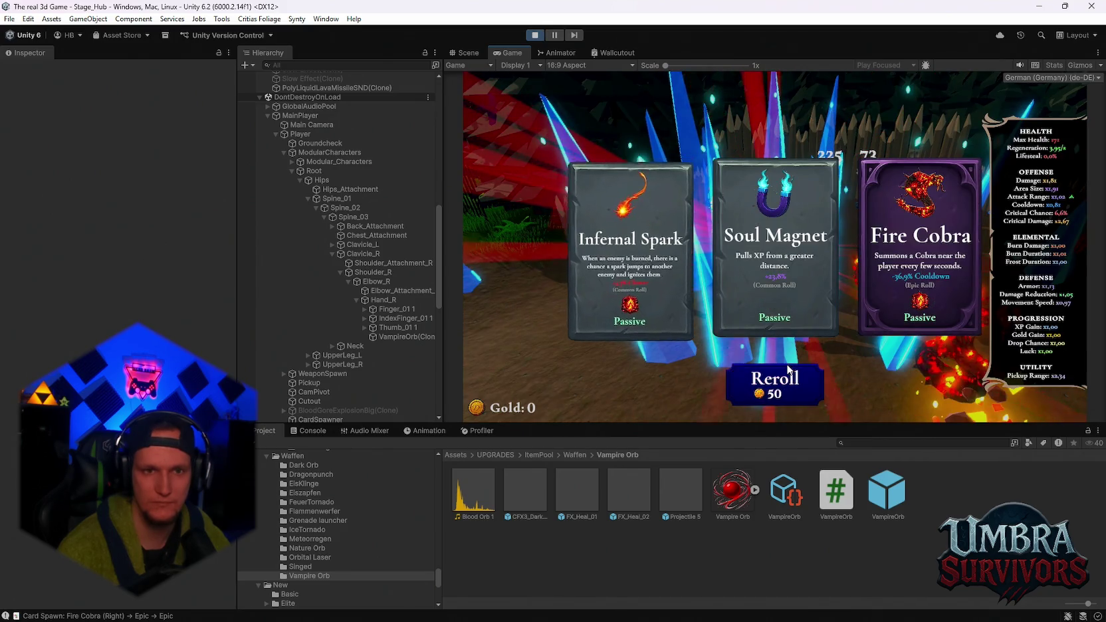
click(759, 261)
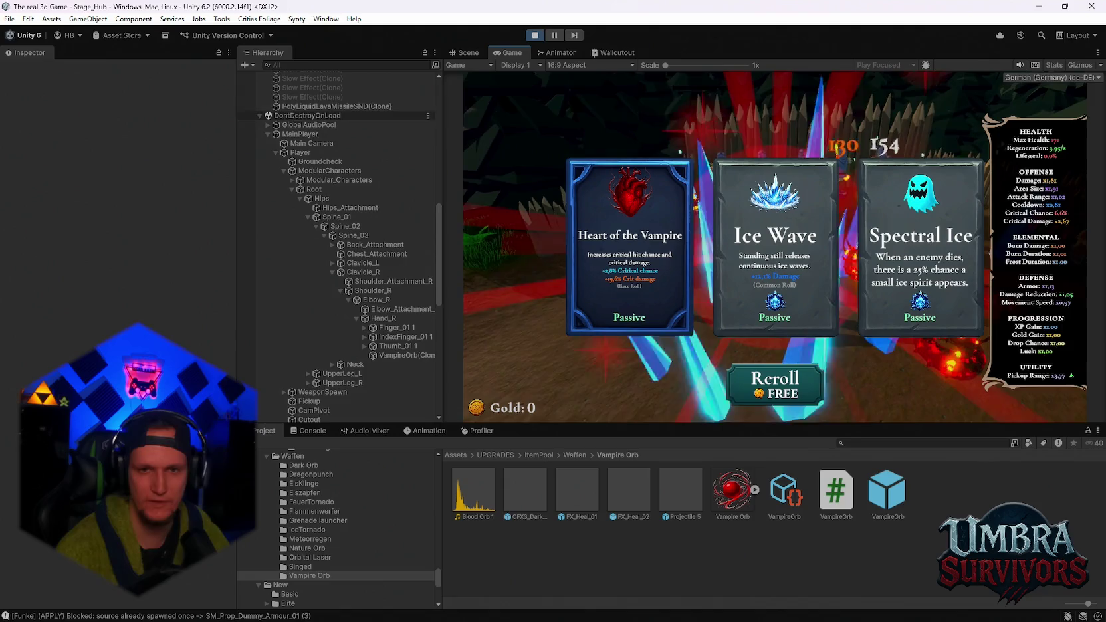
click(775, 253)
key(Escape)
key(Escape)
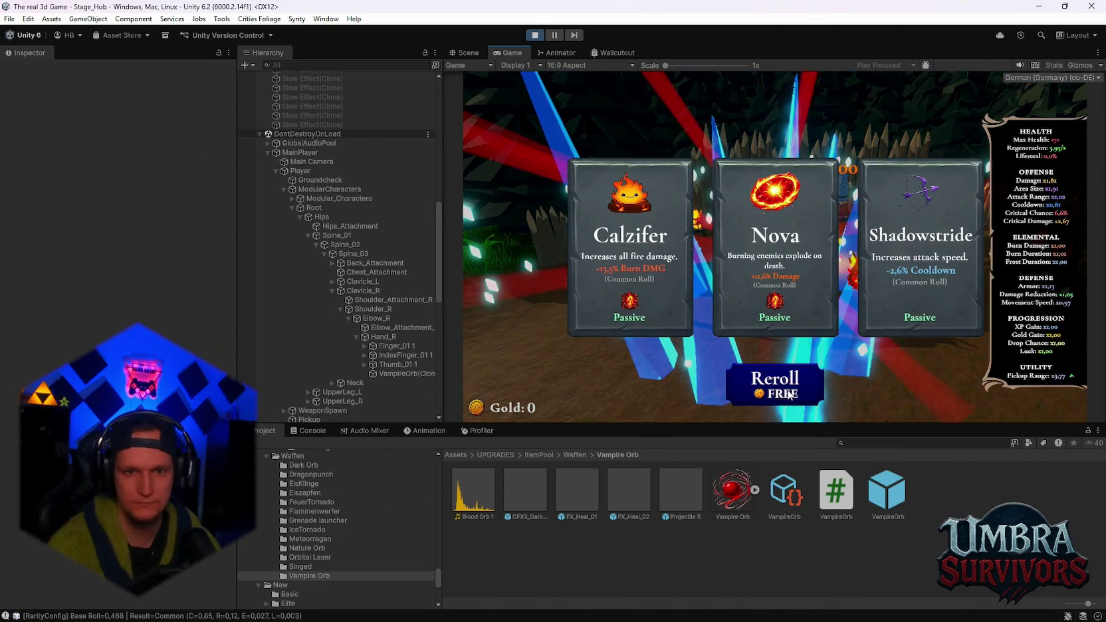
- Take Infernal Spark, Composter, Infernal Sigil, Silver Blade, Calzifer, Fire Cobra, Blessed Aura and Blaze Dash
click(784, 313)
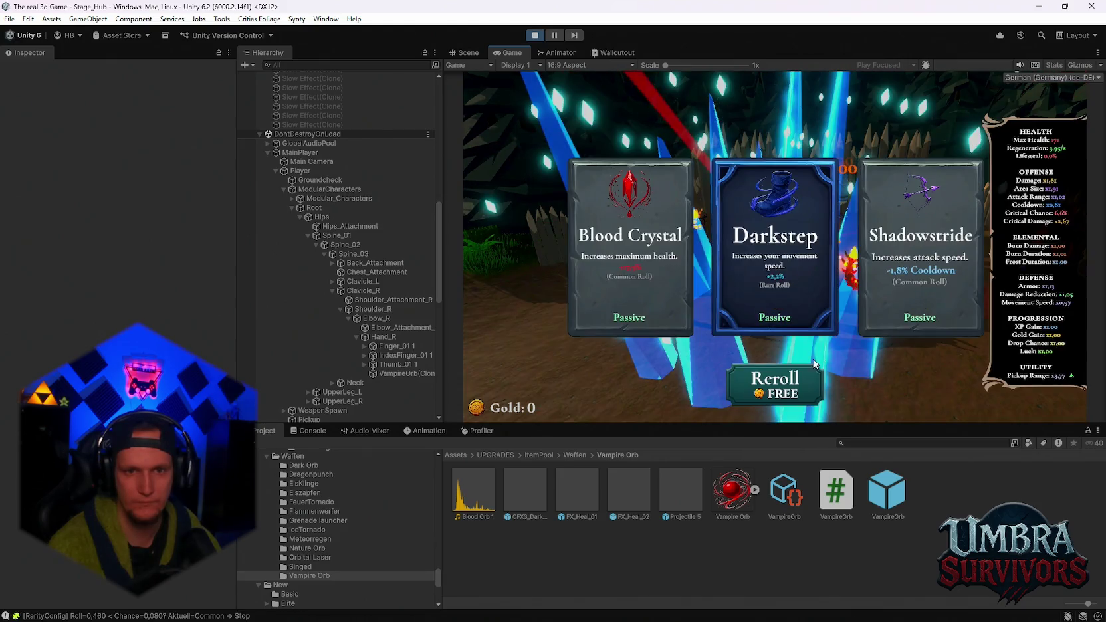
click(774, 380)
click(782, 281)
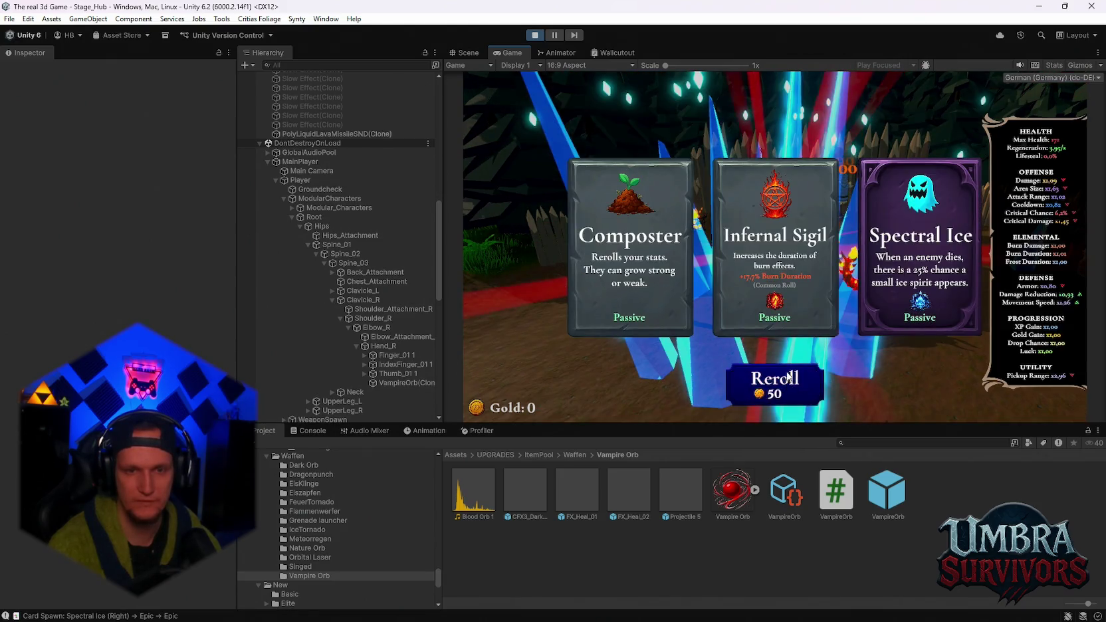
click(797, 326)
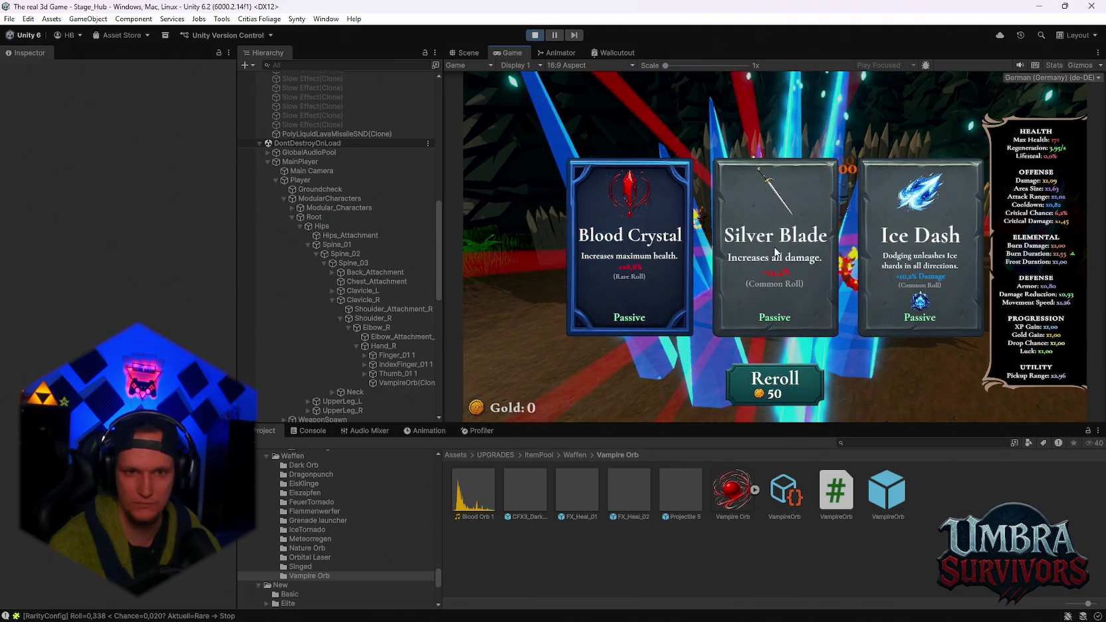
click(775, 251)
click(780, 259)
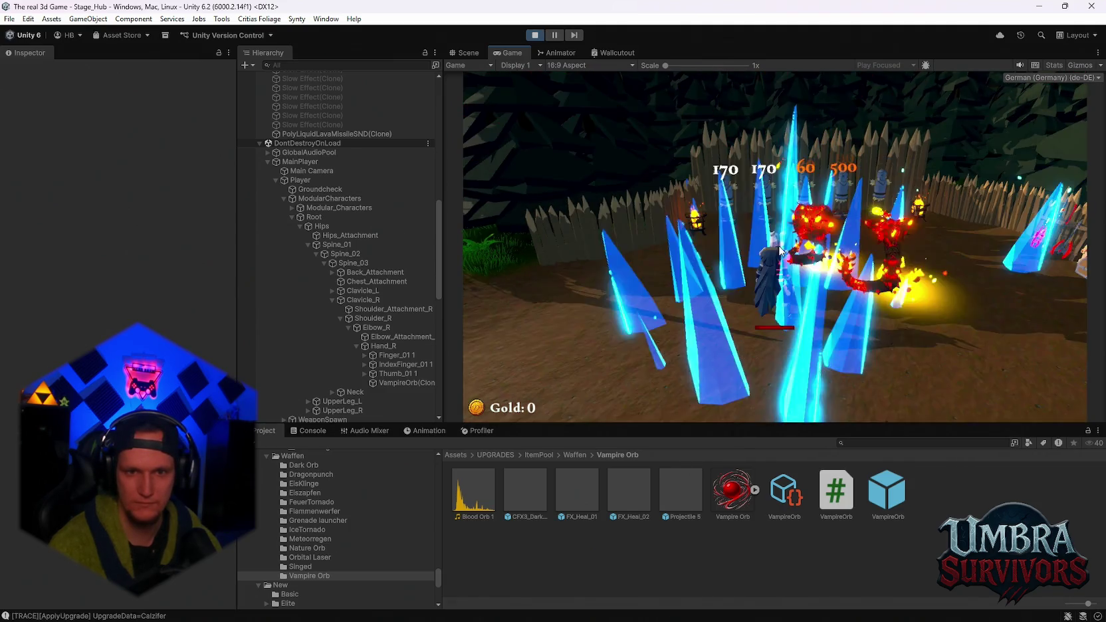
click(777, 263)
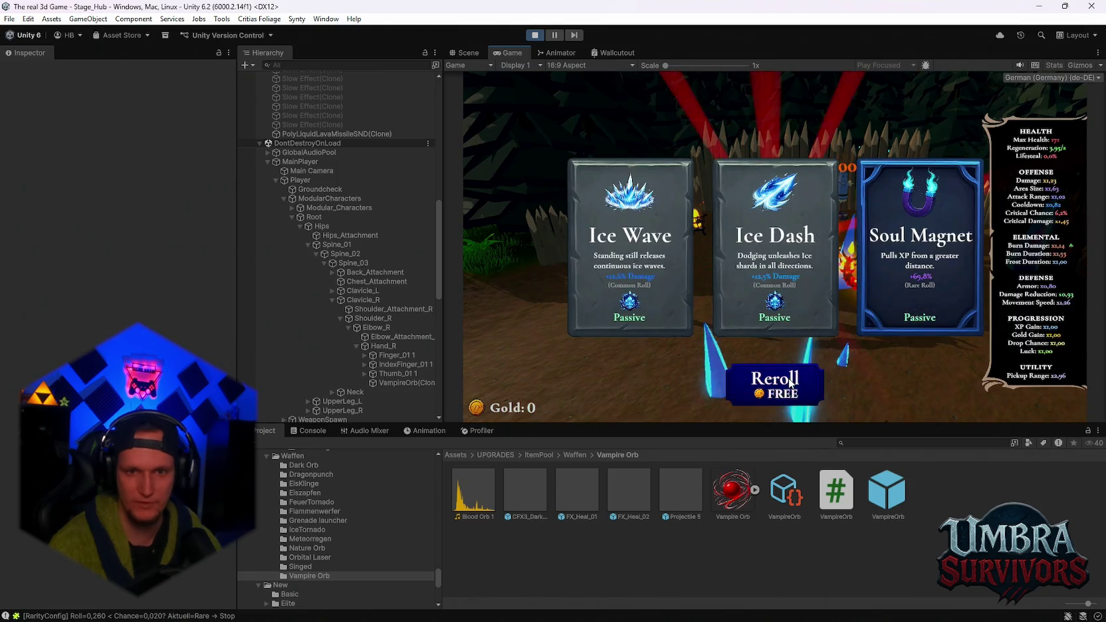
click(783, 274)
click(775, 382)
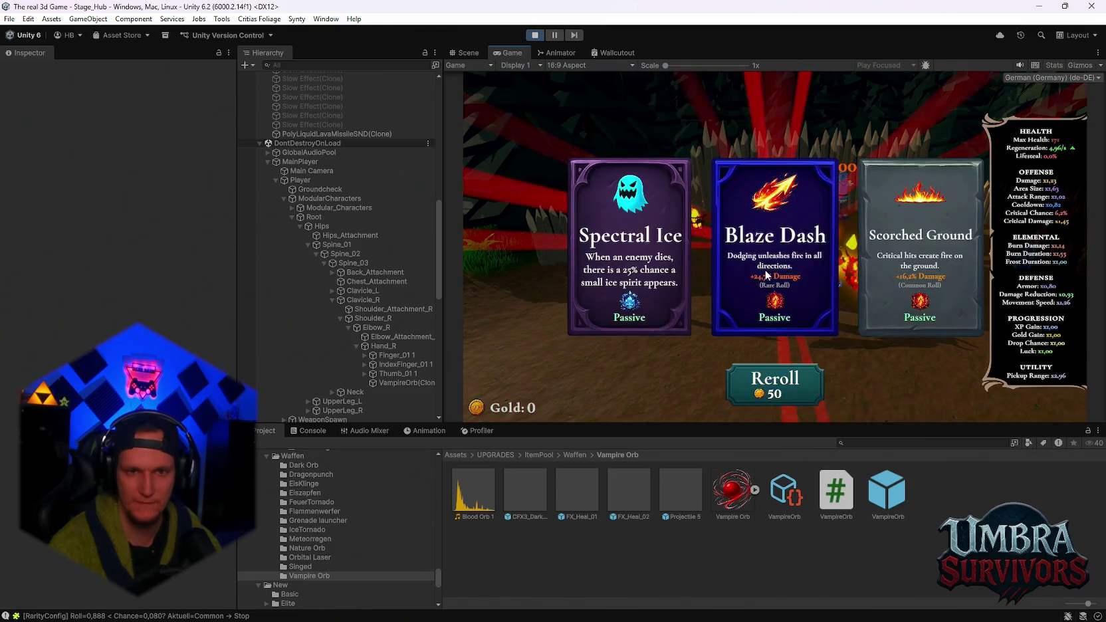
click(774, 259)
- Reroll four more offers, taking upgrades including Arcane Extension and Blaze Dash
click(775, 382)
click(775, 259)
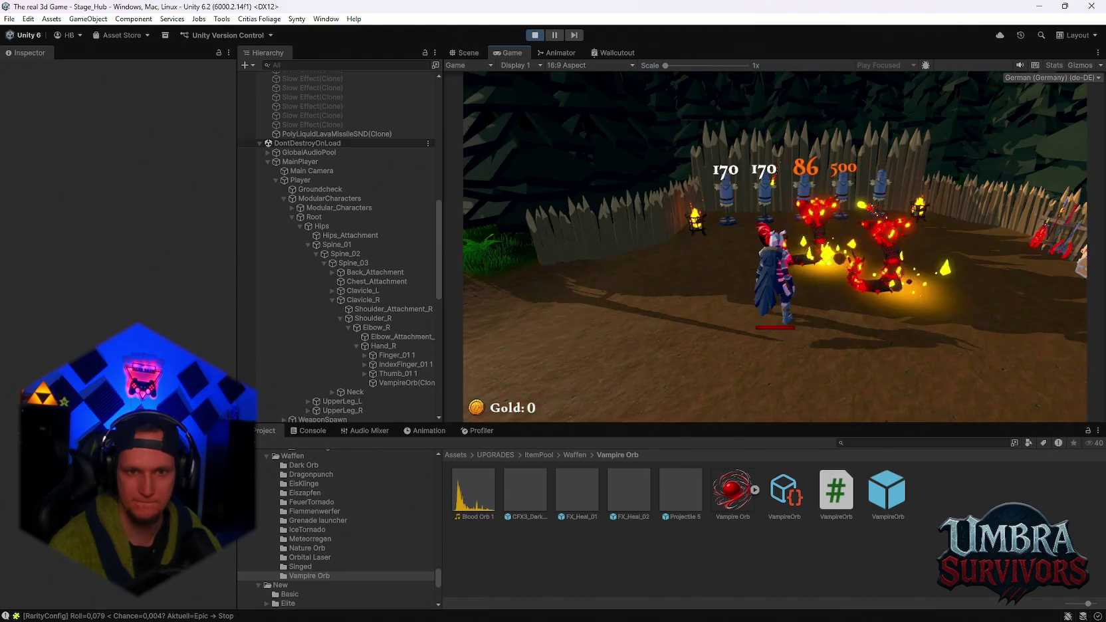
click(780, 384)
click(777, 264)
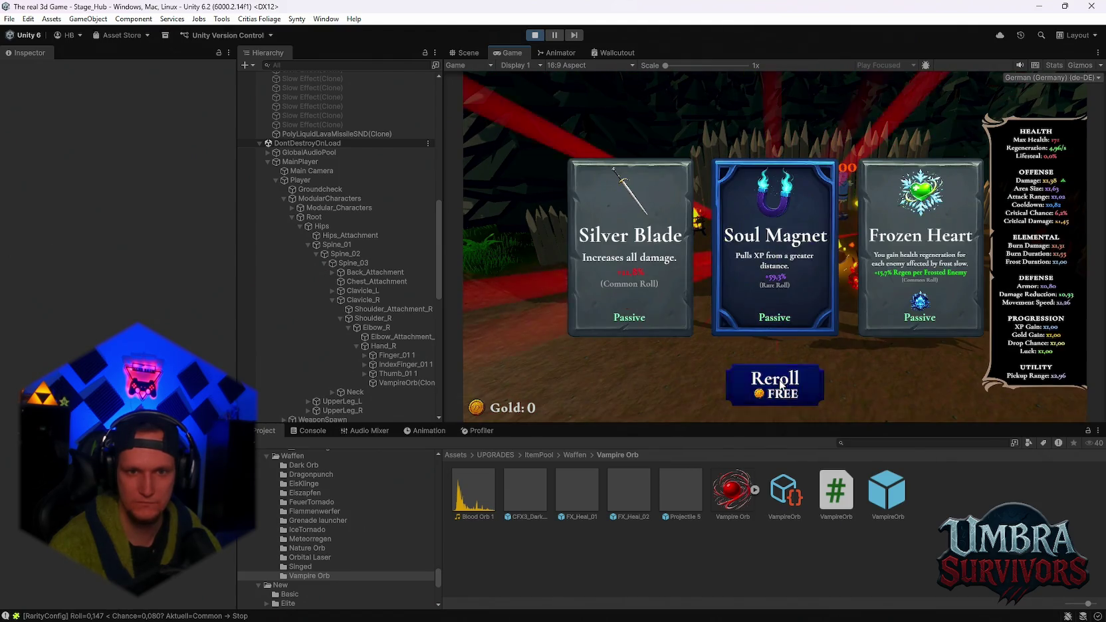
click(775, 382)
click(779, 269)
click(774, 382)
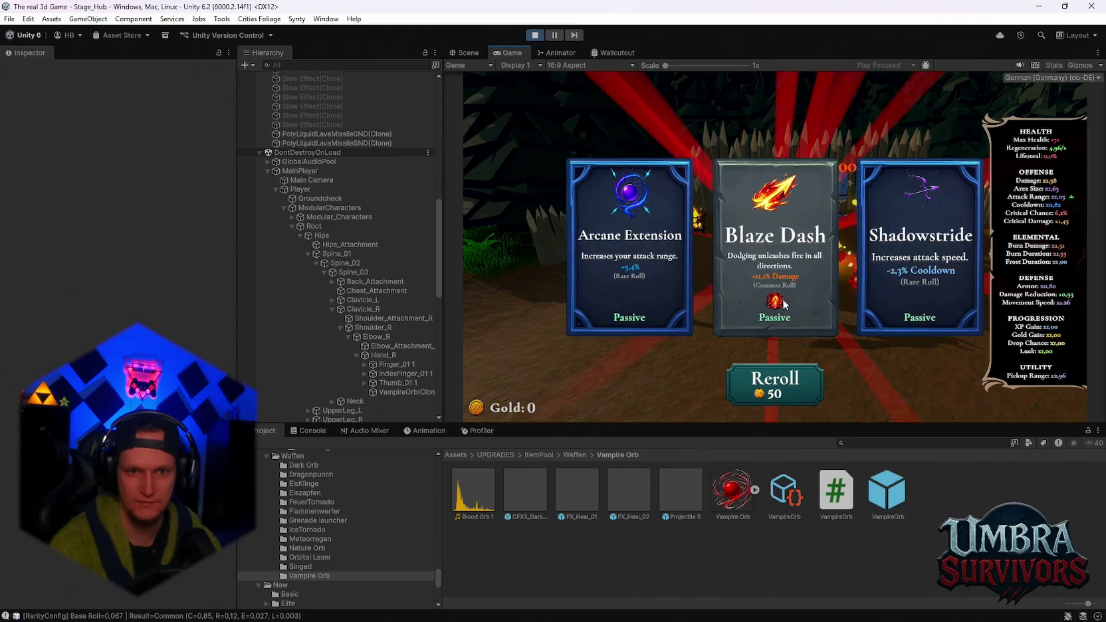
click(778, 259)
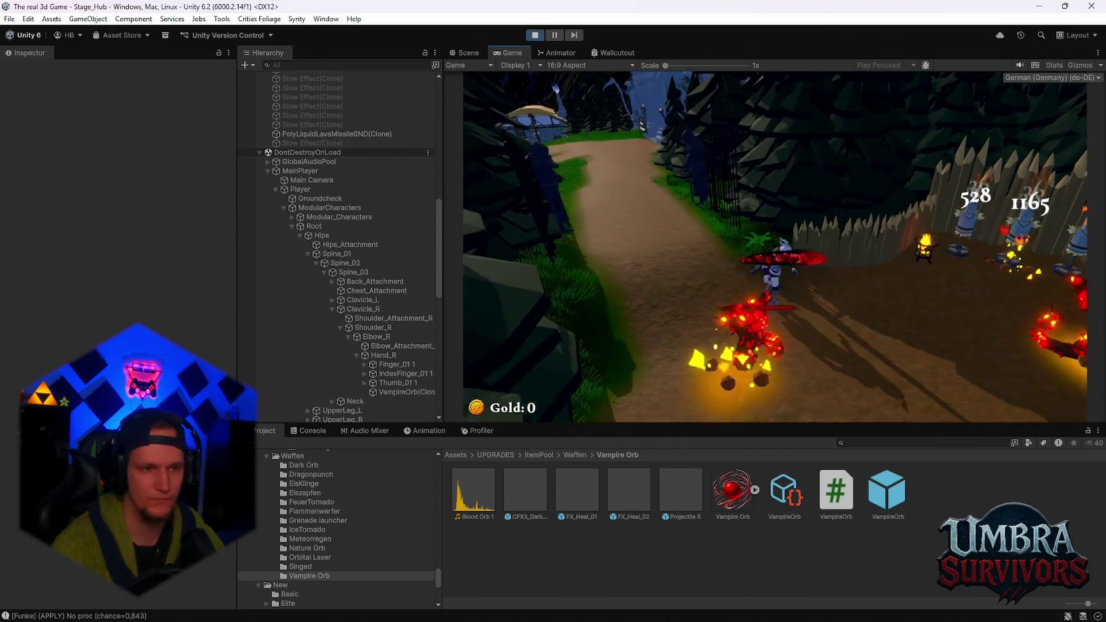
- Pause the game and inspect the Player's Weapon Inventory upgrades in the Inspector
key(Escape)
click(299, 198)
scroll(113, 332, down, 15)
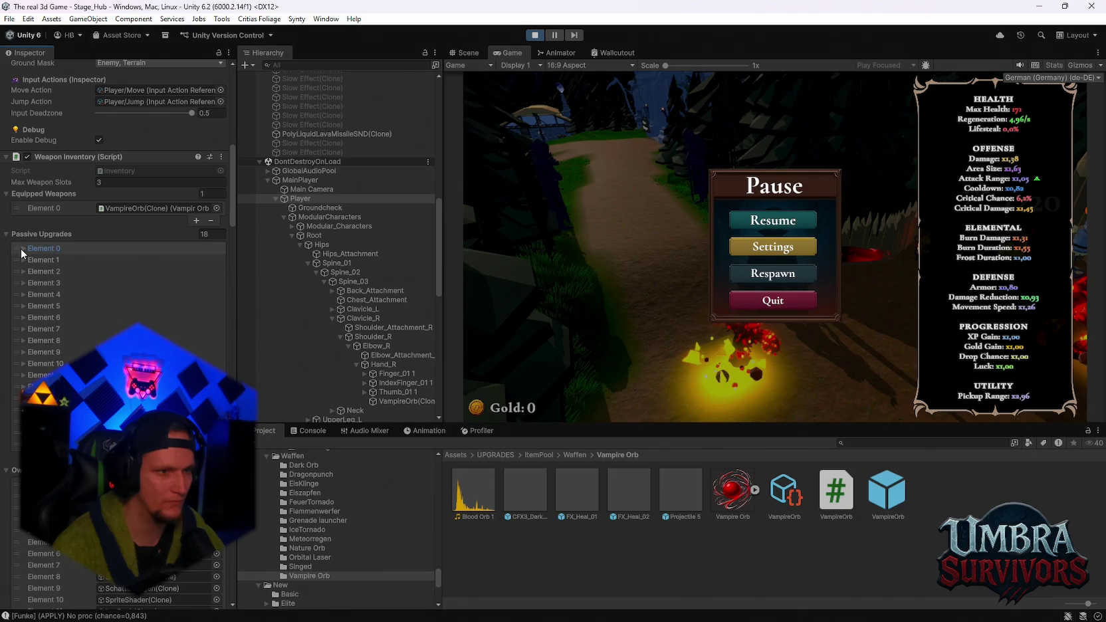
- Resume from the pause menu, run up the forest path to the start portal, and enter it with E
scroll(30, 252, up, 1)
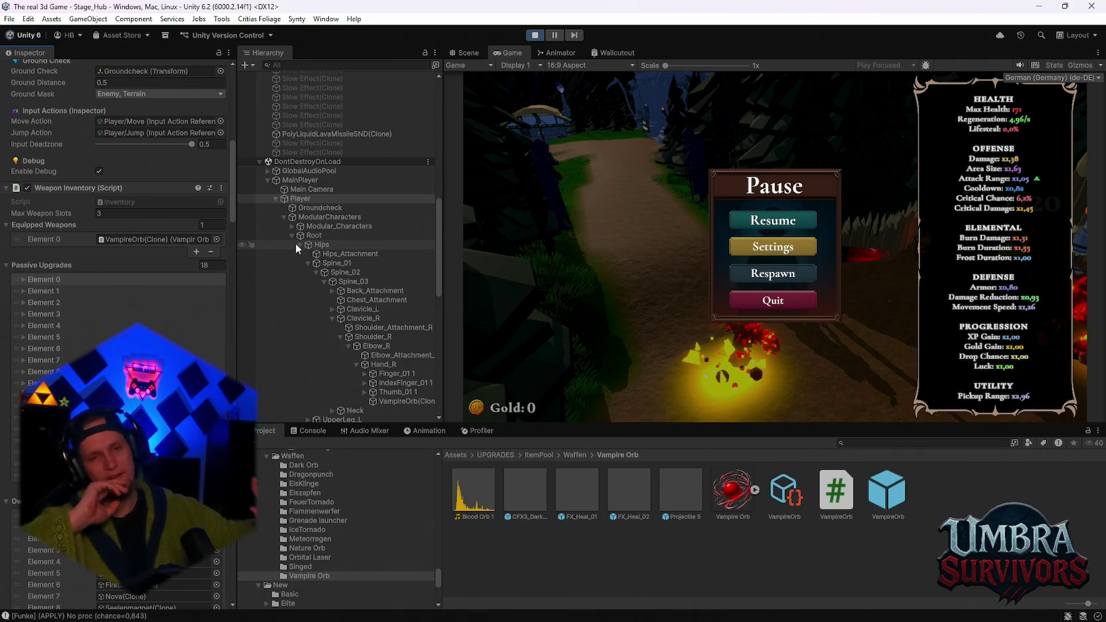
click(798, 226)
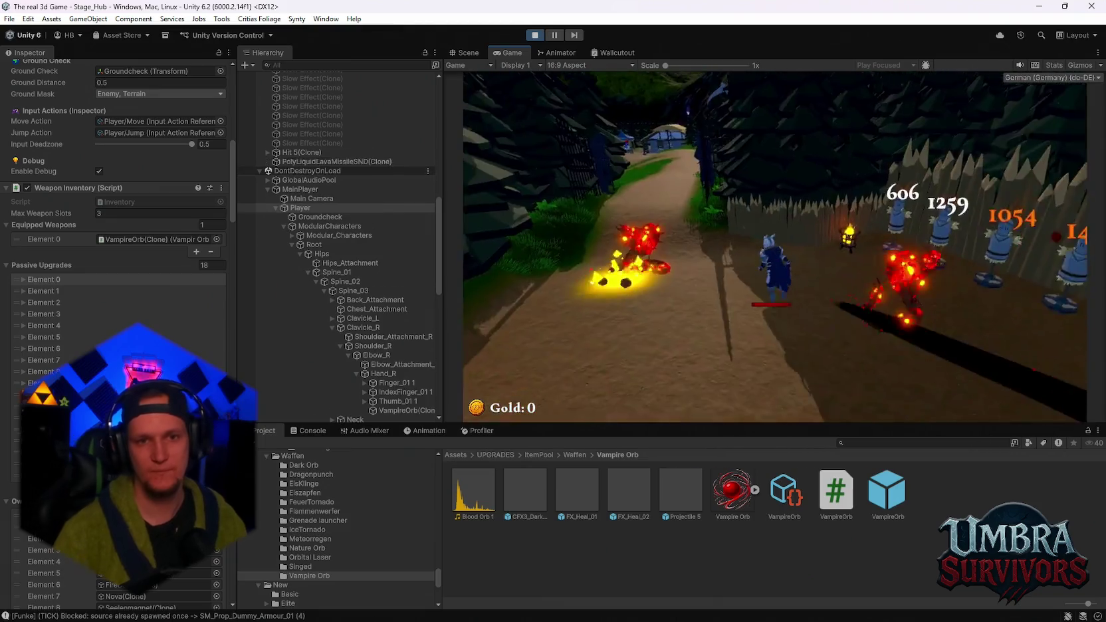
key(w)
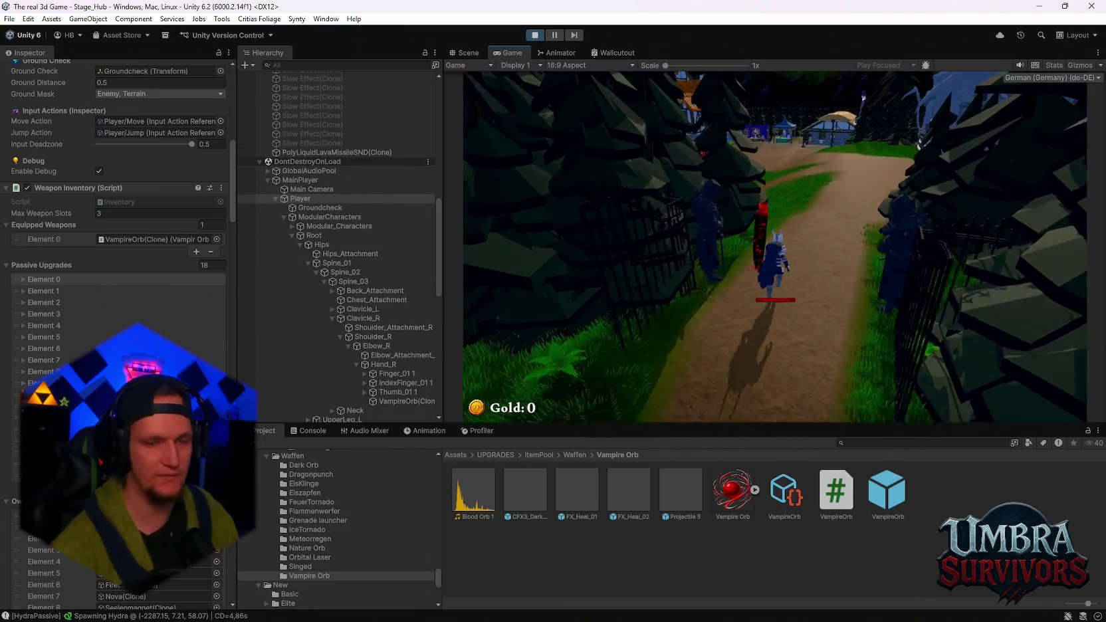
key(d)
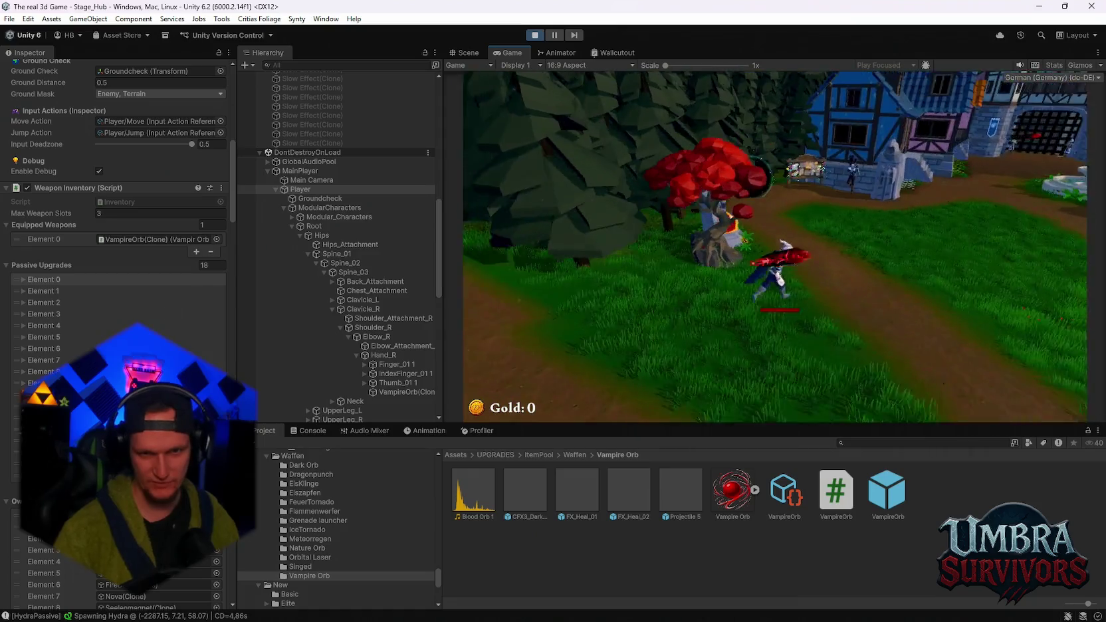
key(w)
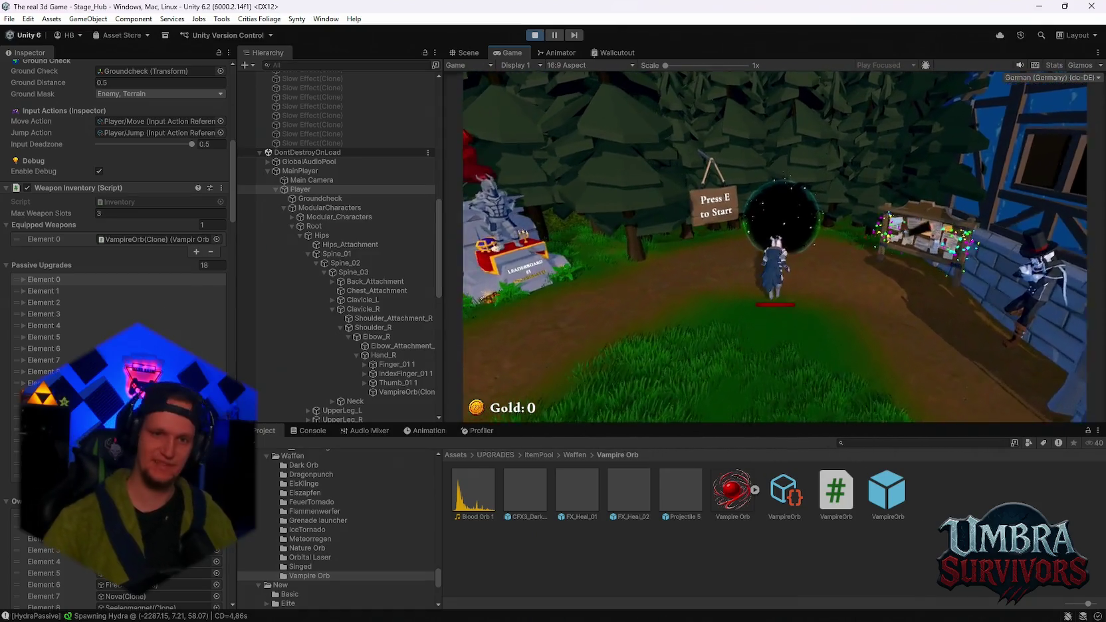
key(e)
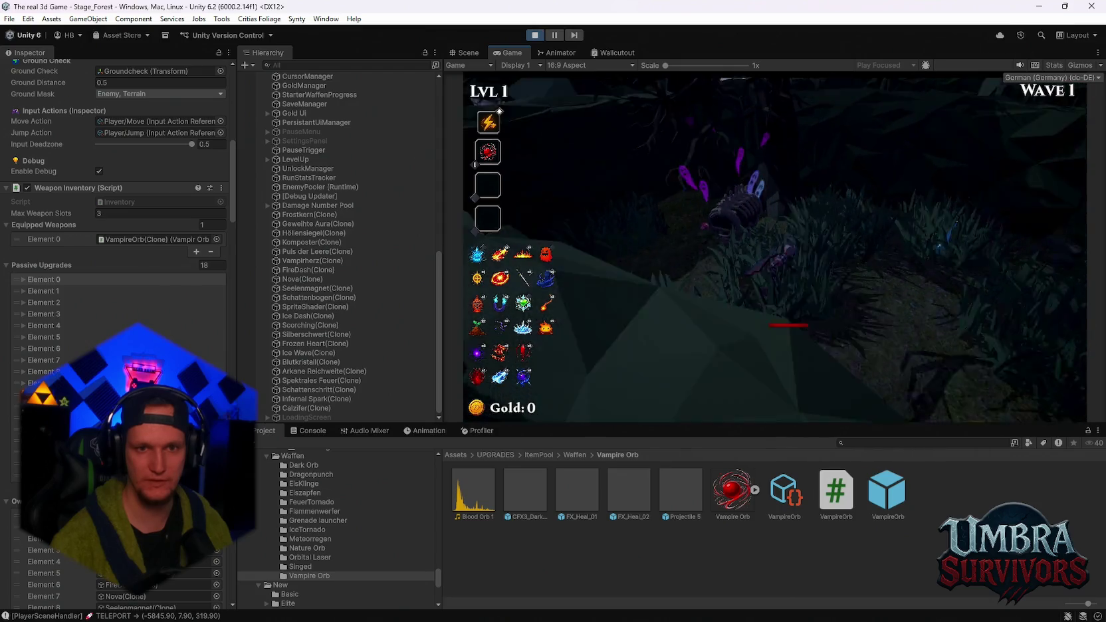
- Pause and resume, then reroll to take Infernal Sigil, Silver Blade and Ice Tornado as a new weapon
key(Escape)
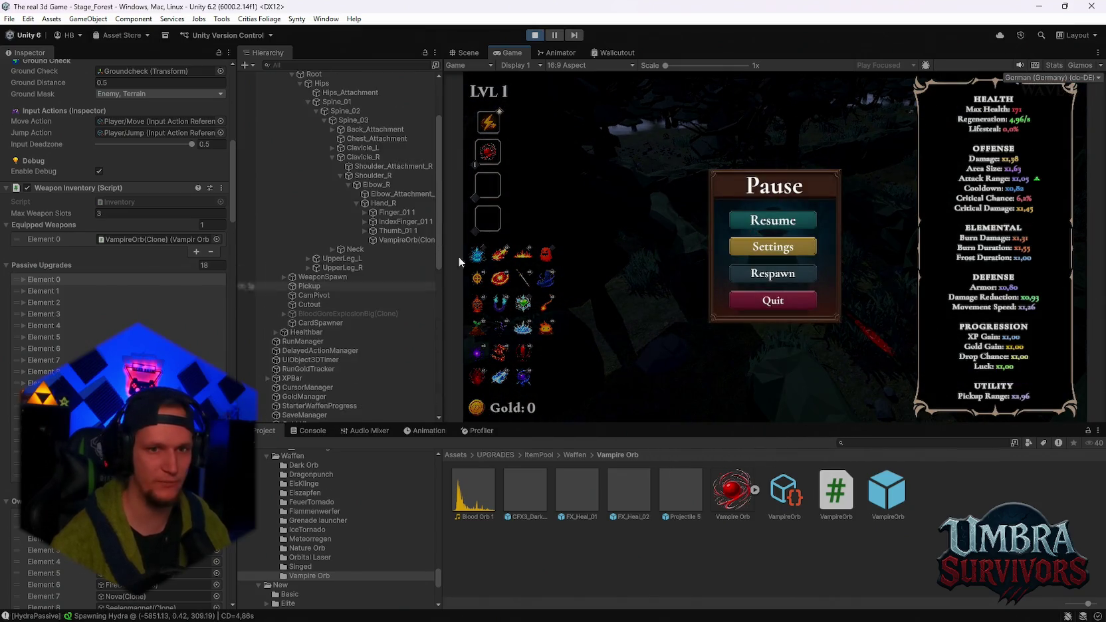
click(792, 219)
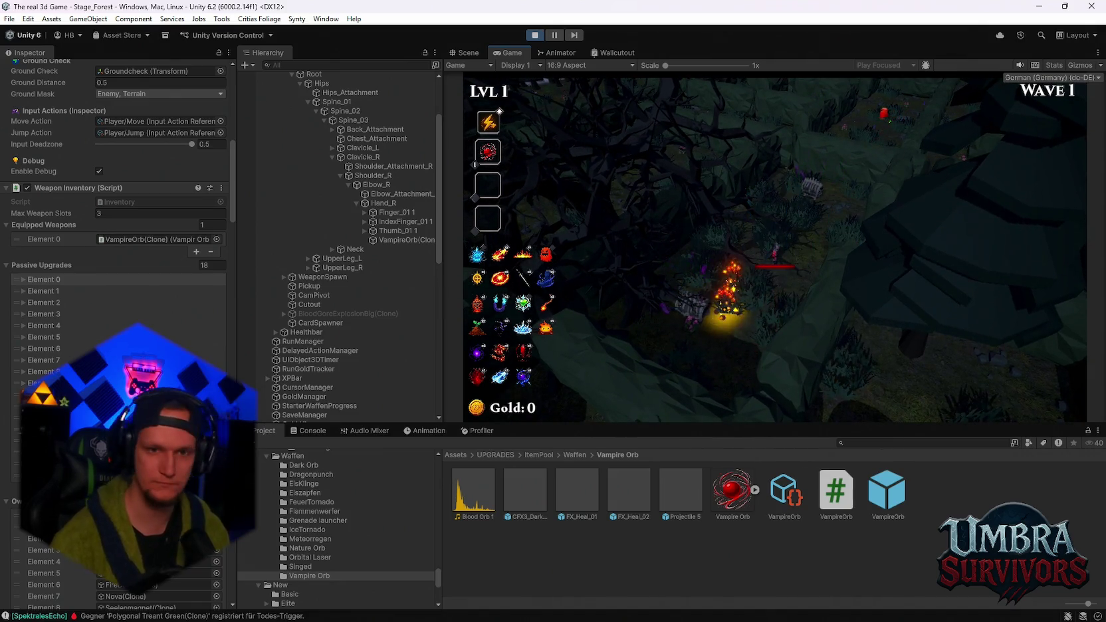
click(792, 383)
click(769, 266)
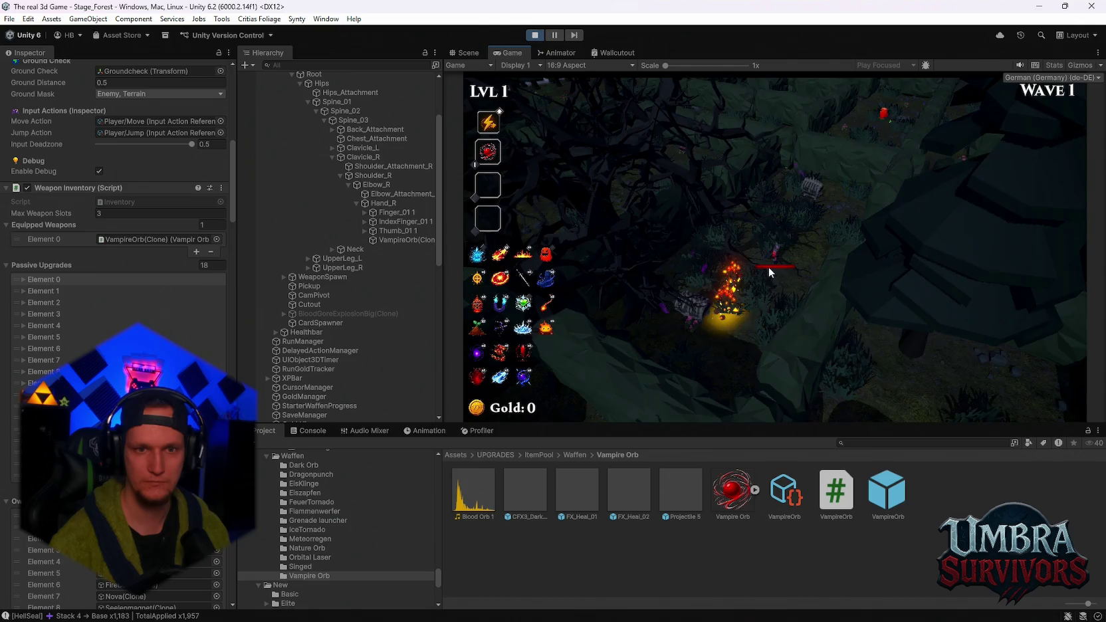
click(770, 389)
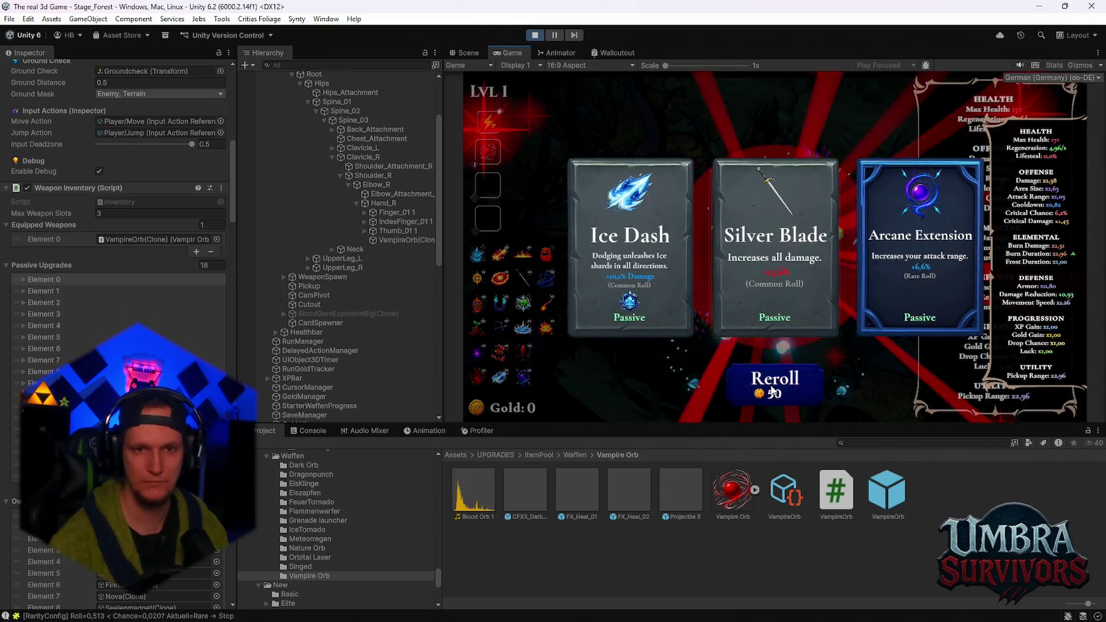
click(767, 285)
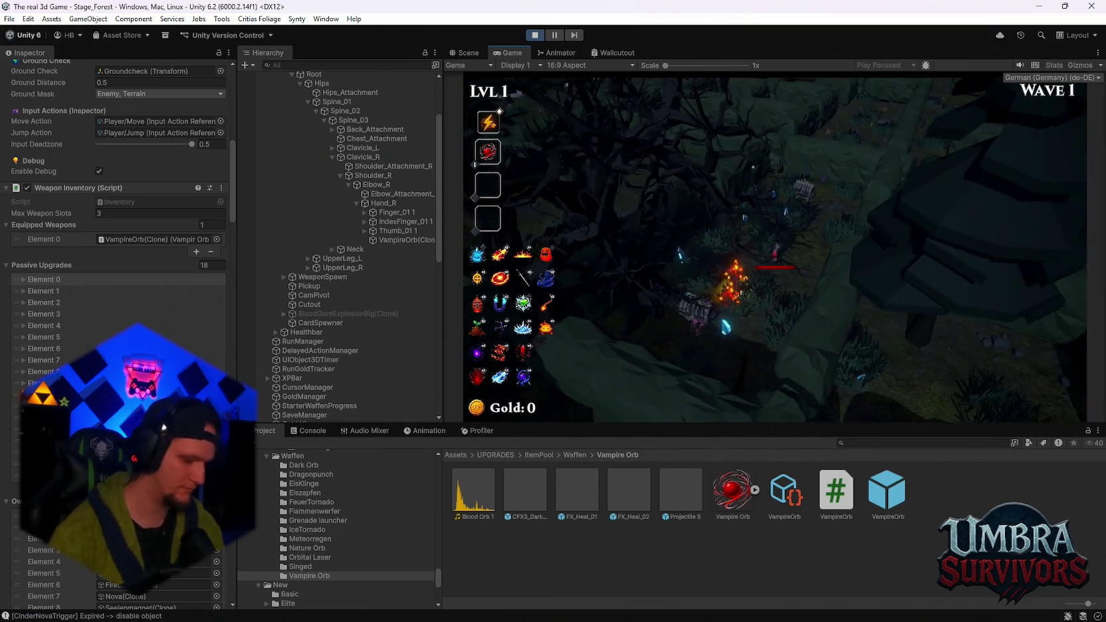
click(775, 382)
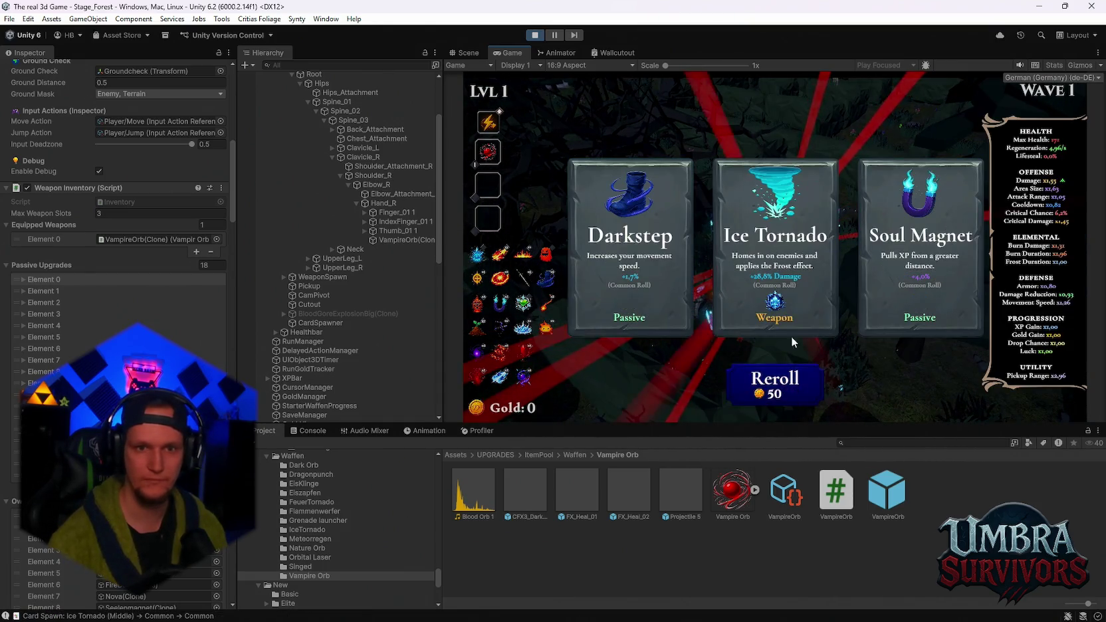
click(789, 277)
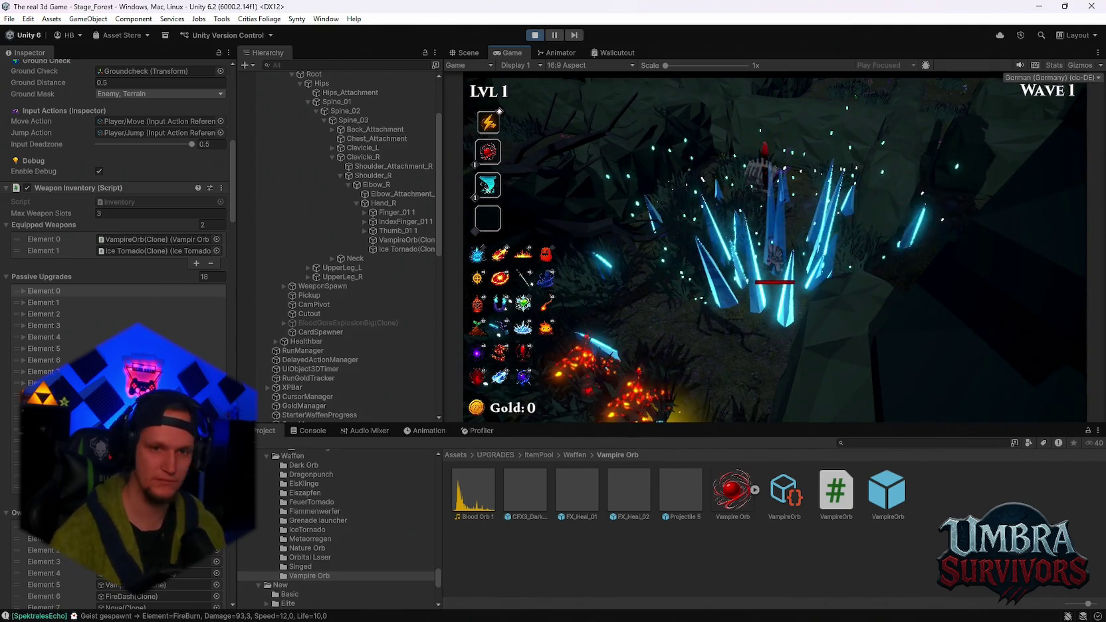
- In the Console, find and select a 'Triggers on concave MeshColliders are not supported' error
click(315, 432)
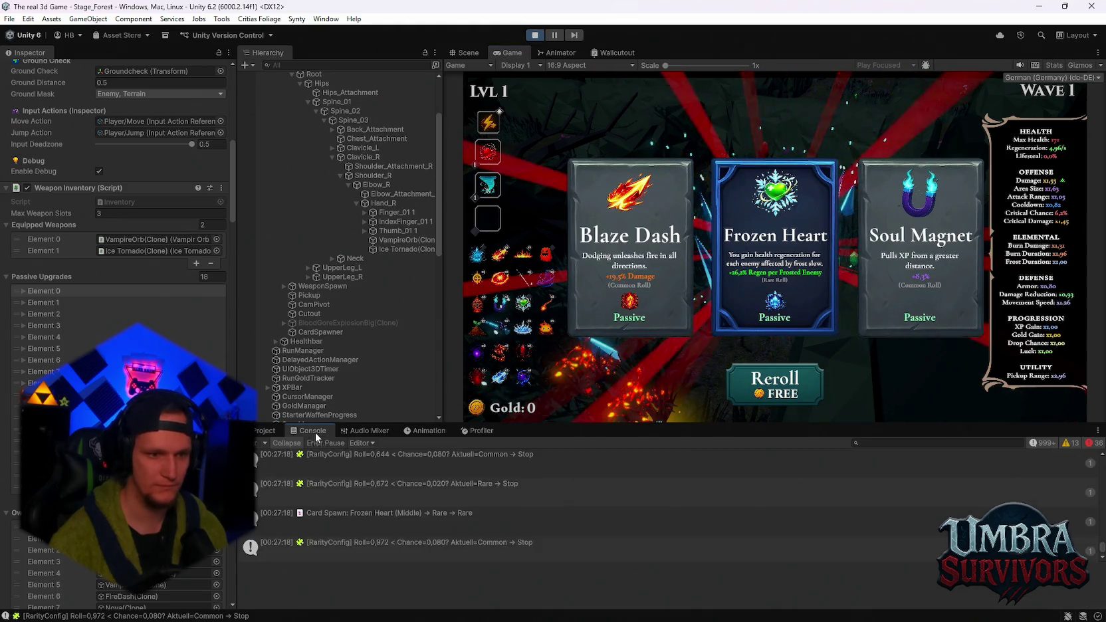
scroll(425, 505, up, 5)
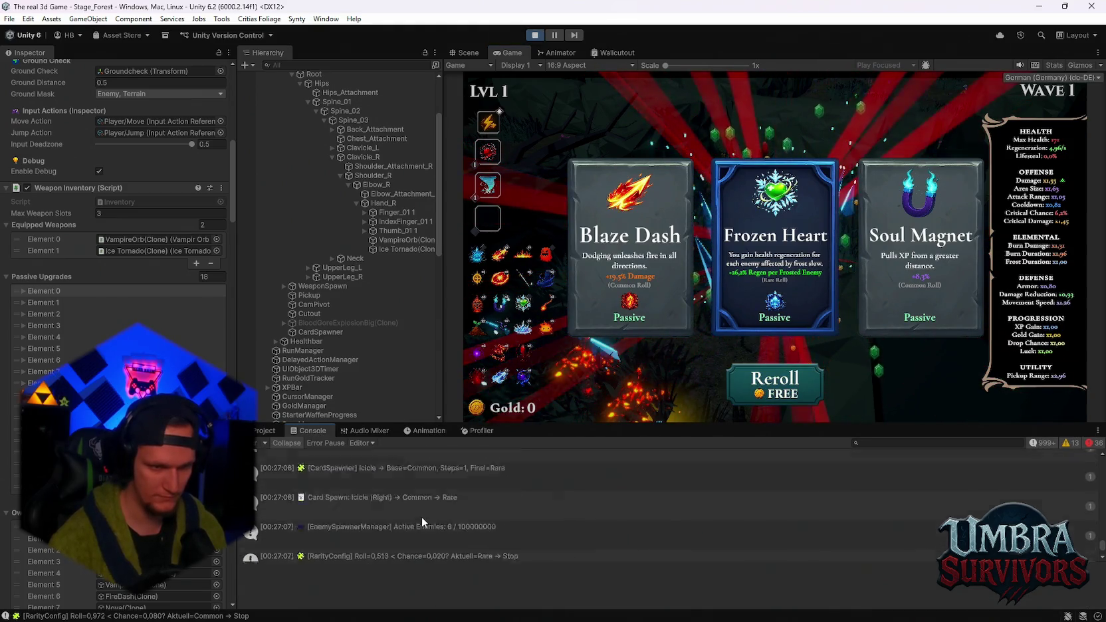
scroll(428, 508, up, 5)
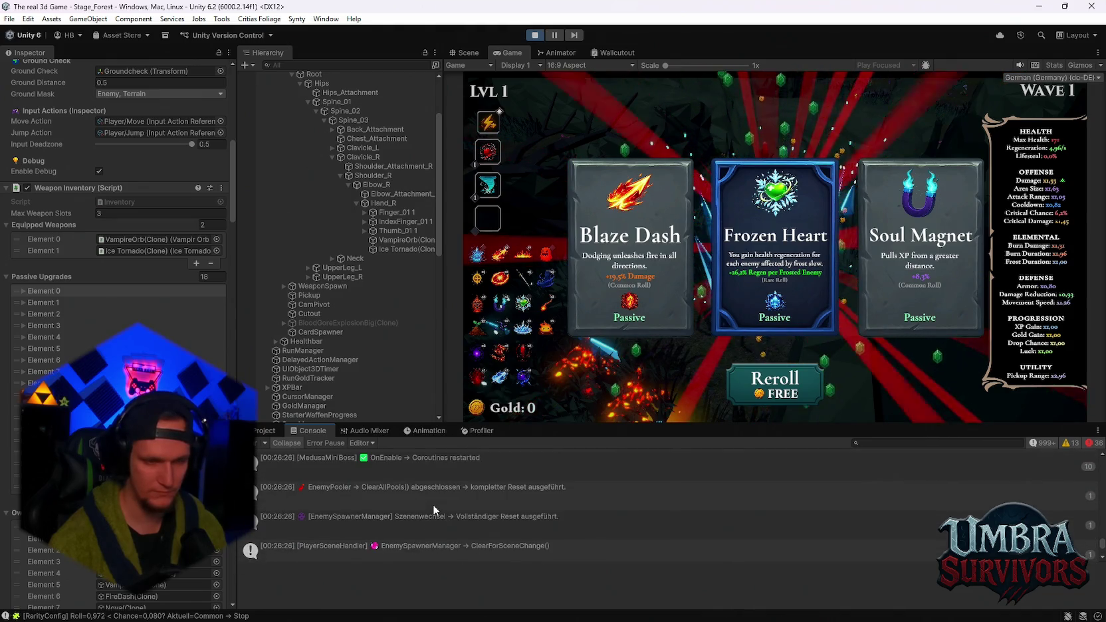
scroll(432, 506, up, 10)
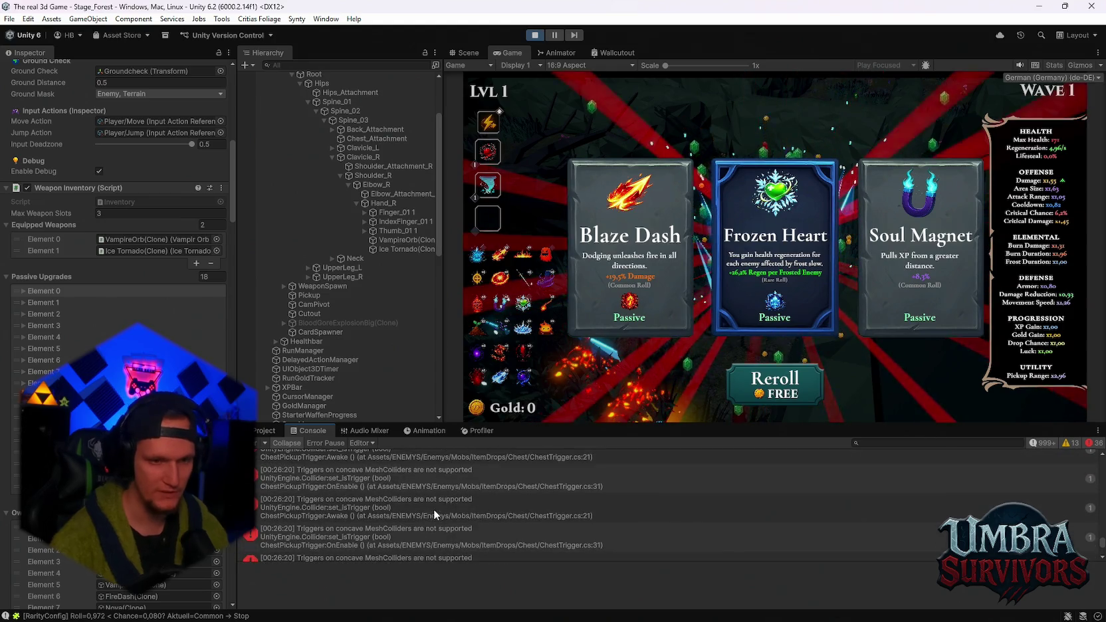
click(453, 498)
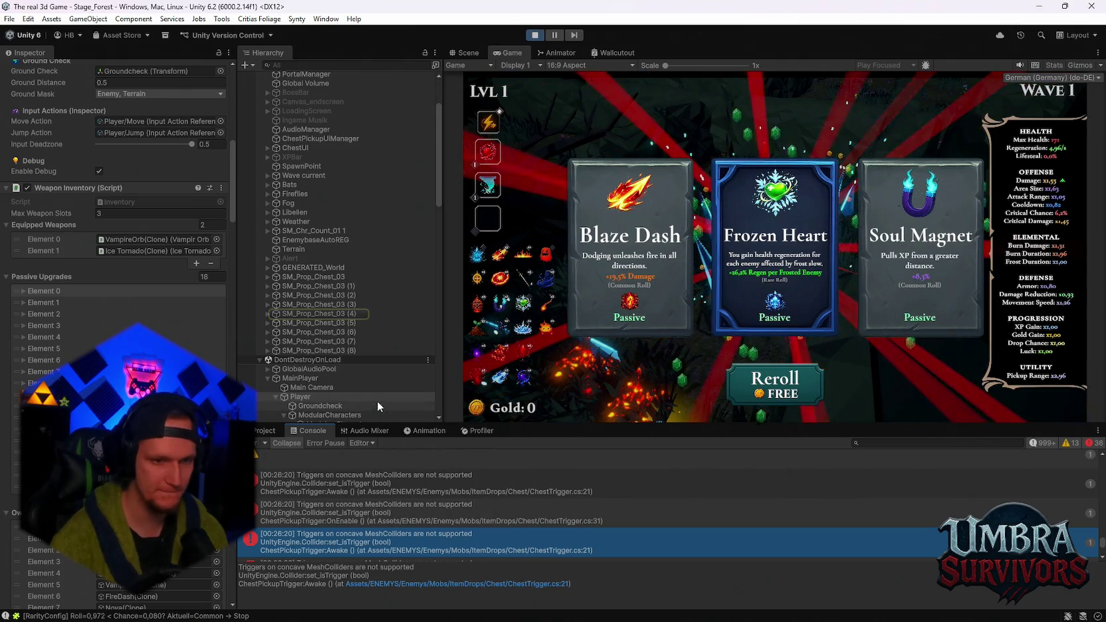
- Review SM_Prop_Chest_03 (1) in the Inspector, then return to the game and take Frozen Heart
click(319, 286)
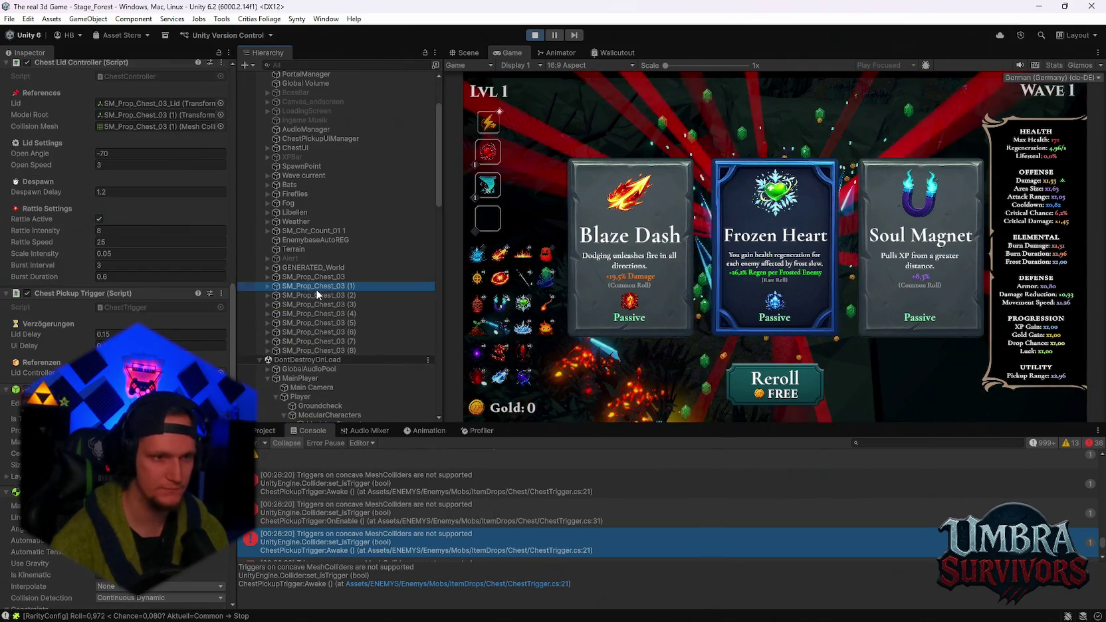
scroll(116, 199, up, 10)
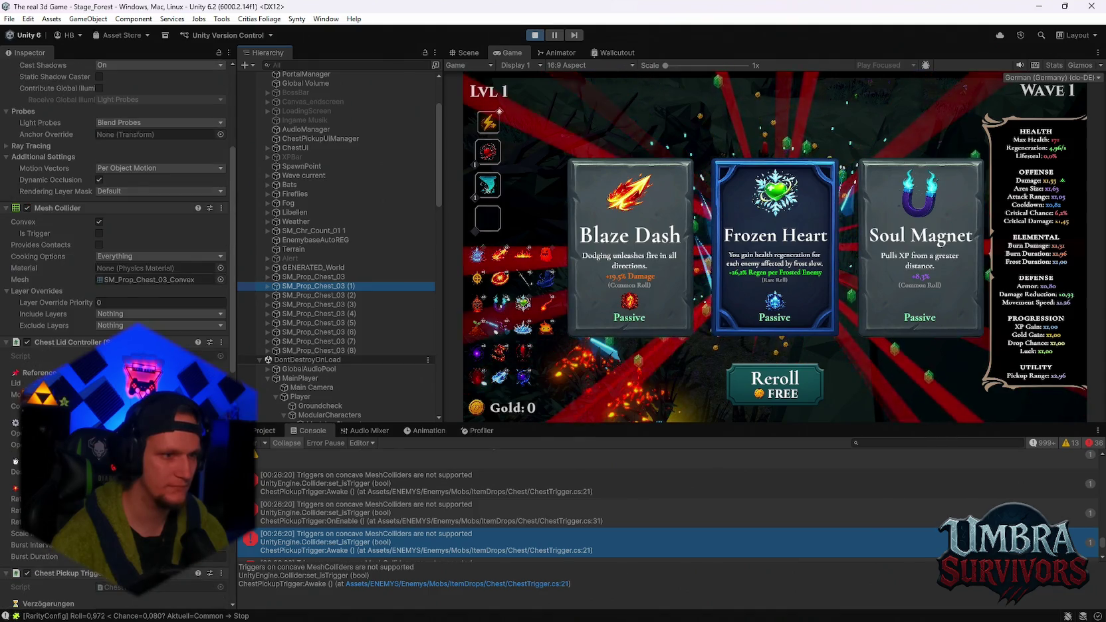
scroll(117, 199, up, 5)
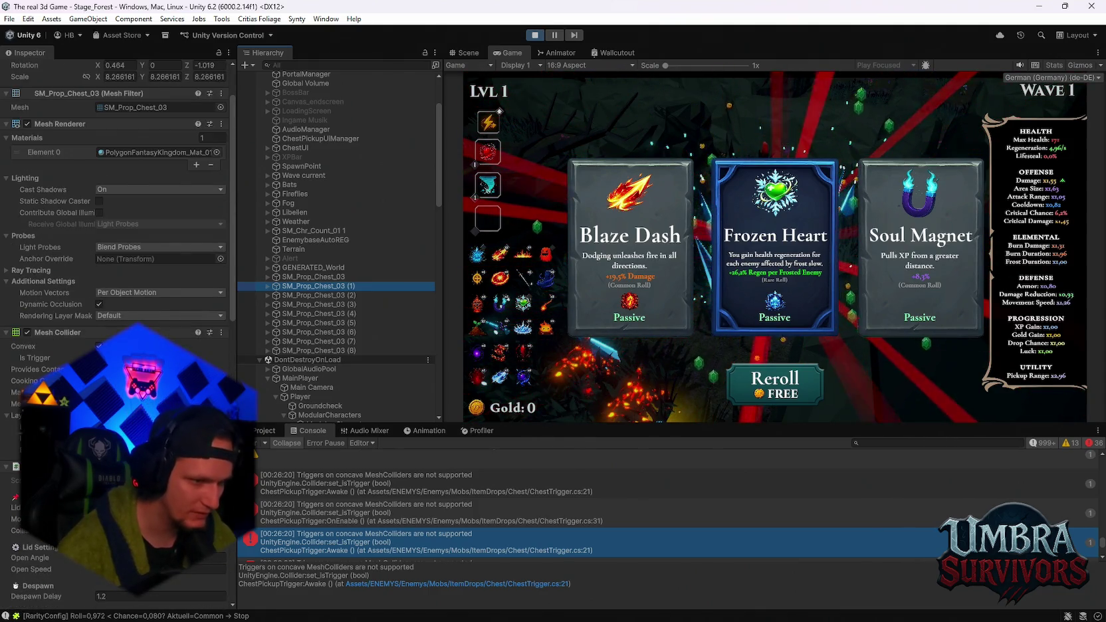
scroll(117, 199, up, 3)
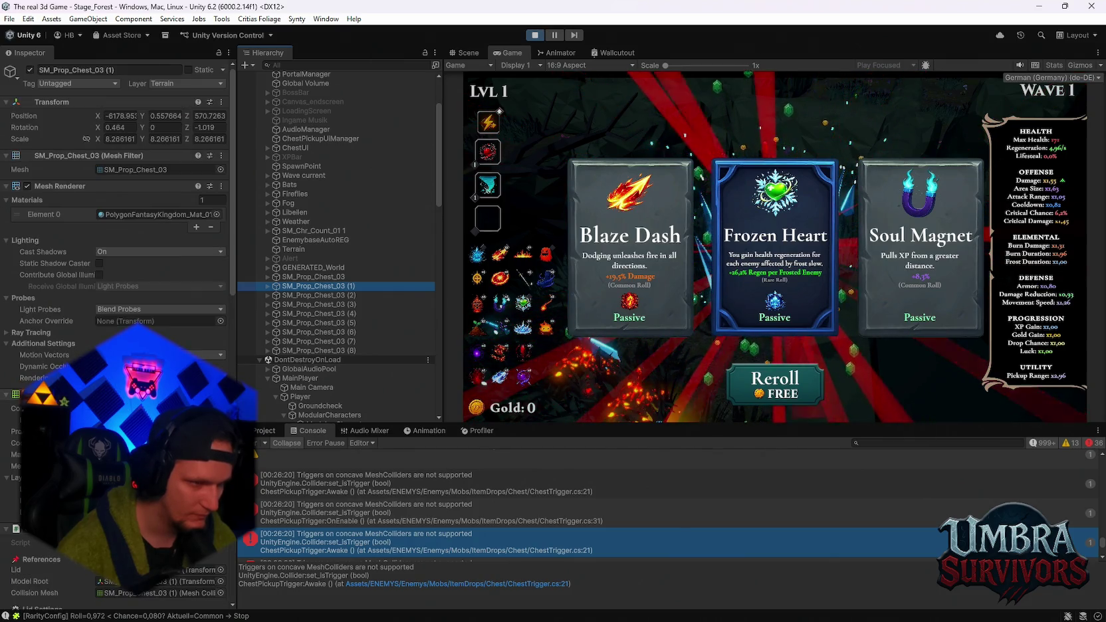
click(574, 293)
click(574, 293)
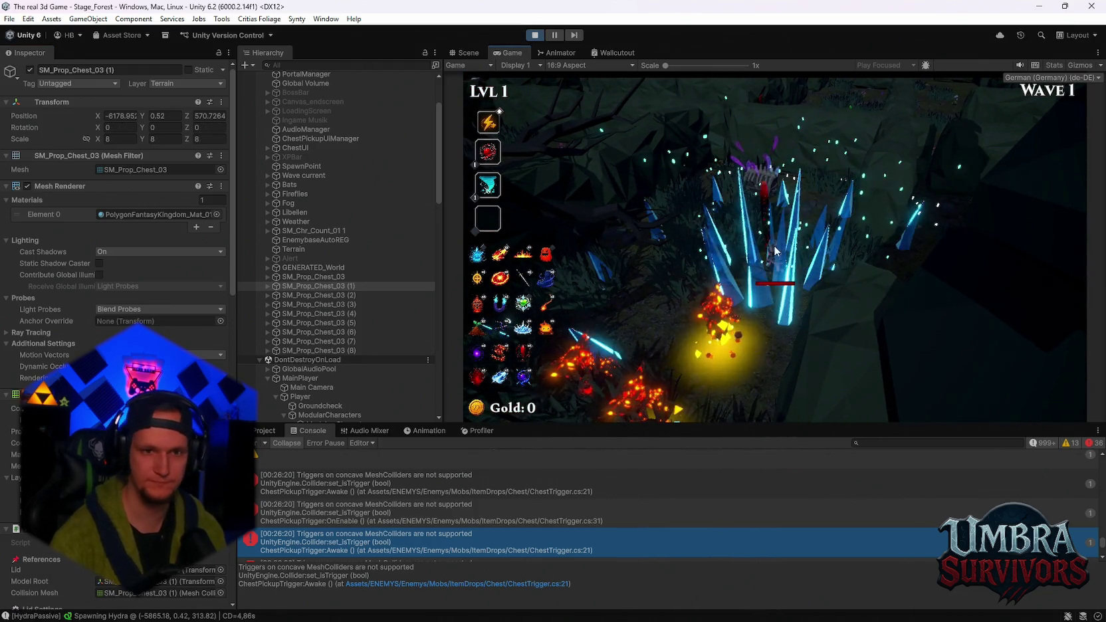
- Reroll and take Infernal Sigil, Blessed Aura, Flamethrower as a new weapon, and Frost Core
click(748, 394)
click(749, 395)
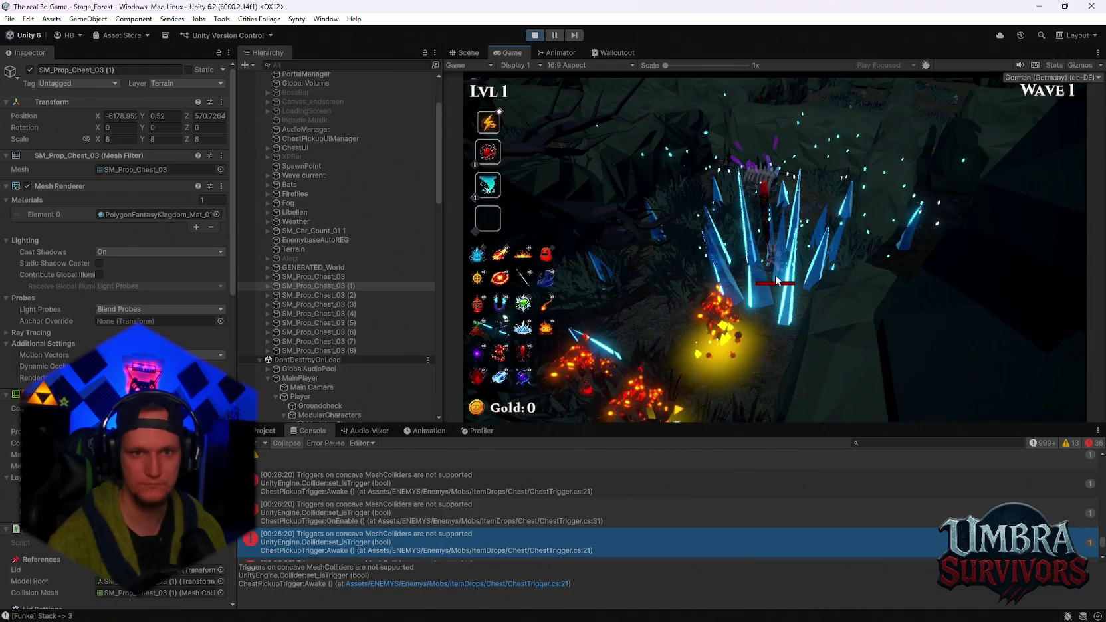
click(772, 377)
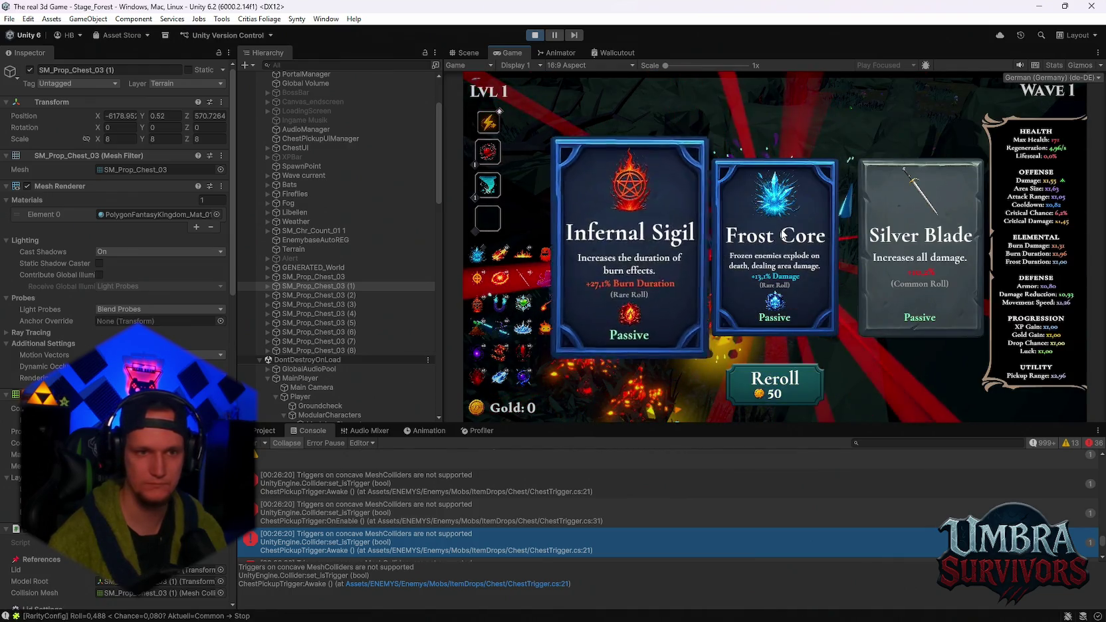
click(632, 292)
click(810, 330)
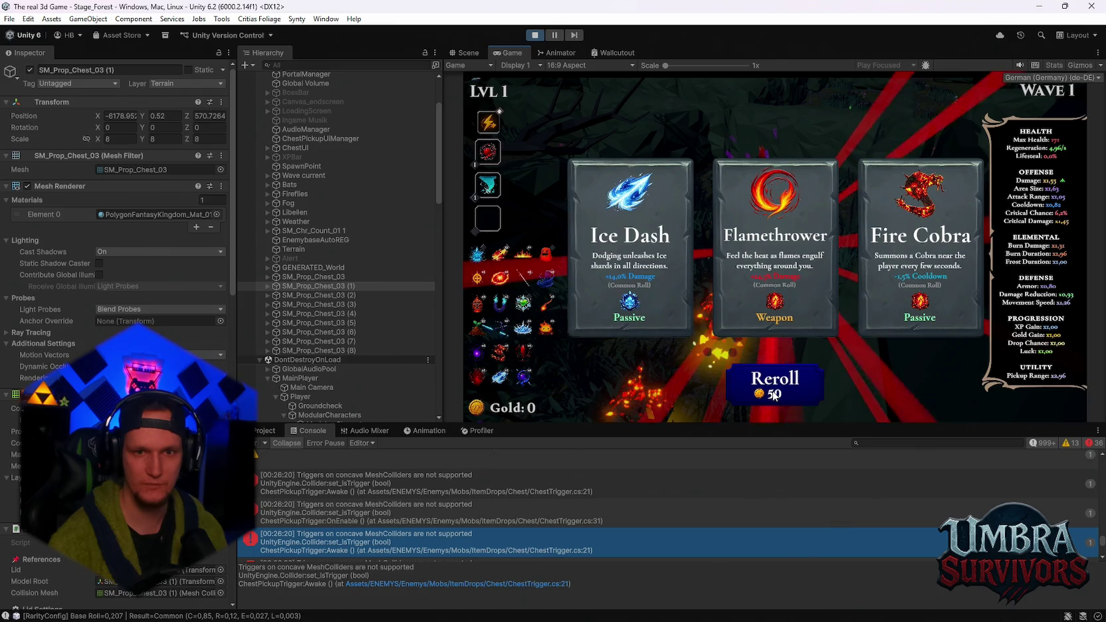
click(777, 299)
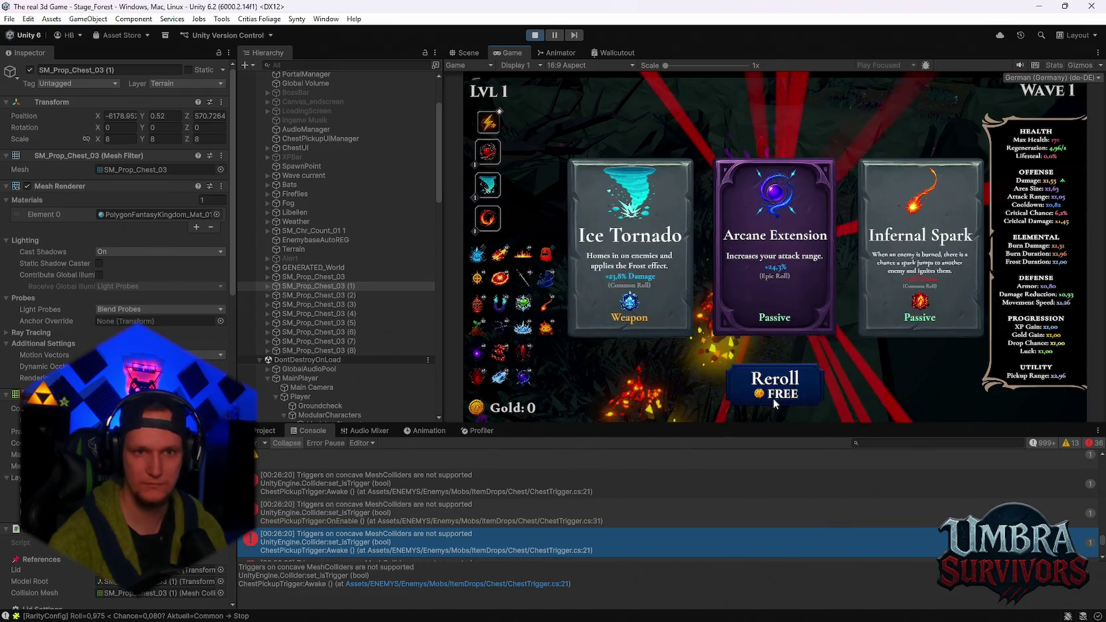
click(773, 398)
click(780, 266)
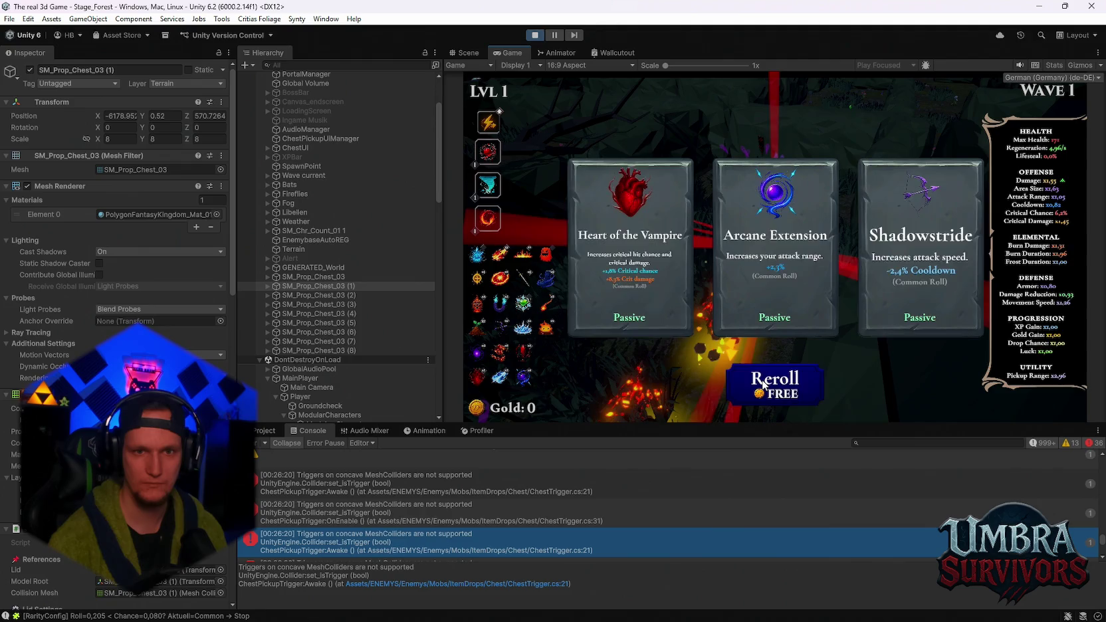
- Keep rerolling to take Blood Crystal twice, Glacial Sigil, and Vampire Orb to level 2
click(774, 384)
click(768, 251)
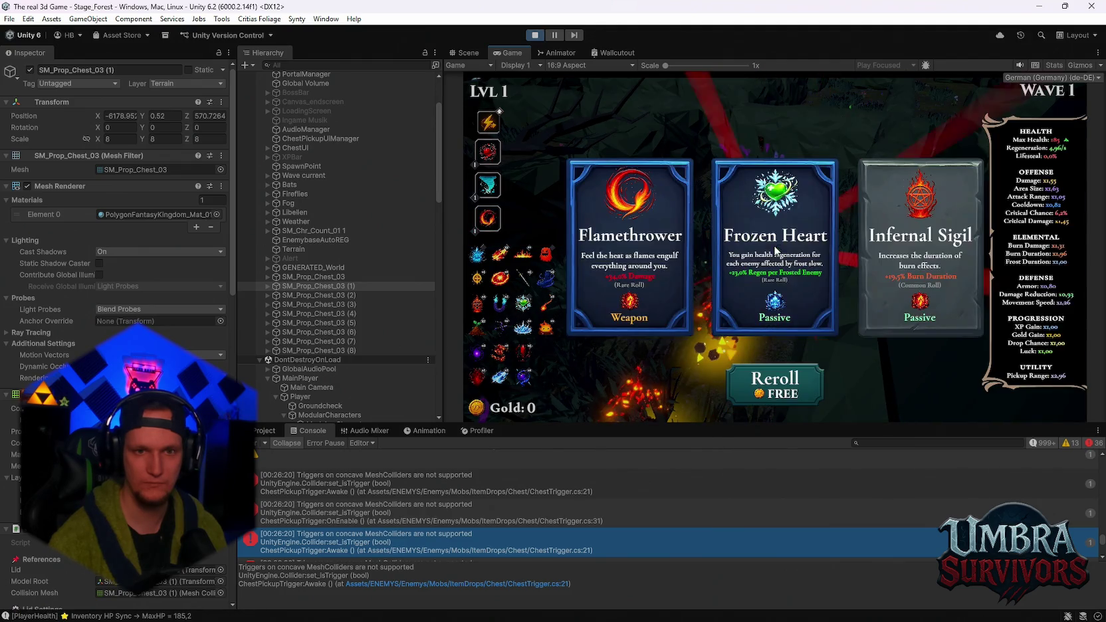
click(774, 384)
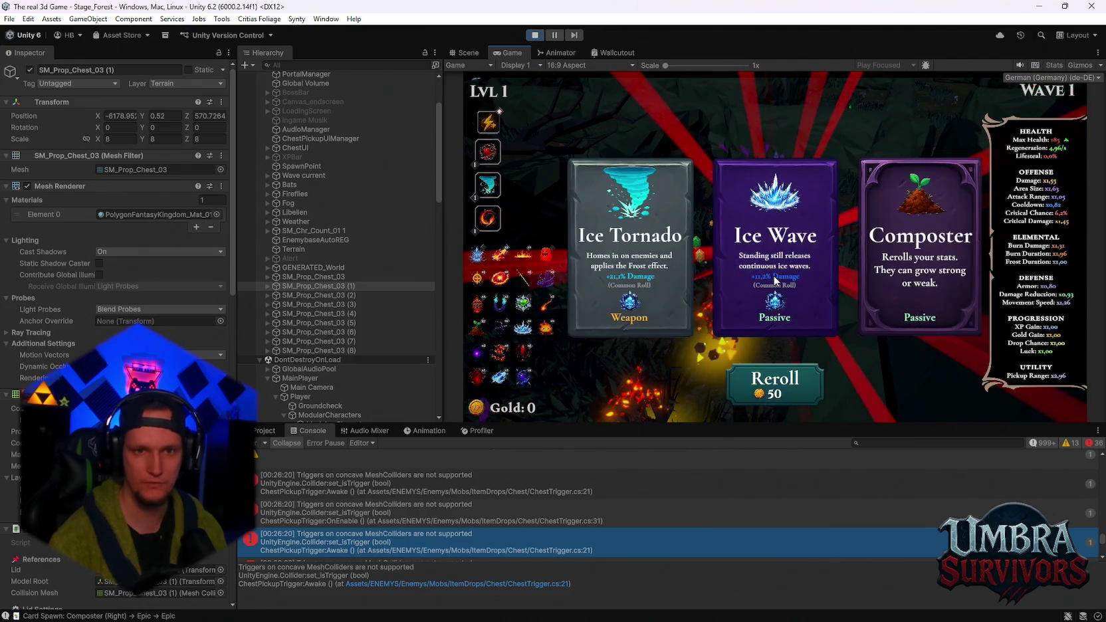
click(781, 286)
click(774, 384)
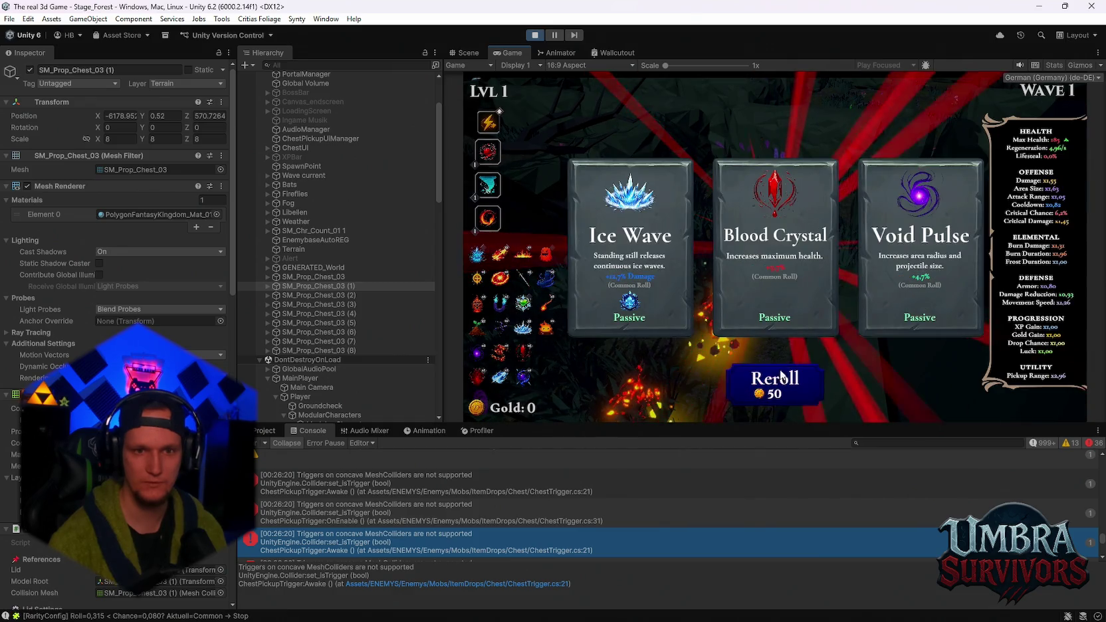
click(774, 251)
click(774, 384)
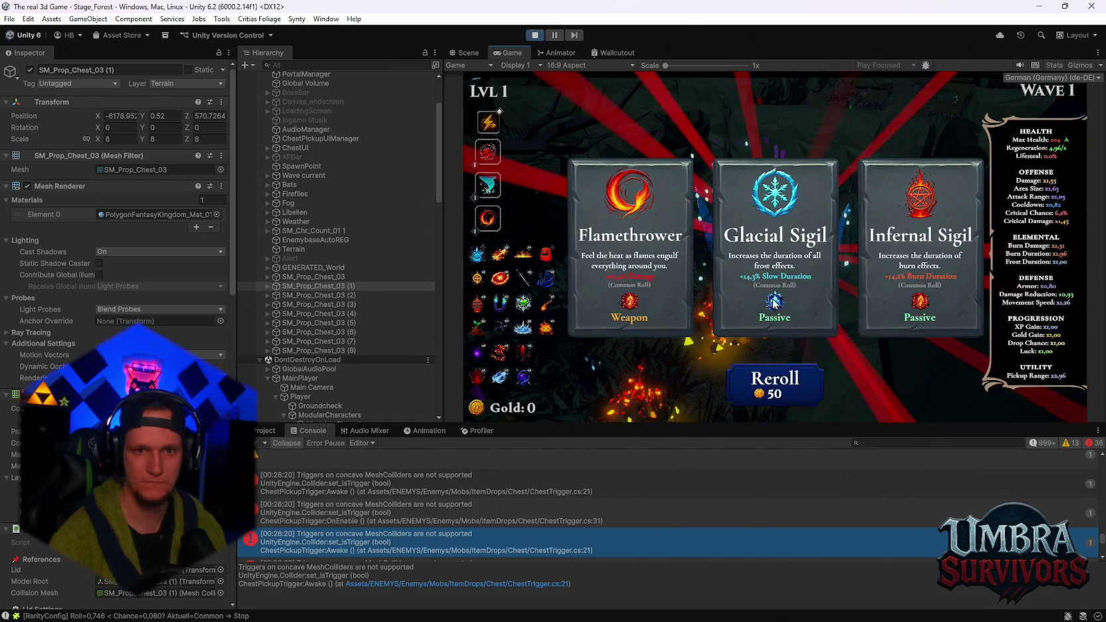
click(784, 279)
click(774, 384)
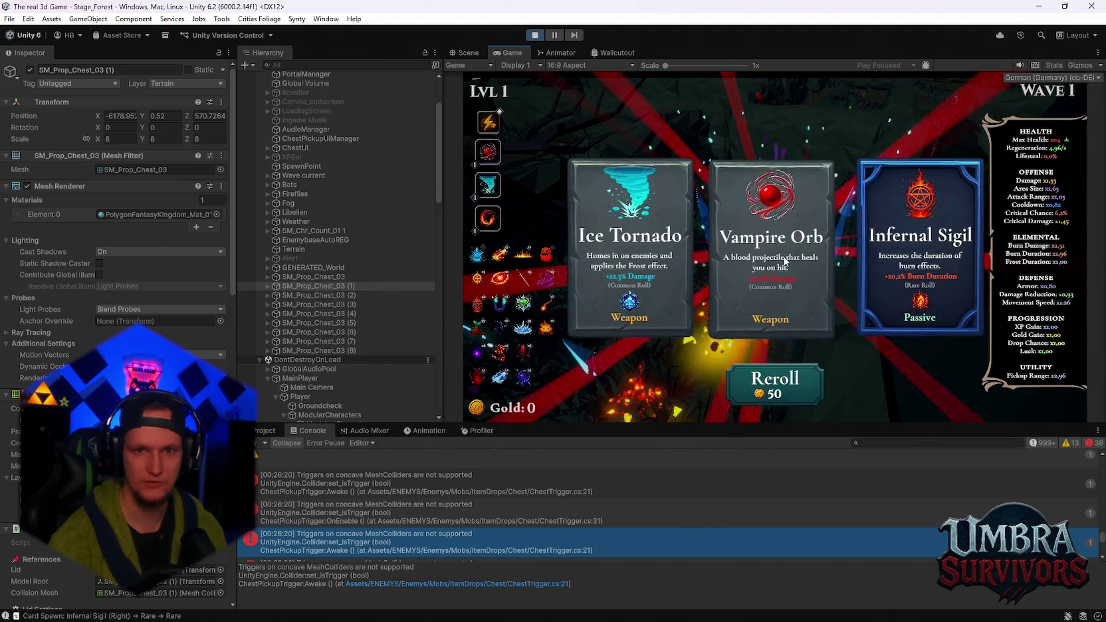
click(785, 250)
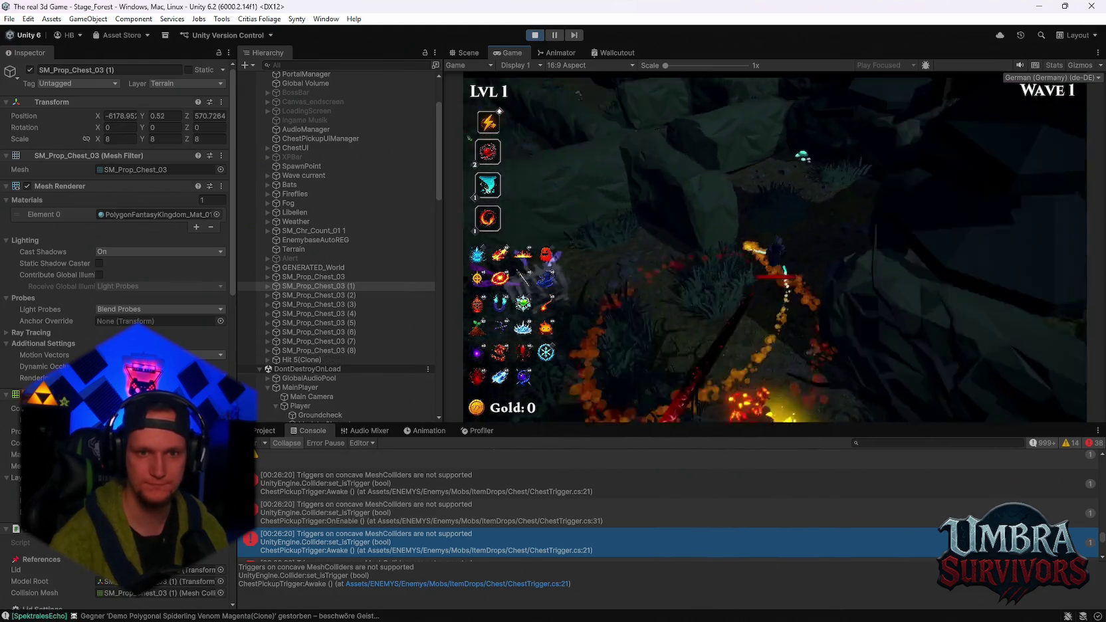
- Stop Play mode and open the Stage_Forest scene from the recent scenes list
key(Escape)
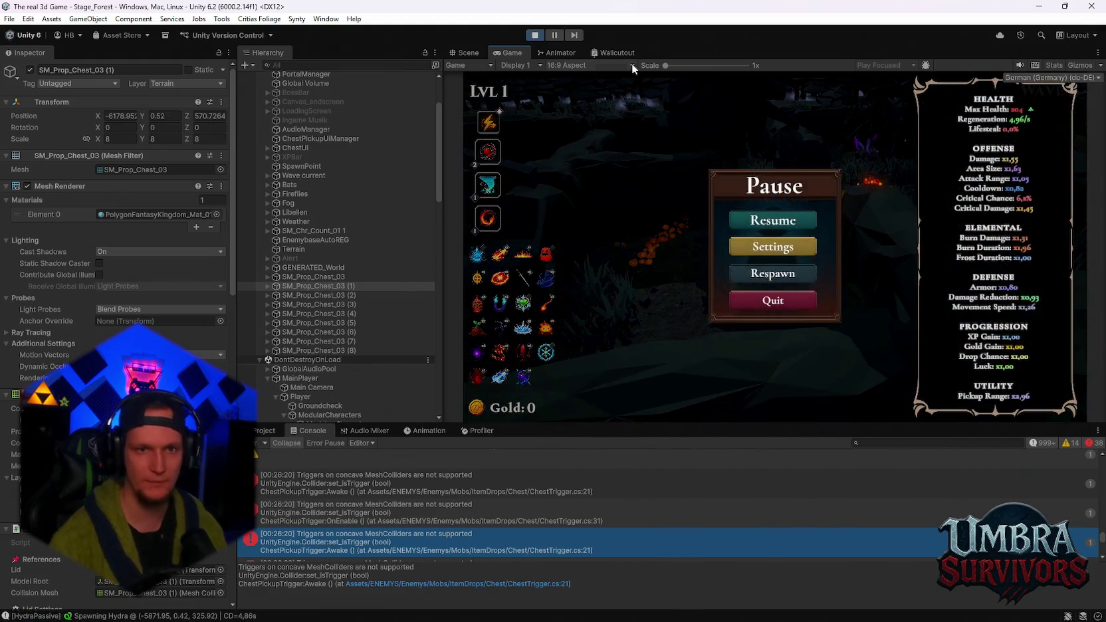
click(534, 35)
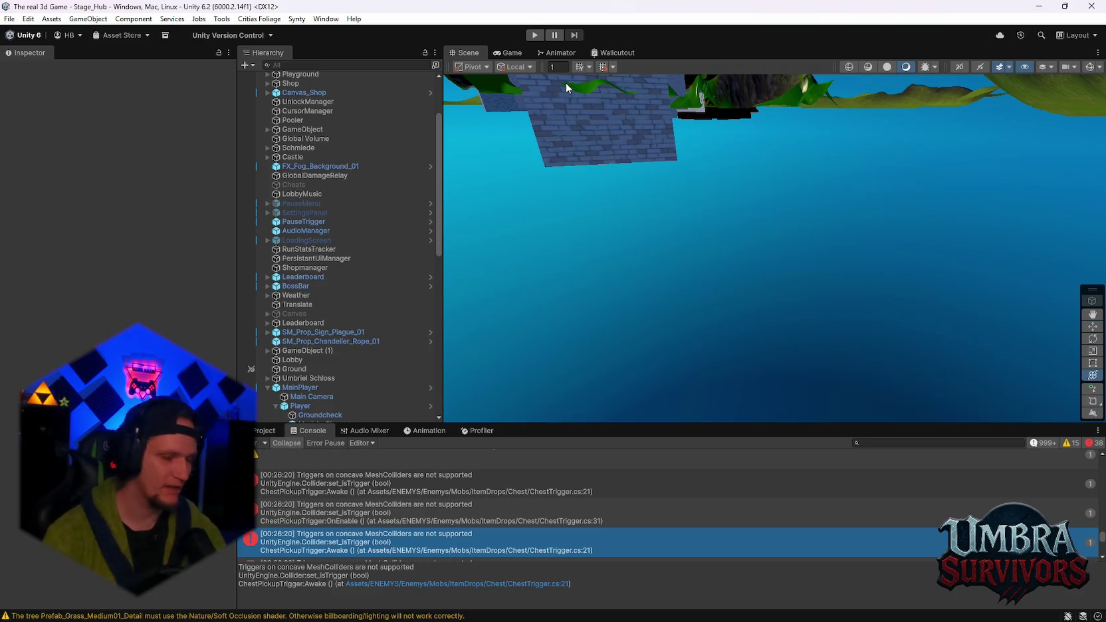
click(9, 20)
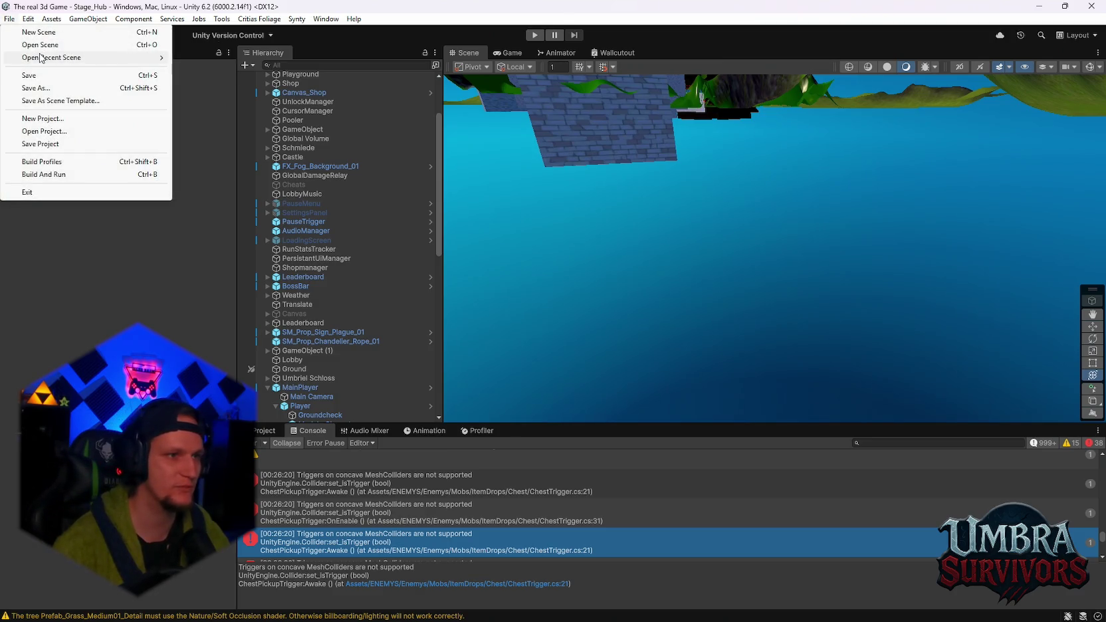
mouse_move(99, 58)
click(224, 83)
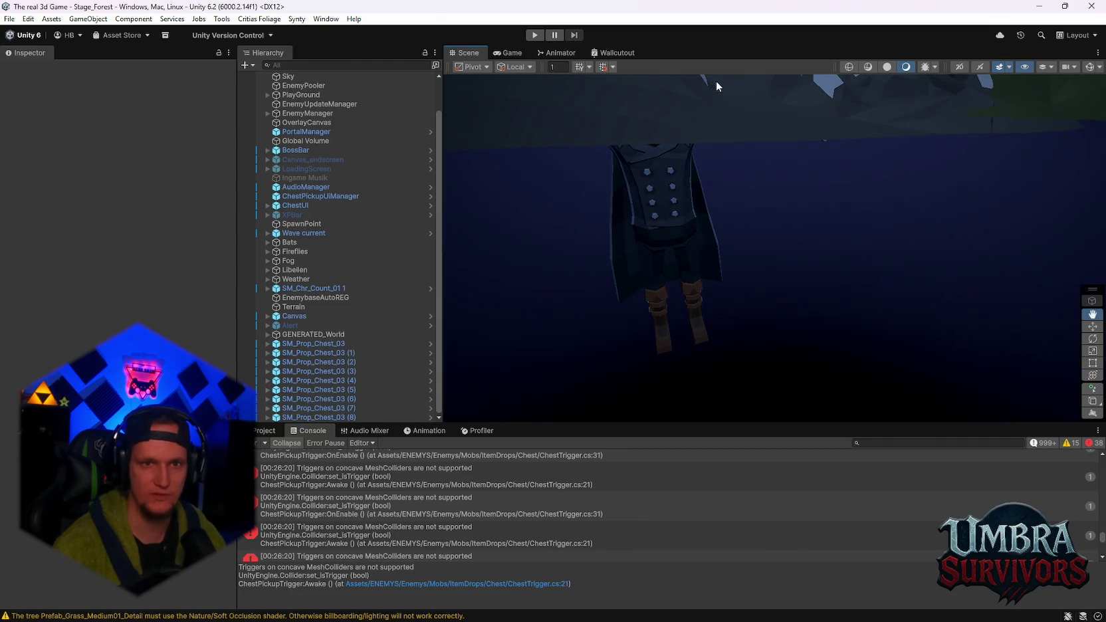
- Select all nine SM_Prop_Chest_03 chest instances and disable their Mesh Collider
click(321, 353)
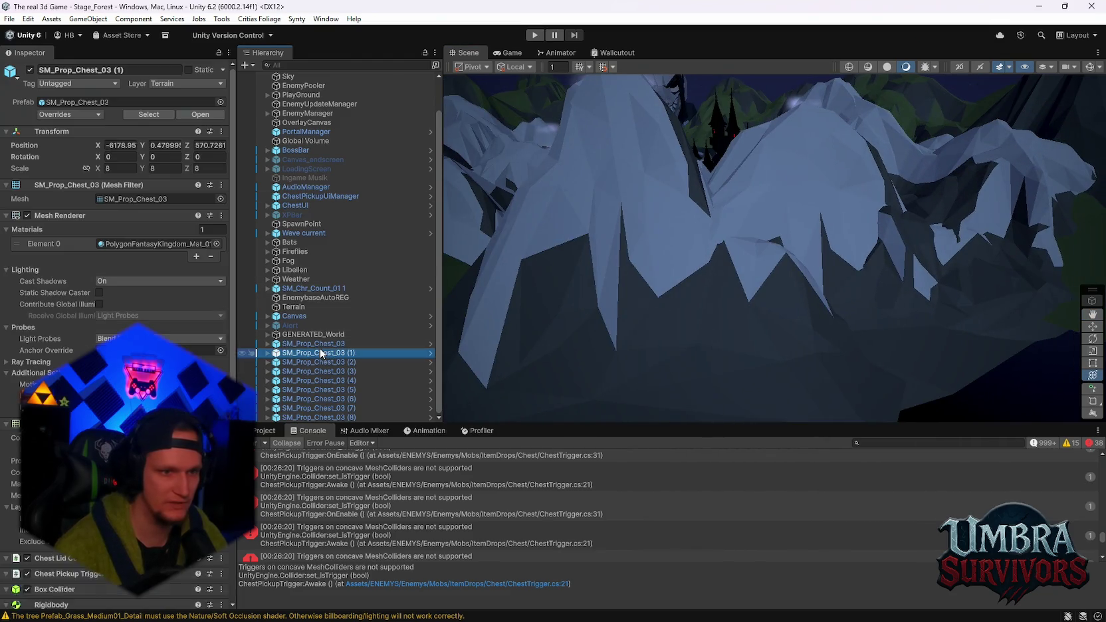
key(Up)
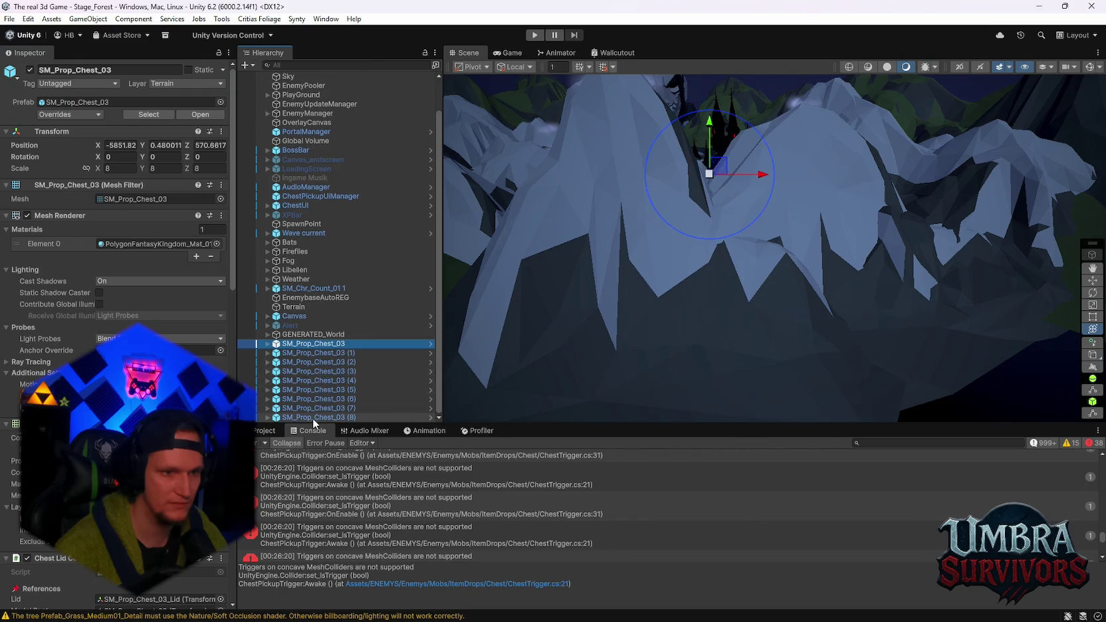
shift+click(313, 417)
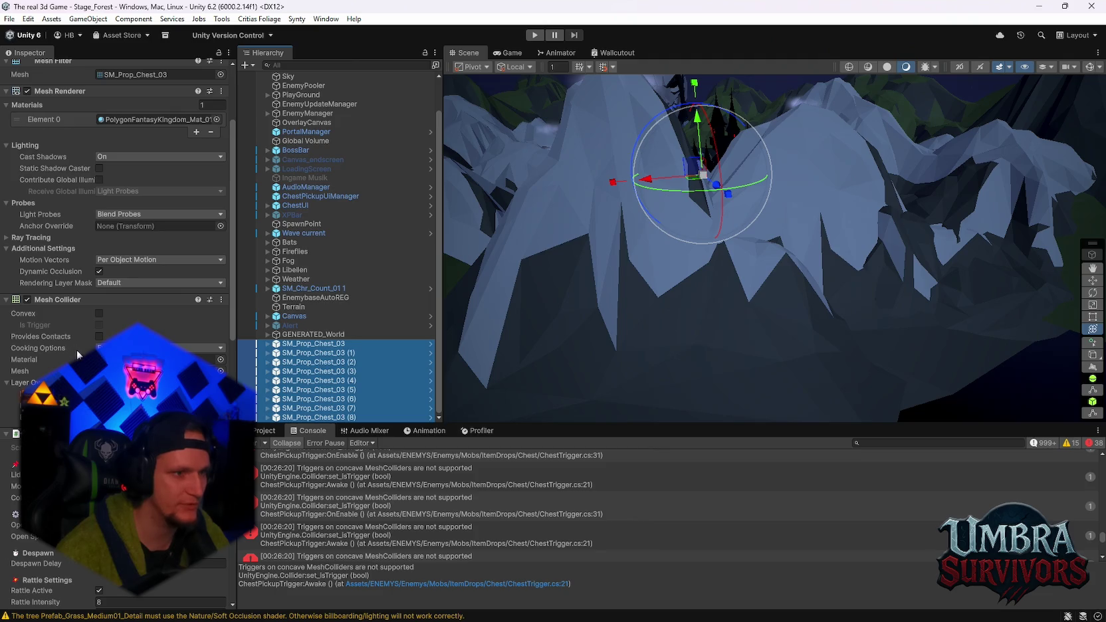
scroll(76, 350, up, 2)
click(28, 360)
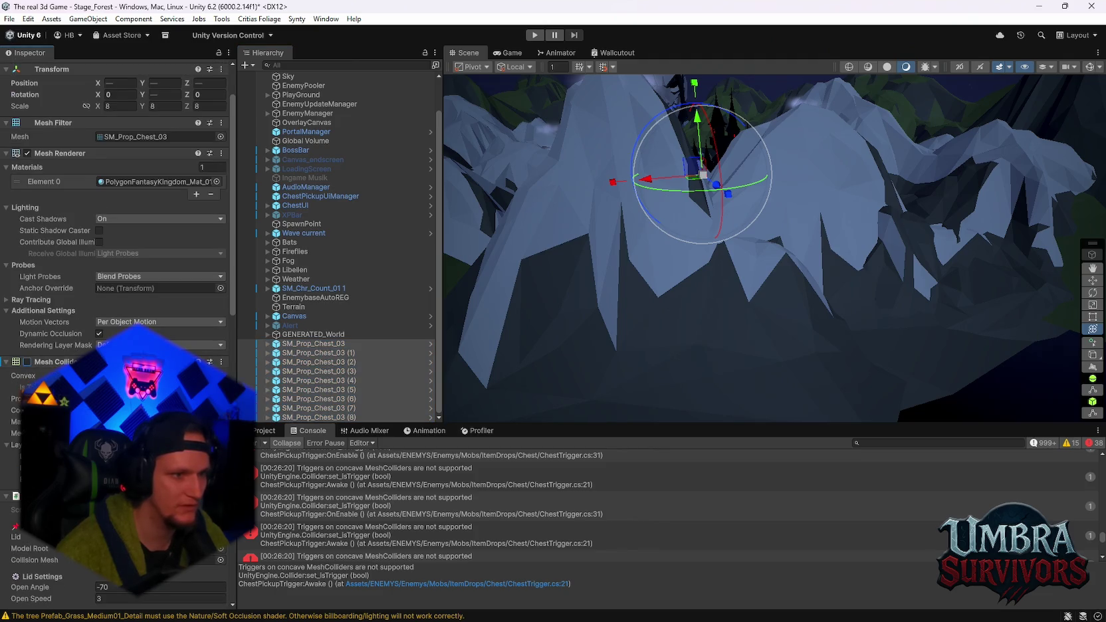
- Under GENERATED_World, select the five chest clones and disable their Mesh Colliders
click(314, 346)
click(268, 334)
text(chest)
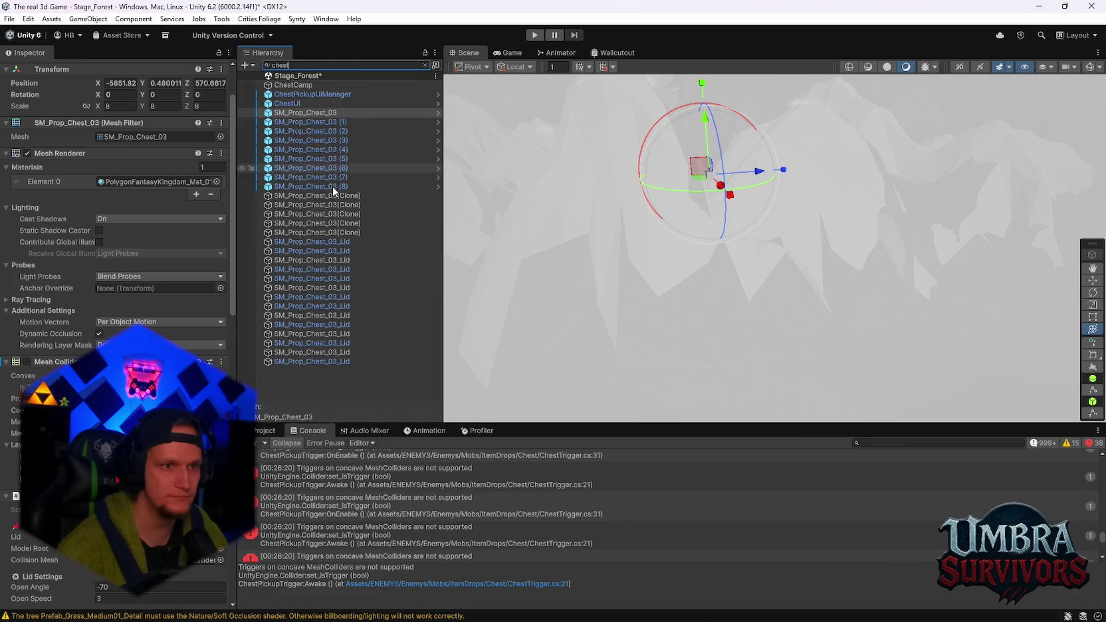
click(289, 197)
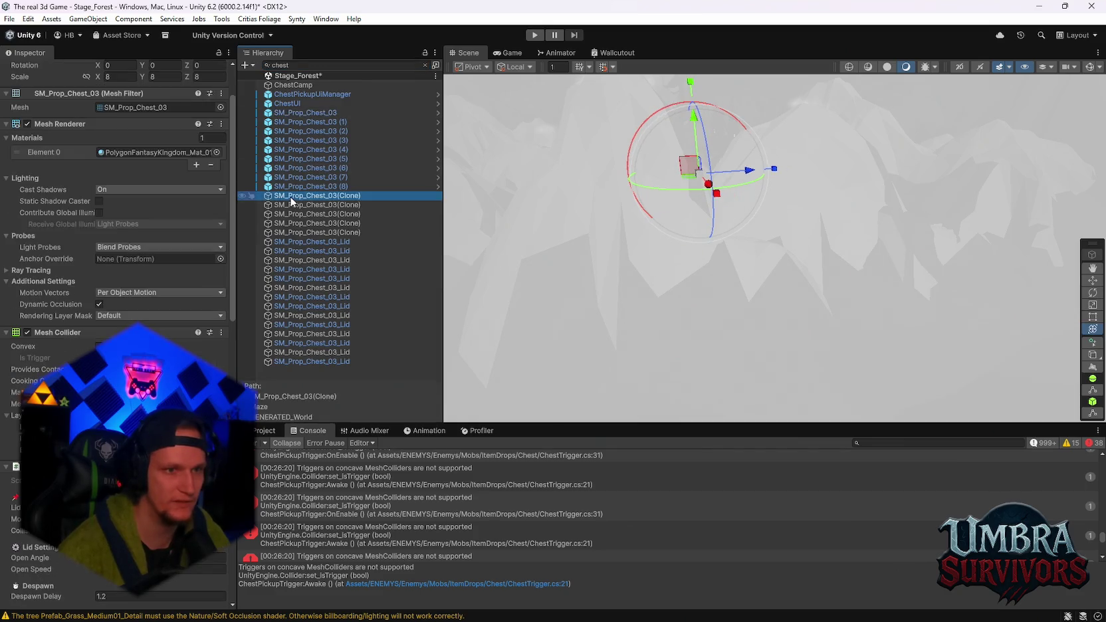
shift+click(294, 361)
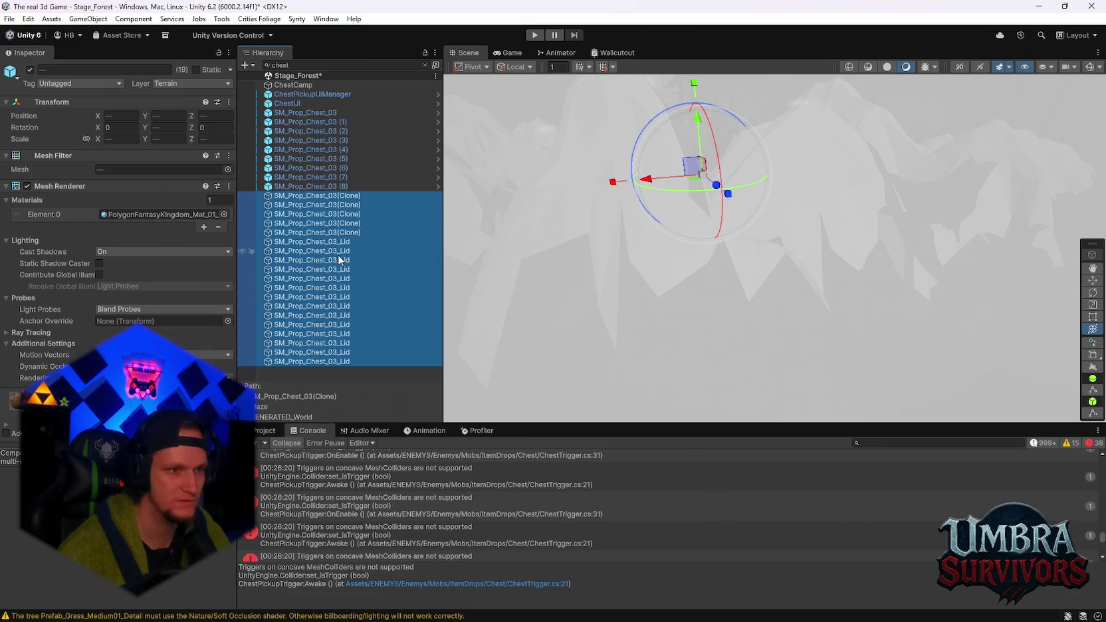
click(310, 242)
click(302, 270)
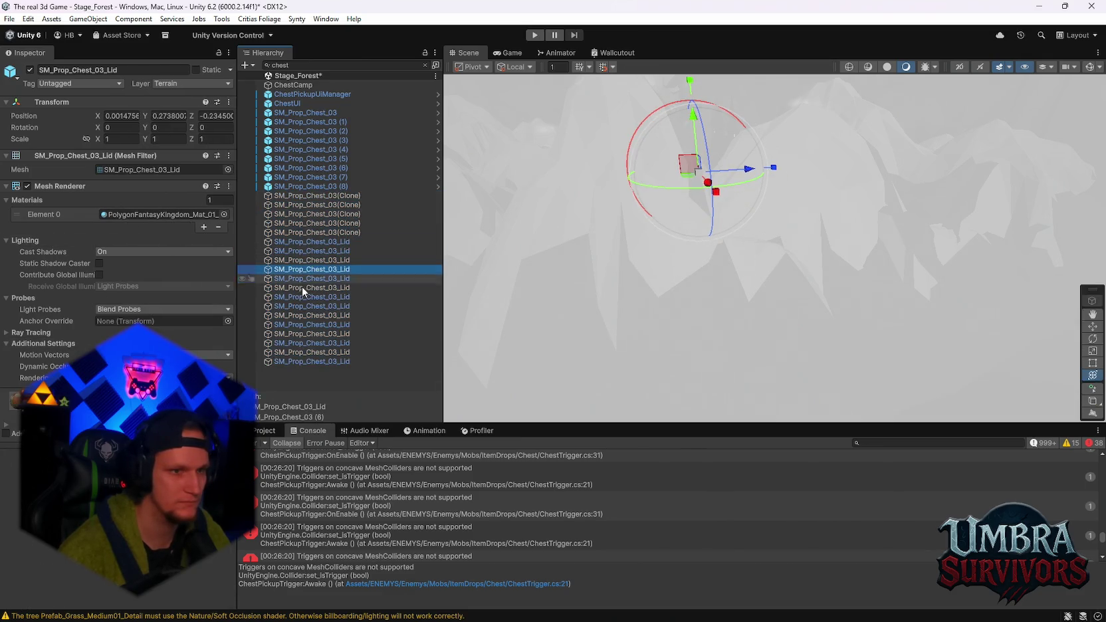
click(302, 223)
click(299, 195)
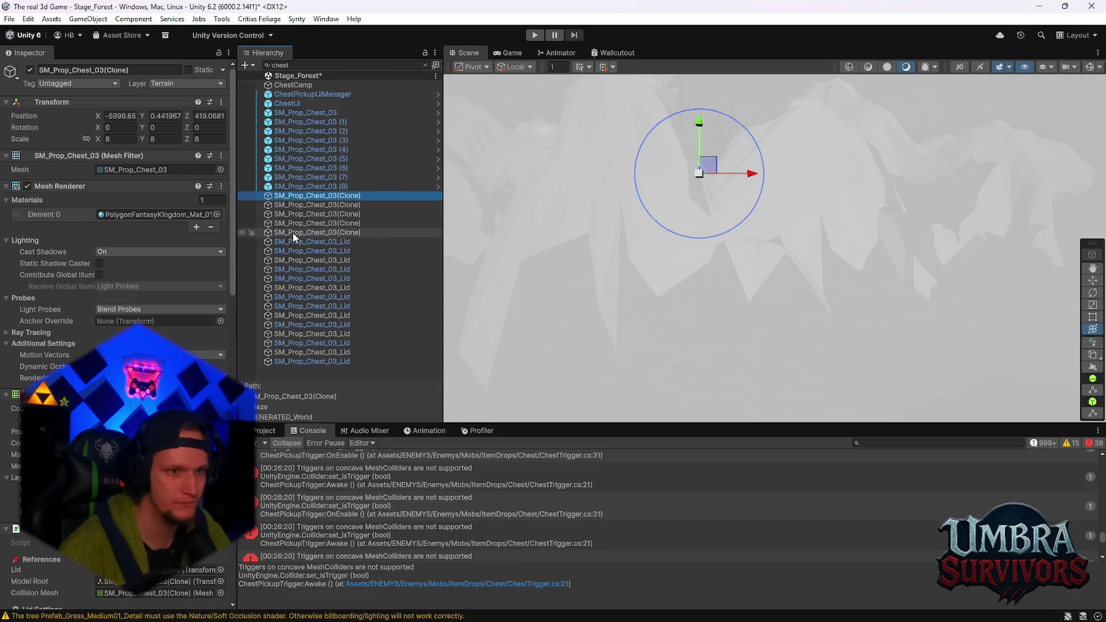
shift+click(312, 232)
scroll(96, 334, down, 3)
click(28, 334)
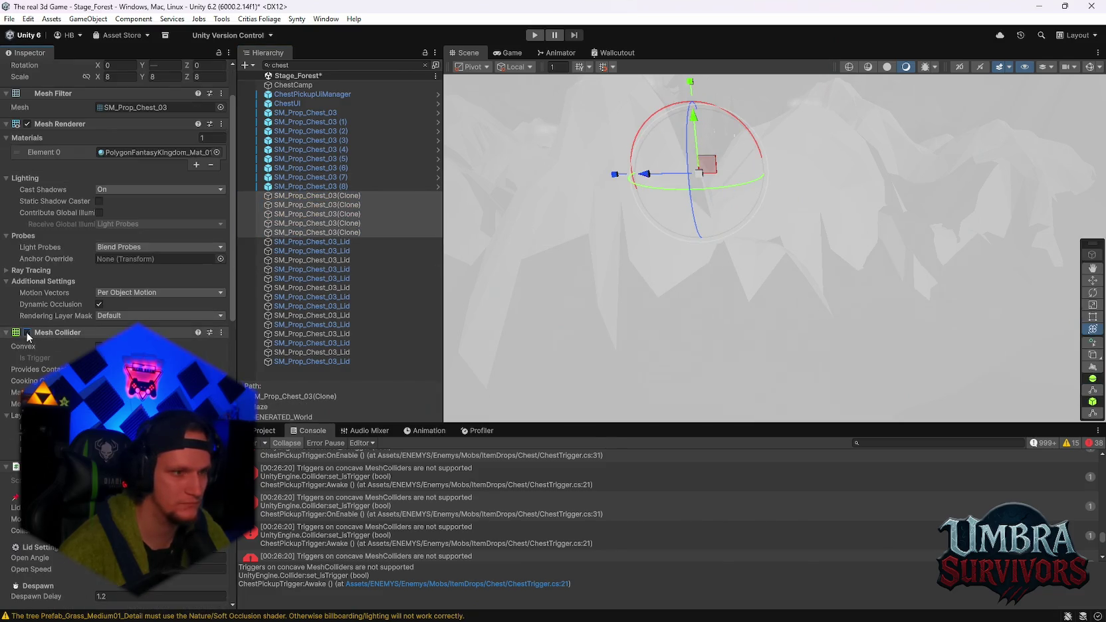
- Check a chest lid and the numbered chest instances, then bring up the Project assets panel
click(355, 261)
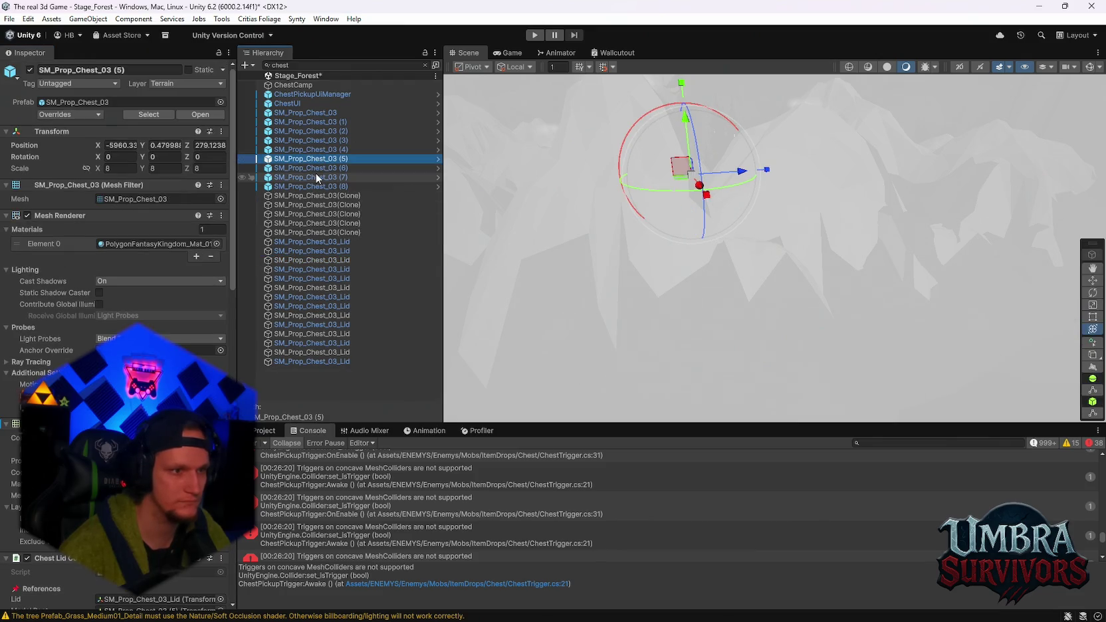
click(310, 231)
key(Up)
key(Up)
key(Up)
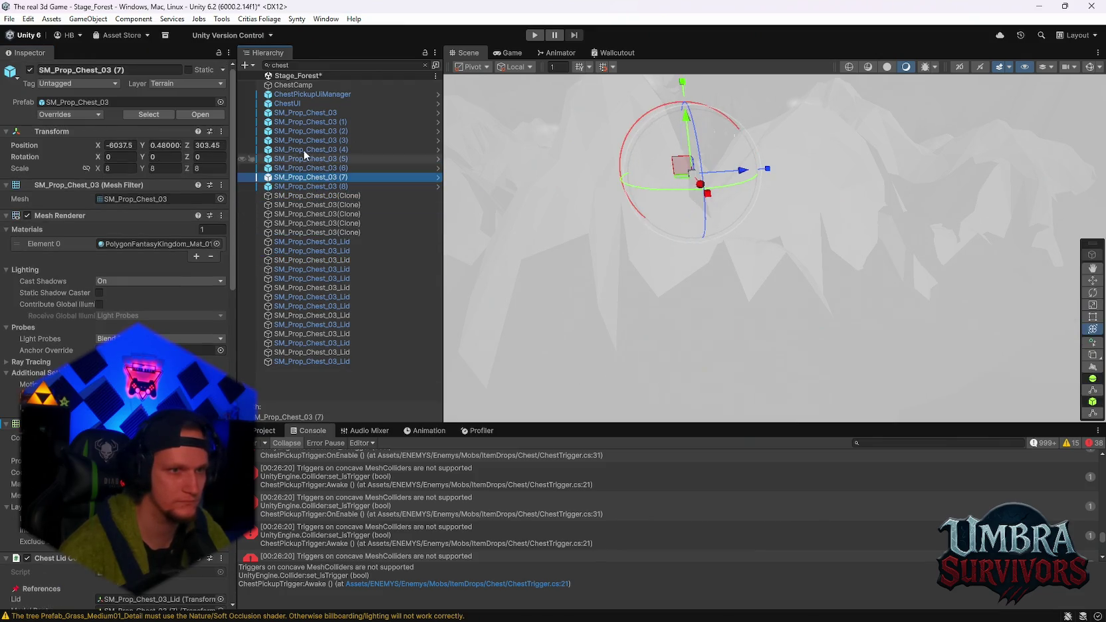
click(265, 430)
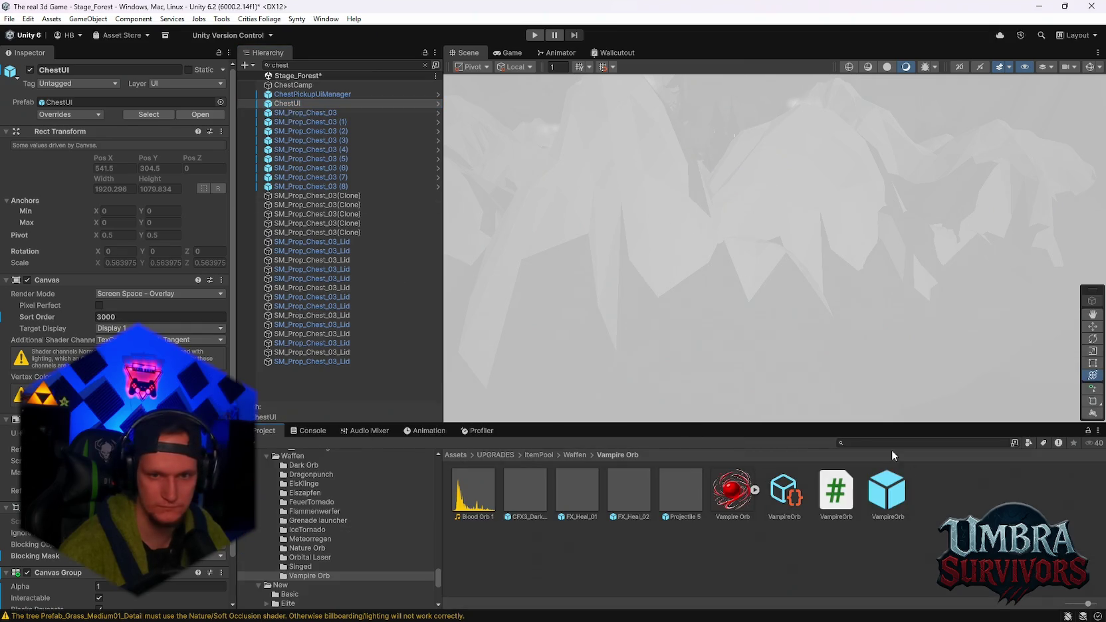
- Search 'chest' in Project, open ItemDrops/Chest, and review SM_Prop_Chest_03's Mesh Collider and Chest Lid Controller
text(chest)
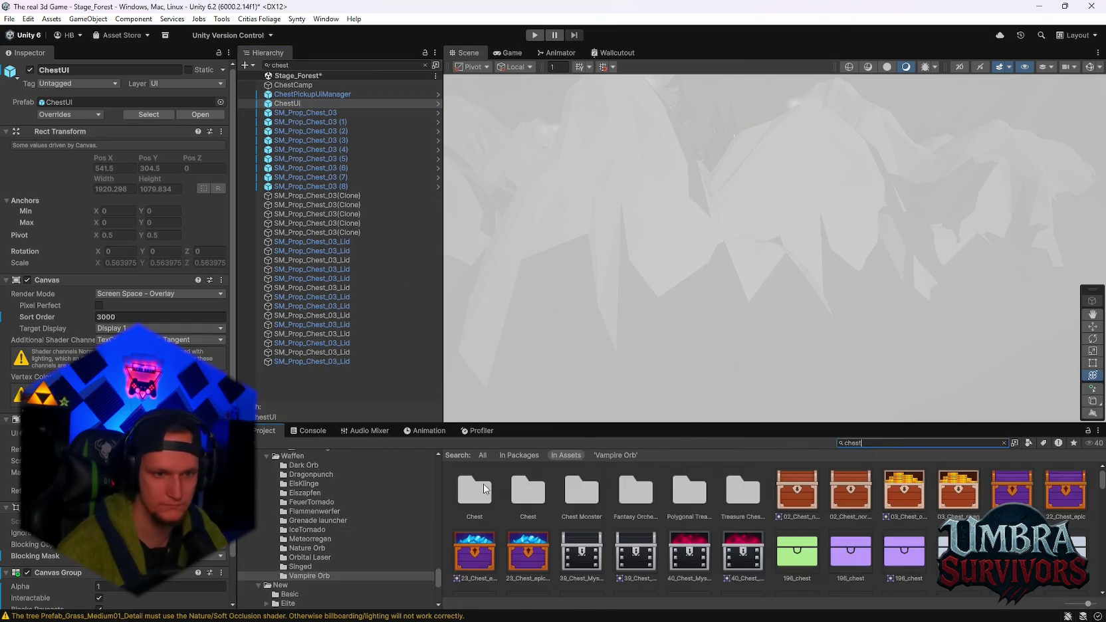
double_click(474, 490)
click(745, 562)
scroll(28, 194, down, 10)
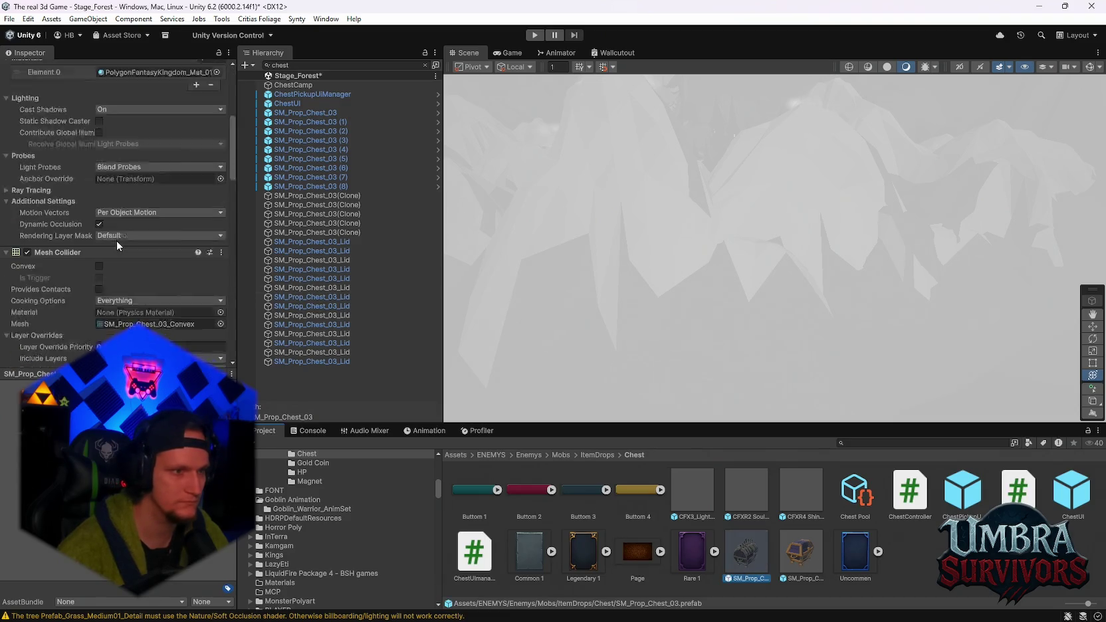
scroll(91, 250, down, 8)
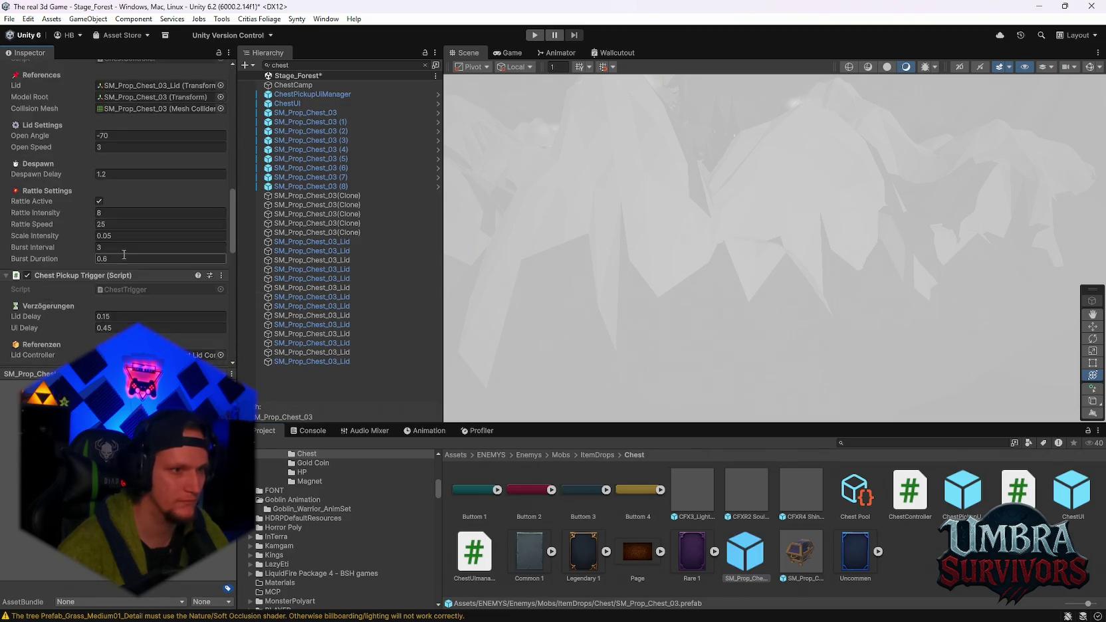
scroll(157, 275, up, 3)
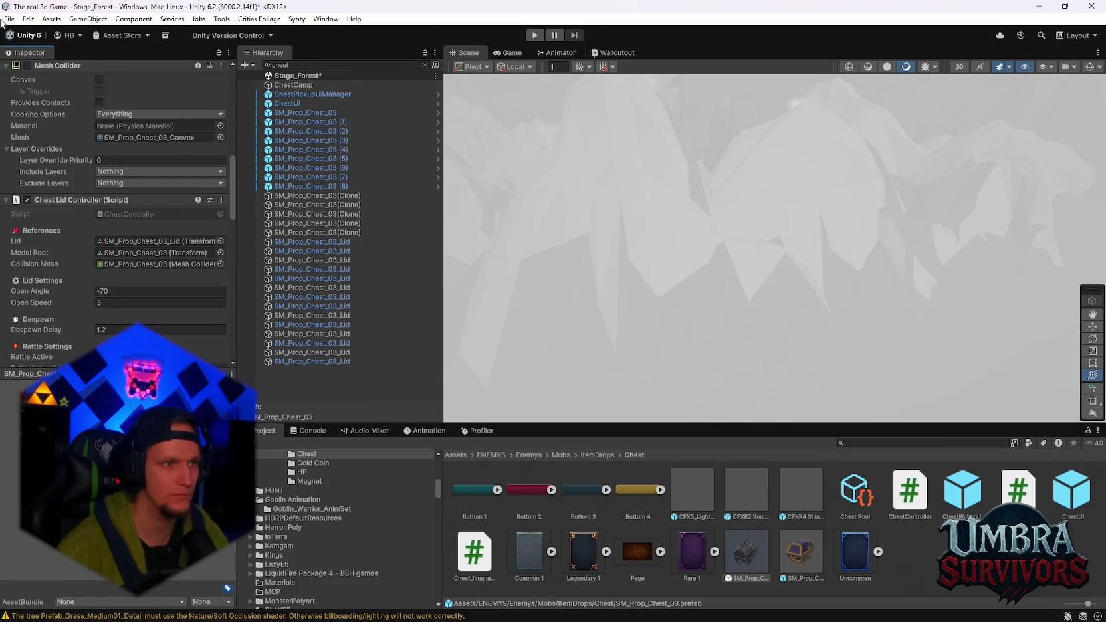
- Open Stage_Hub from Open Recent Scene, choosing Save for the modified Stage_Forest
click(10, 19)
mouse_move(53, 83)
click(271, 71)
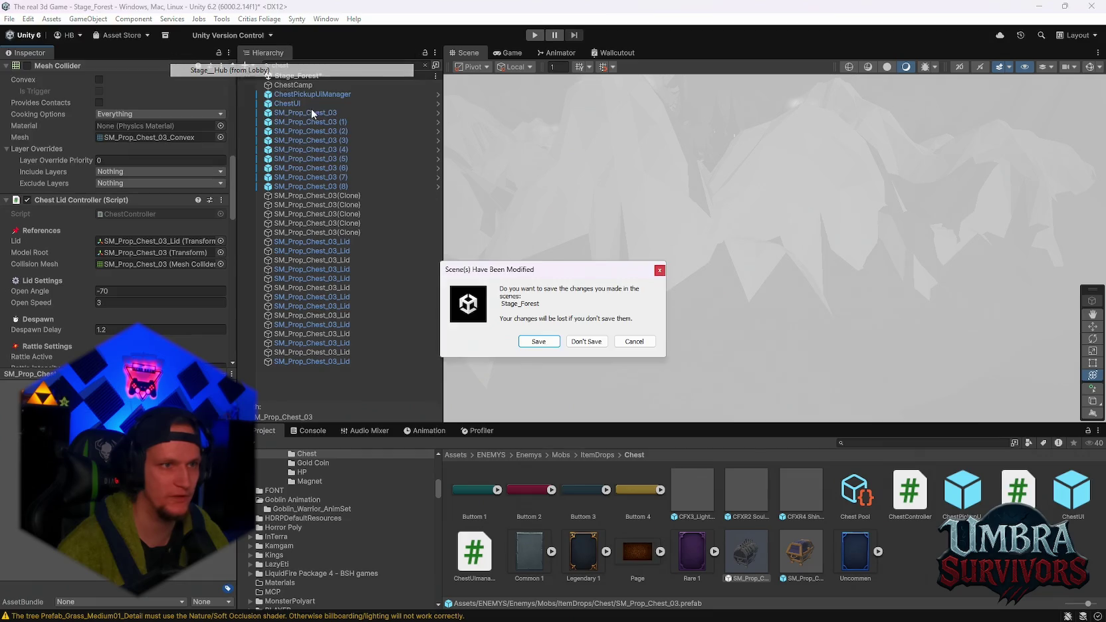
click(539, 342)
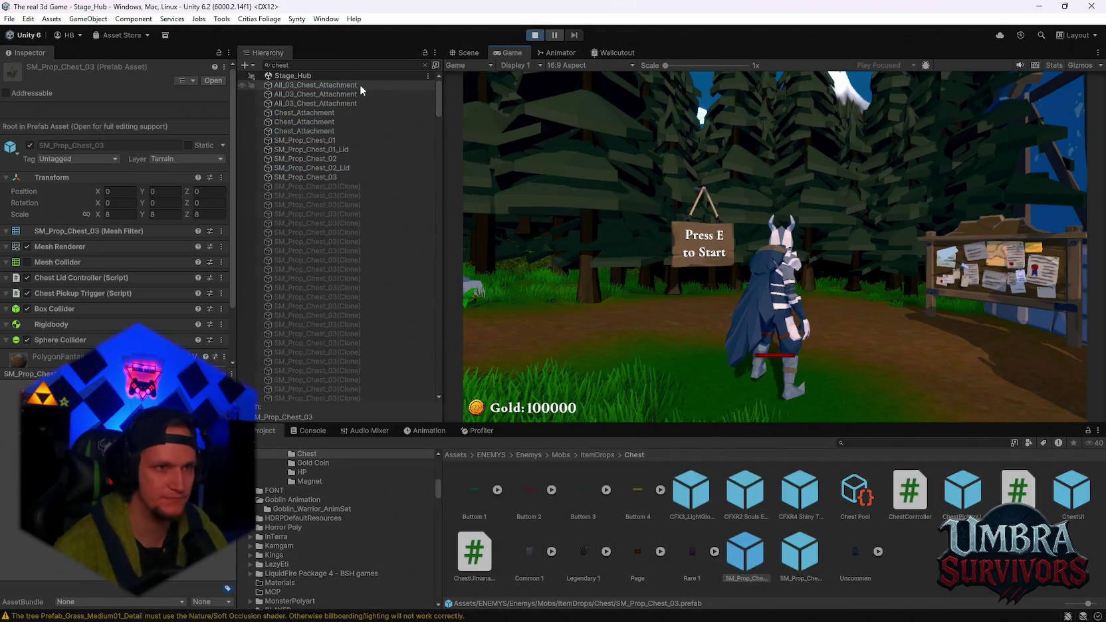
- Clear the Hierarchy search, walk to the portal, pick a starting weapon card, and start the stage
click(425, 65)
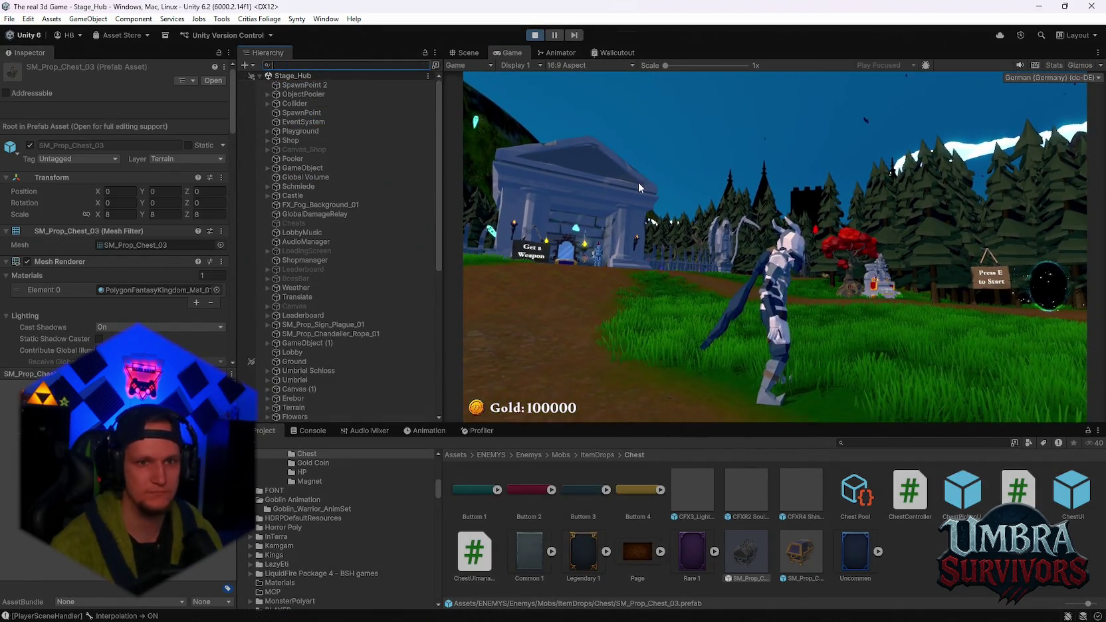
click(637, 182)
key(w)
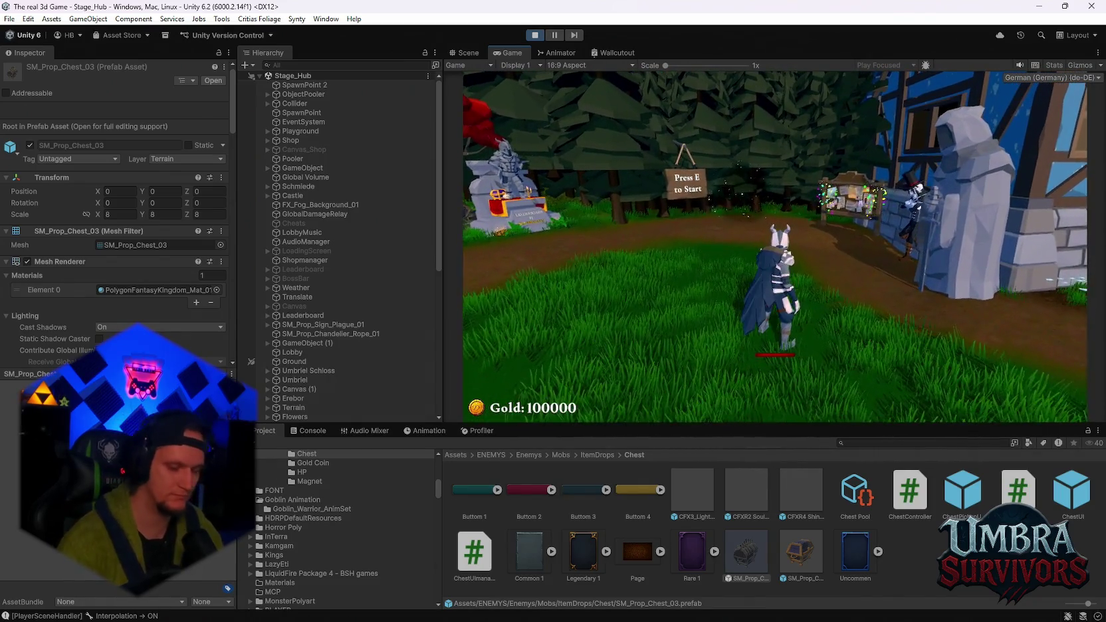
click(780, 270)
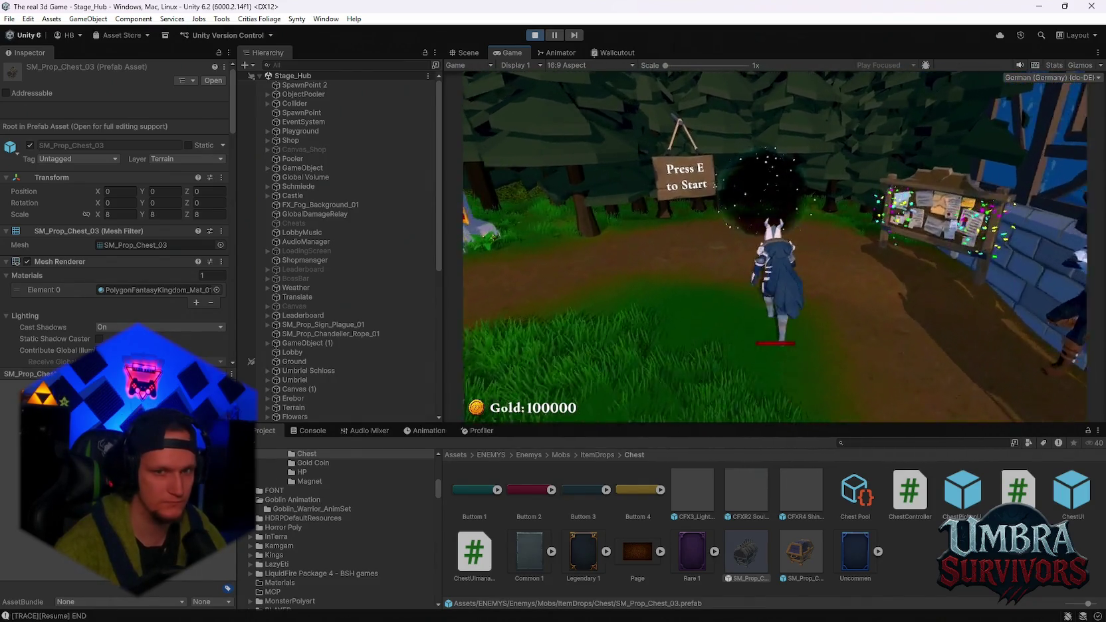
key(e)
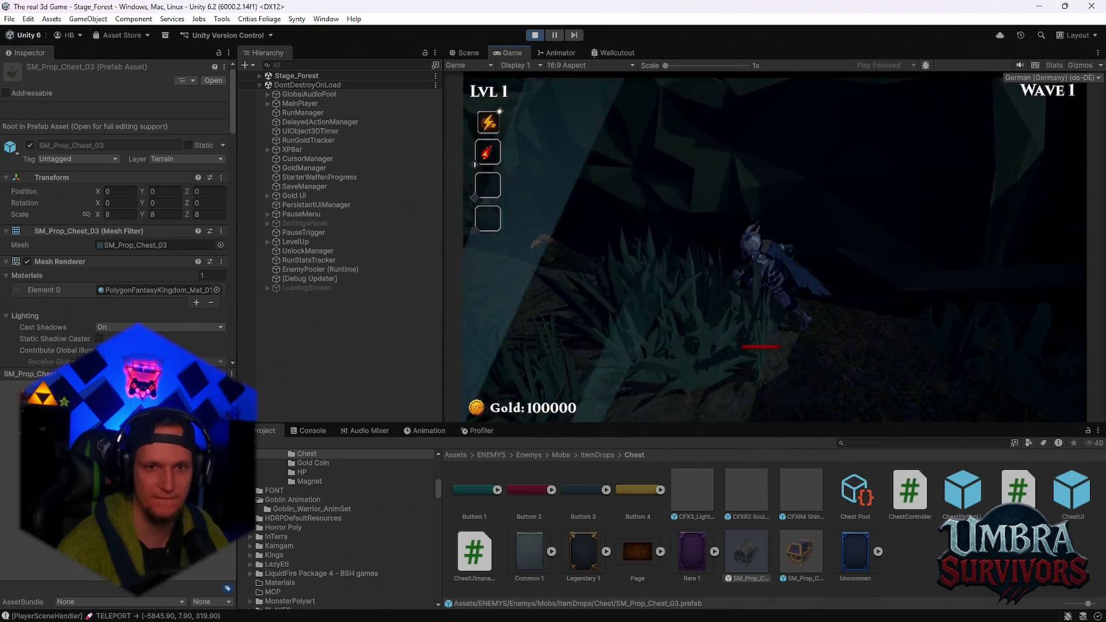
- Pause the run, review the BoxCollider negative-scale warnings in the Console, then return to the Scene view
key(Escape)
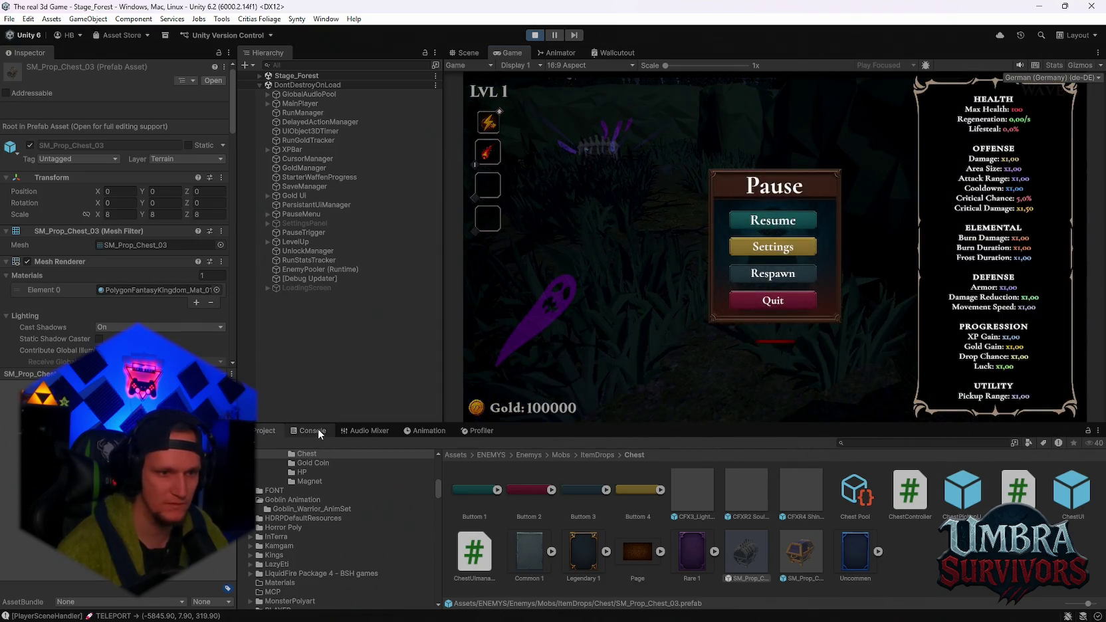
click(313, 431)
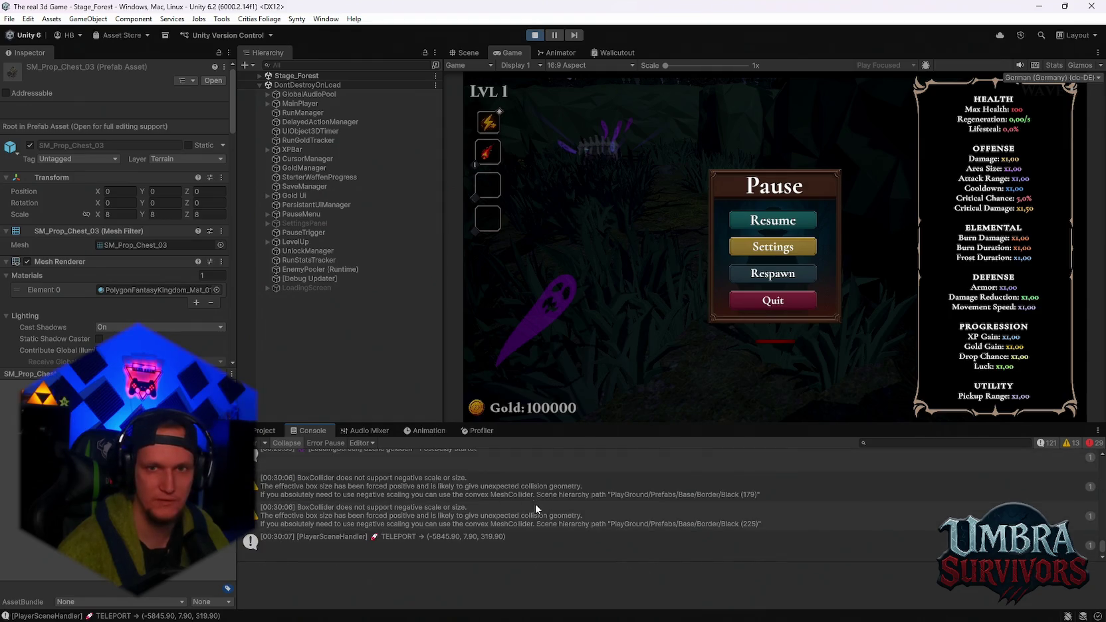
click(468, 53)
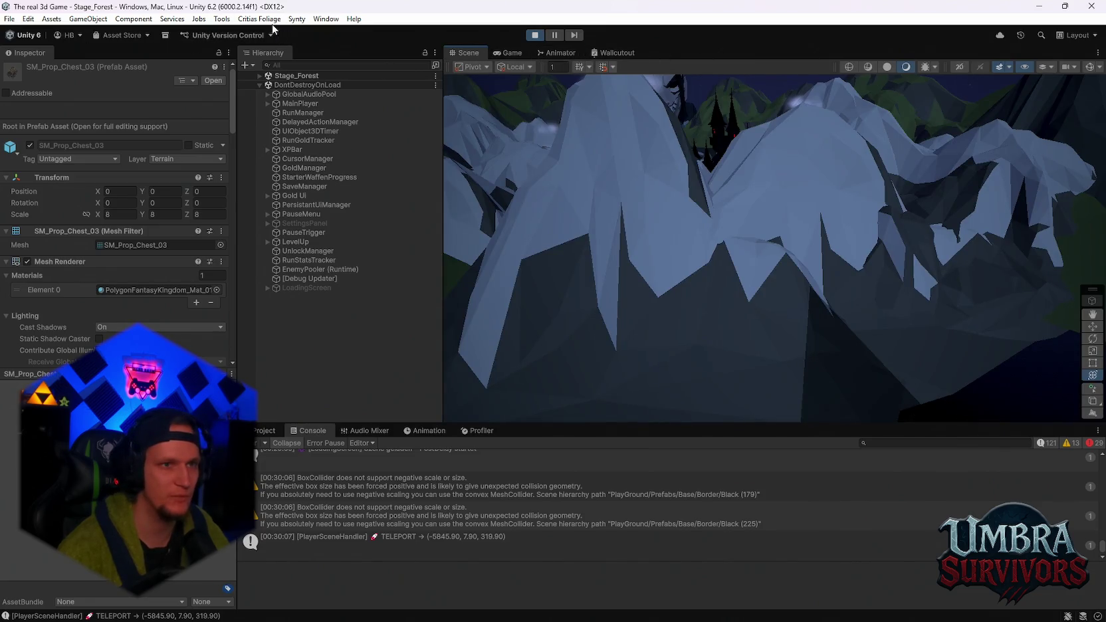
- Open the Profiler window from Window > Analysis
click(329, 18)
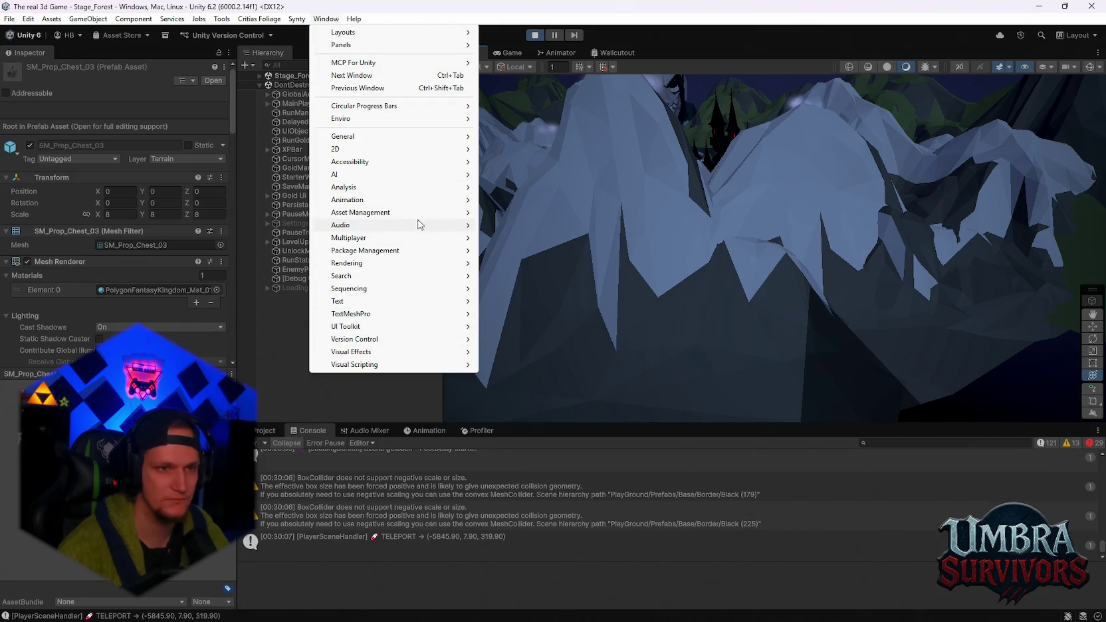
mouse_move(416, 190)
click(505, 187)
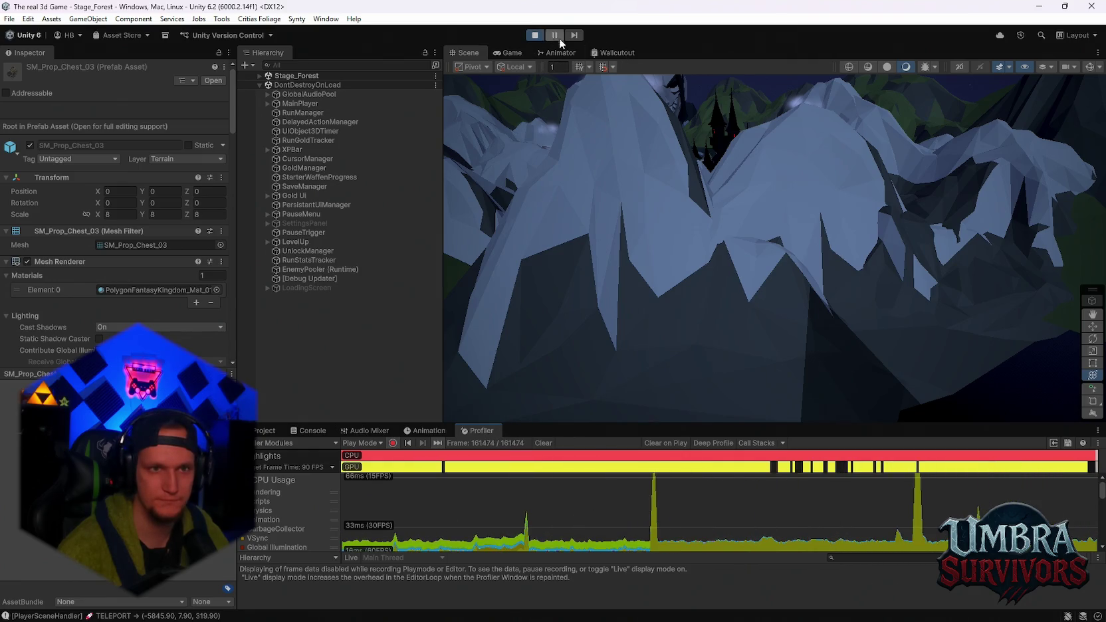
- In the Game view, resume Stage_Forest, move the player through the forest, and pause again
key(ctrl+2)
key(Escape)
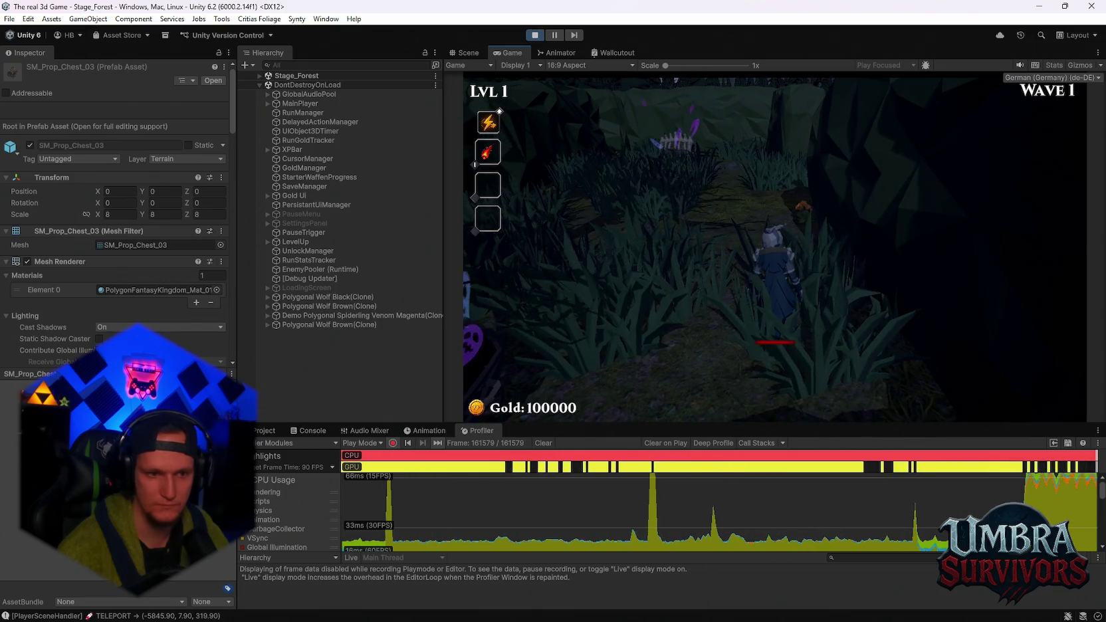
key(s)
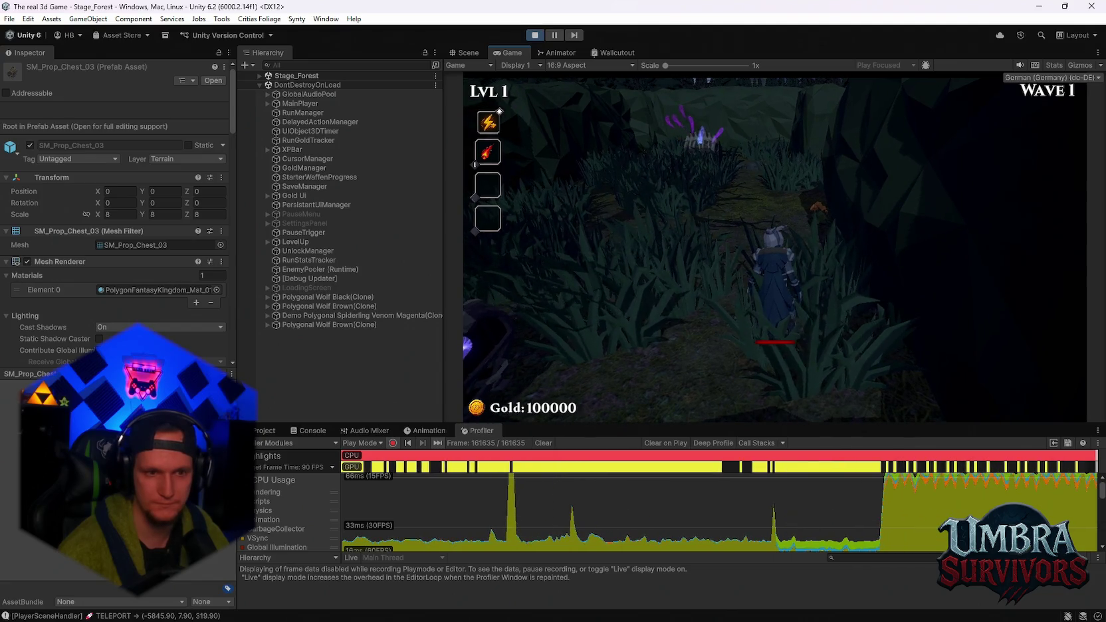
key(Escape)
- Enlarge the Profiler panel and select a spike frame in the CPU graph
key(ctrl+1)
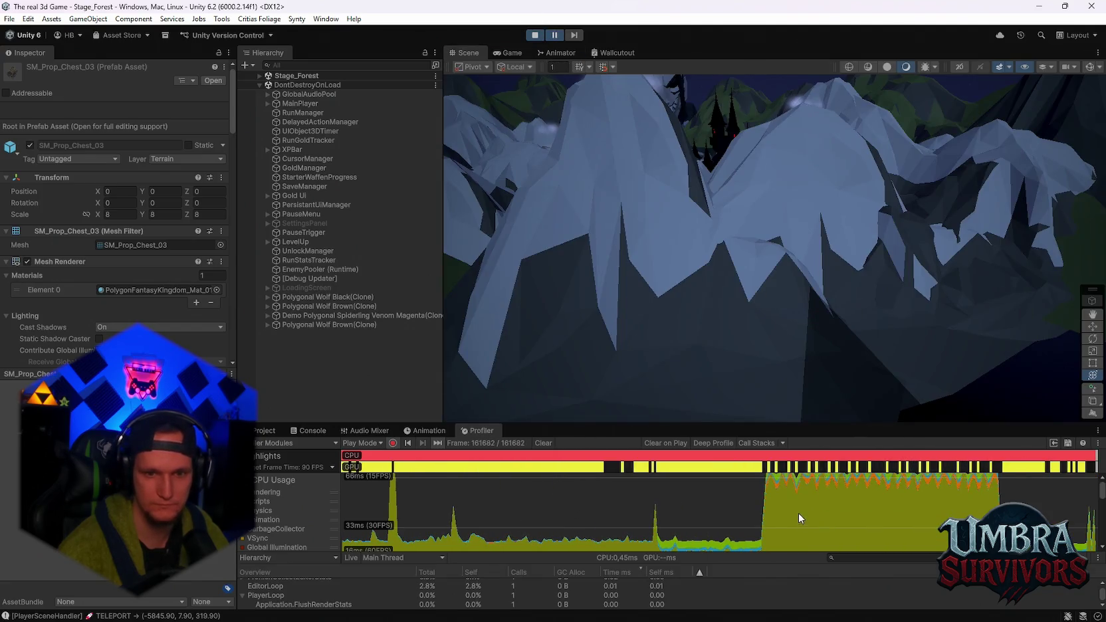
click(805, 513)
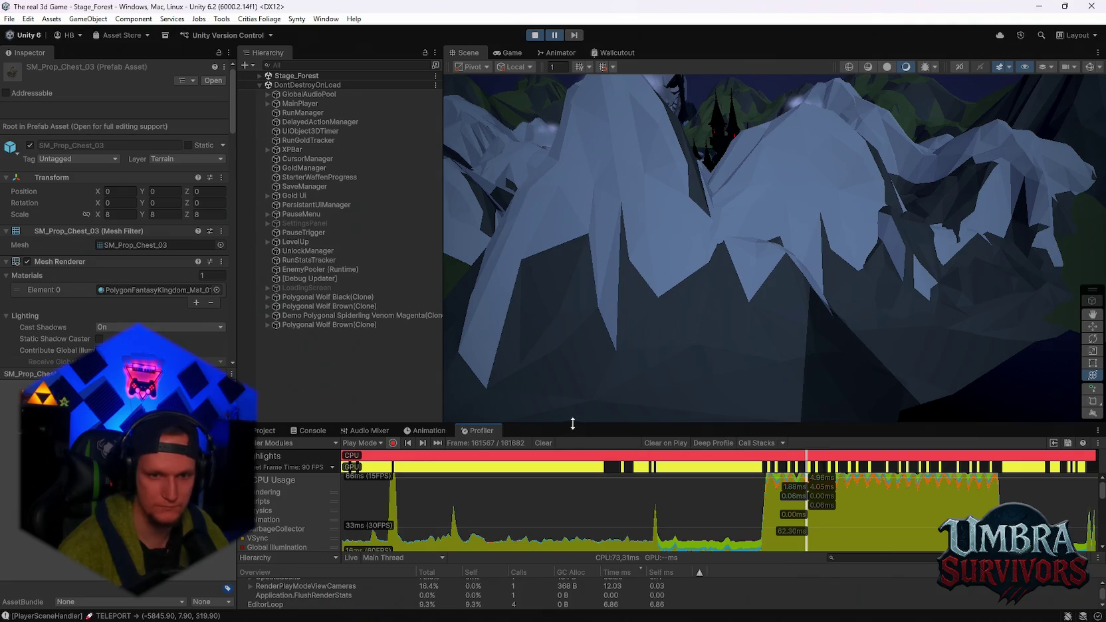
drag(577, 426, 587, 209)
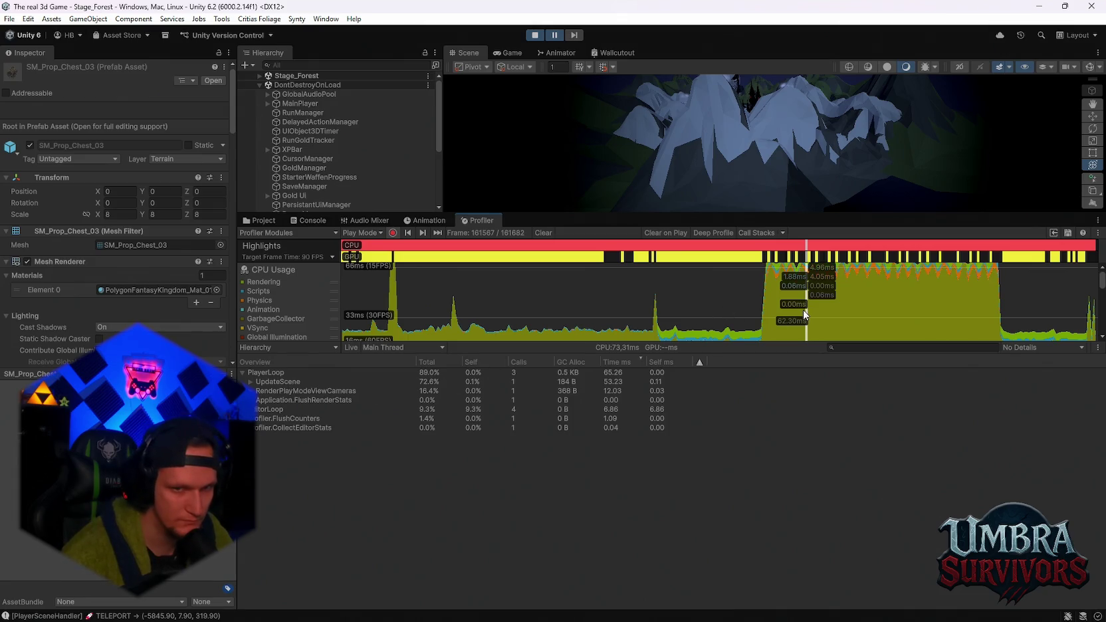
drag(803, 310, 821, 307)
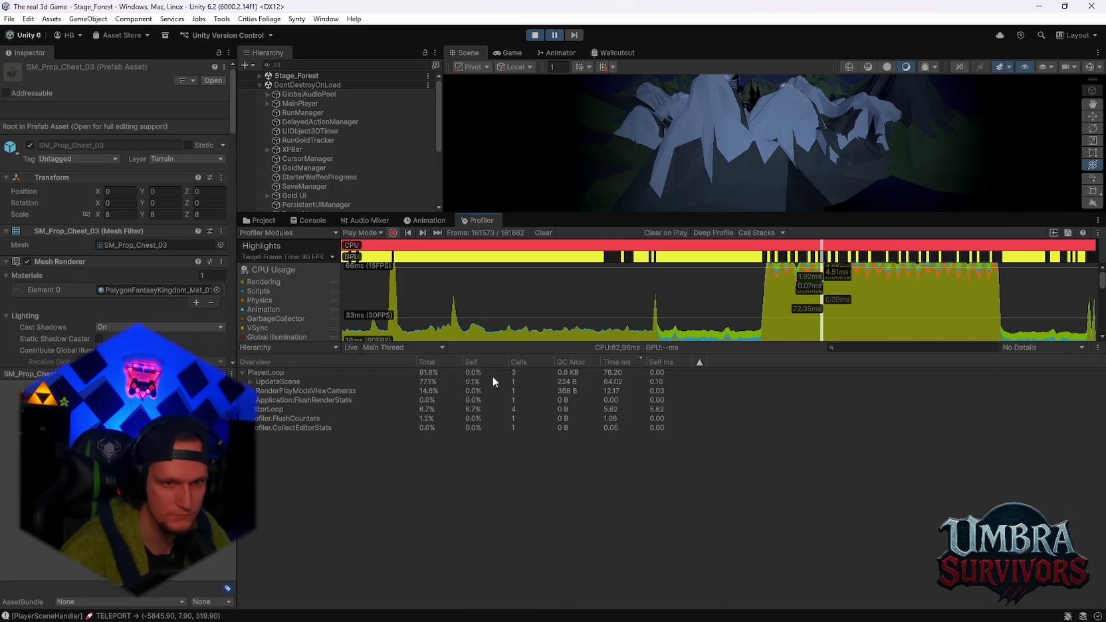
- Expand UpdateScene > ParticleSystem.Update > WaitForJobGroupID > EngineJob > UpdateJob down to CollisionModule
click(250, 381)
click(258, 391)
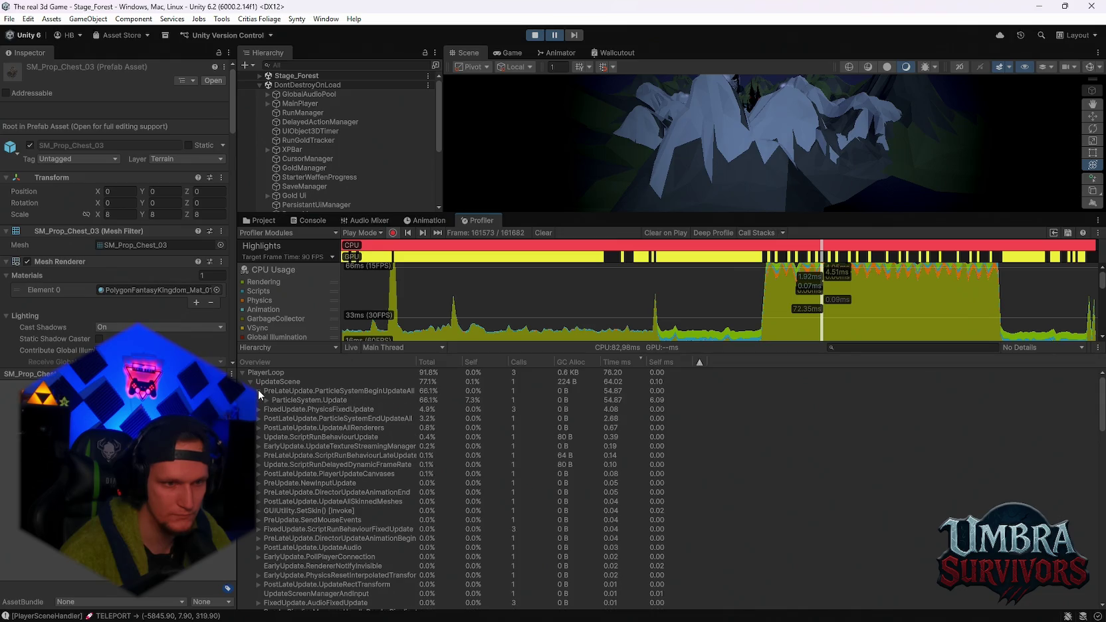
click(266, 400)
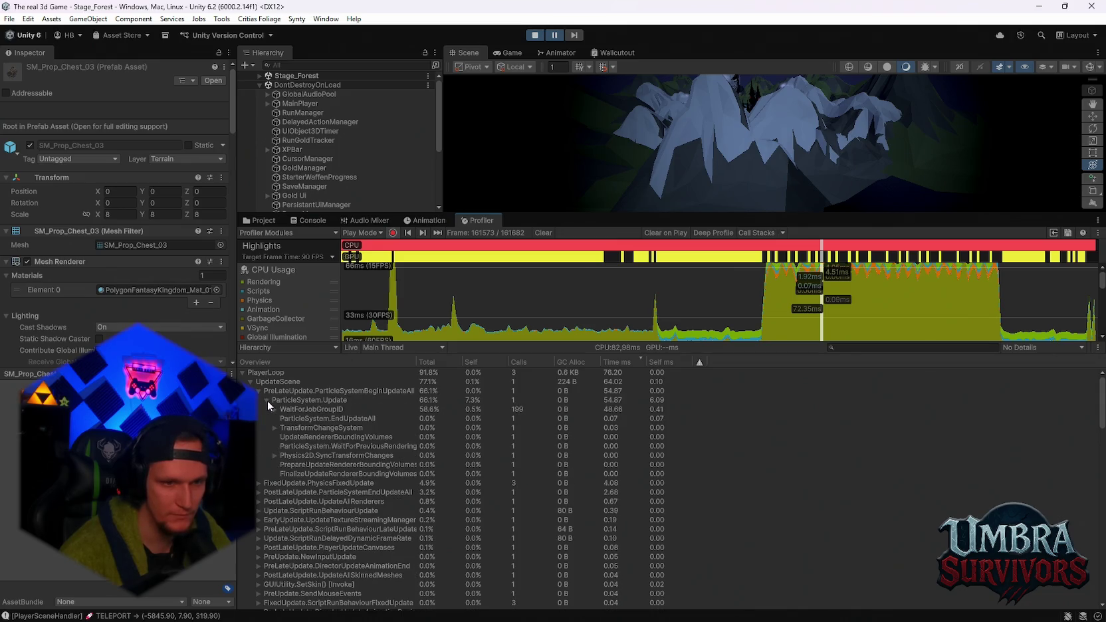
click(274, 410)
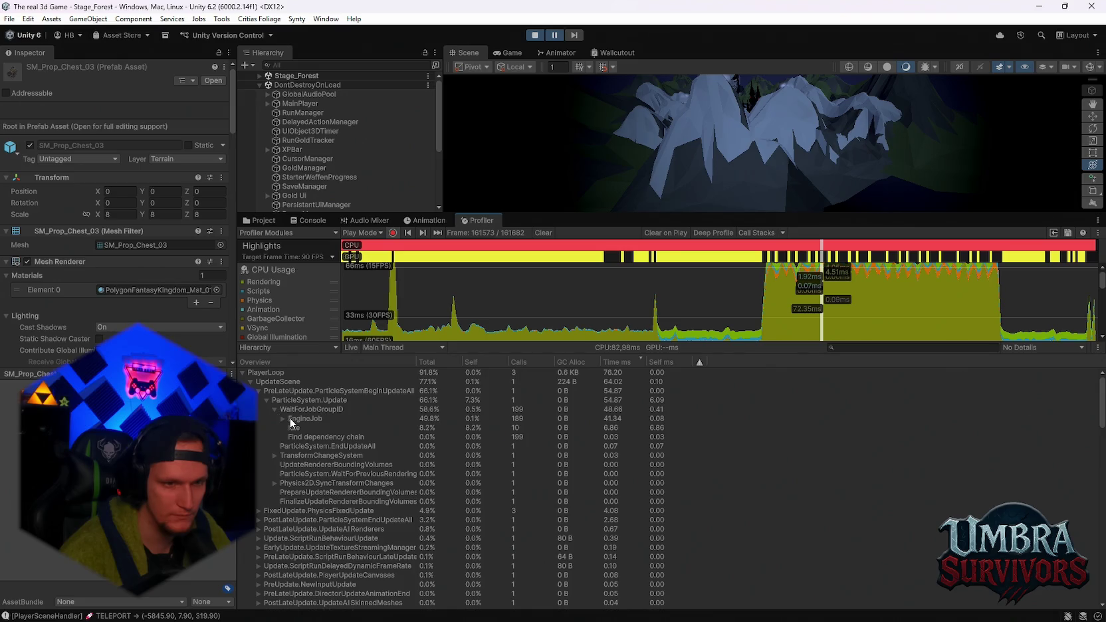
click(282, 418)
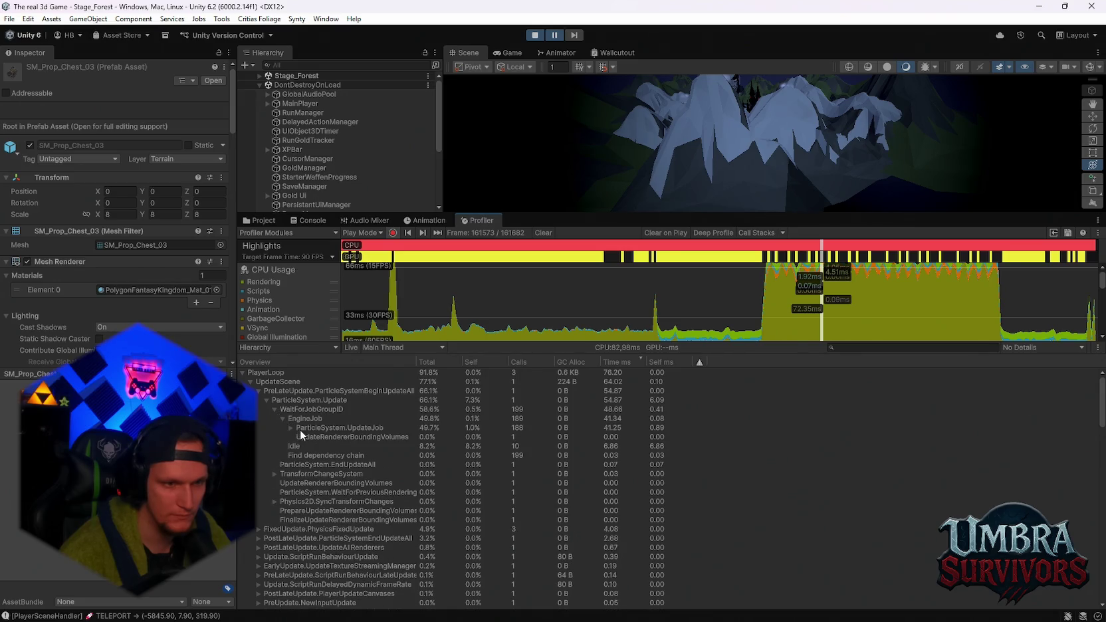
click(299, 429)
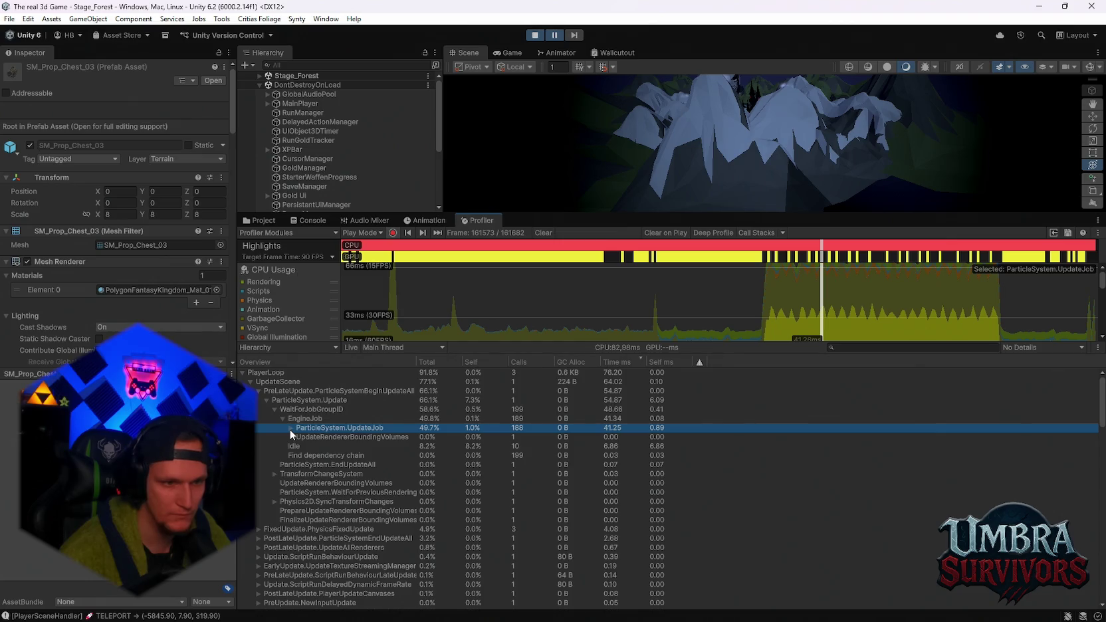
click(290, 428)
click(308, 437)
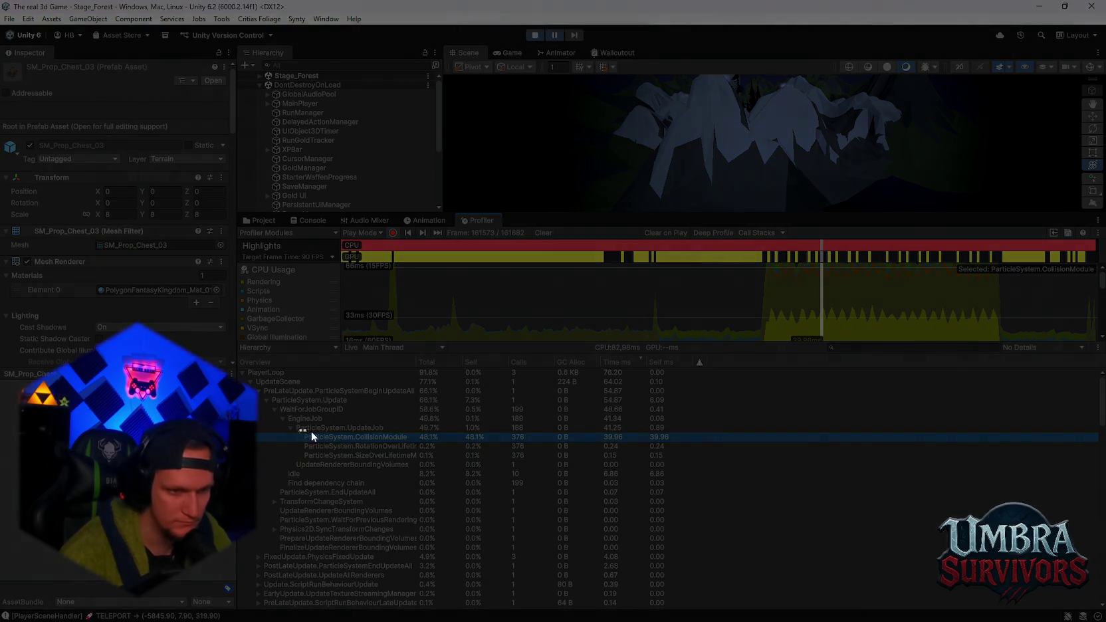
drag(310, 431, 692, 443)
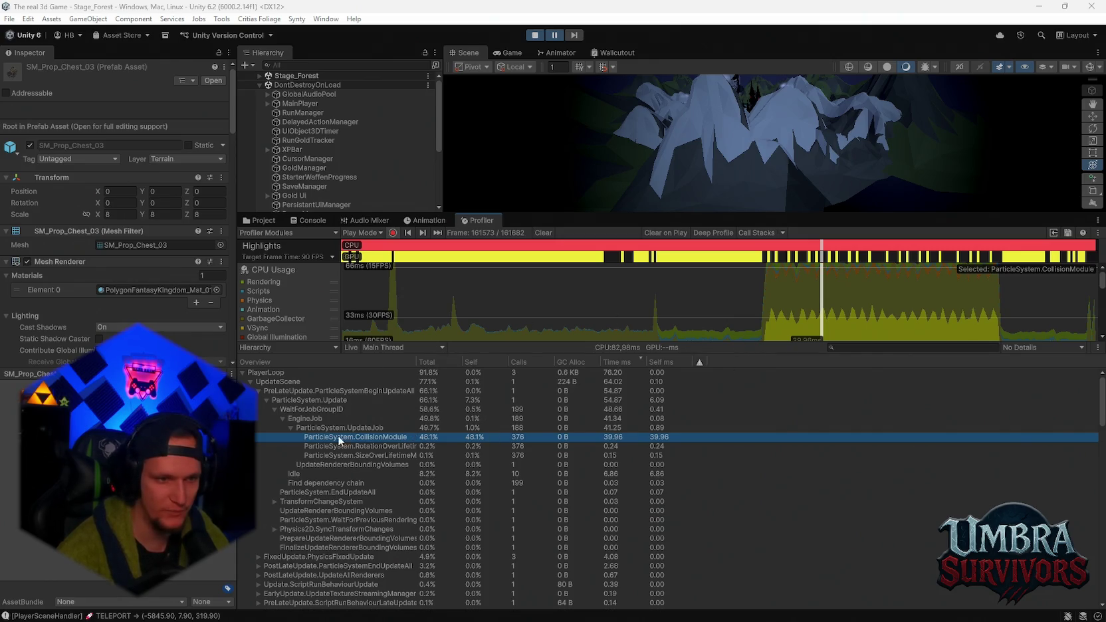
- Inspect parent timings: ParticleSystemBeginUpdateAll, UpdateScene, EngineJob, WaitForJobGroupID and ParticleSystem.Update
click(332, 417)
click(331, 401)
click(326, 390)
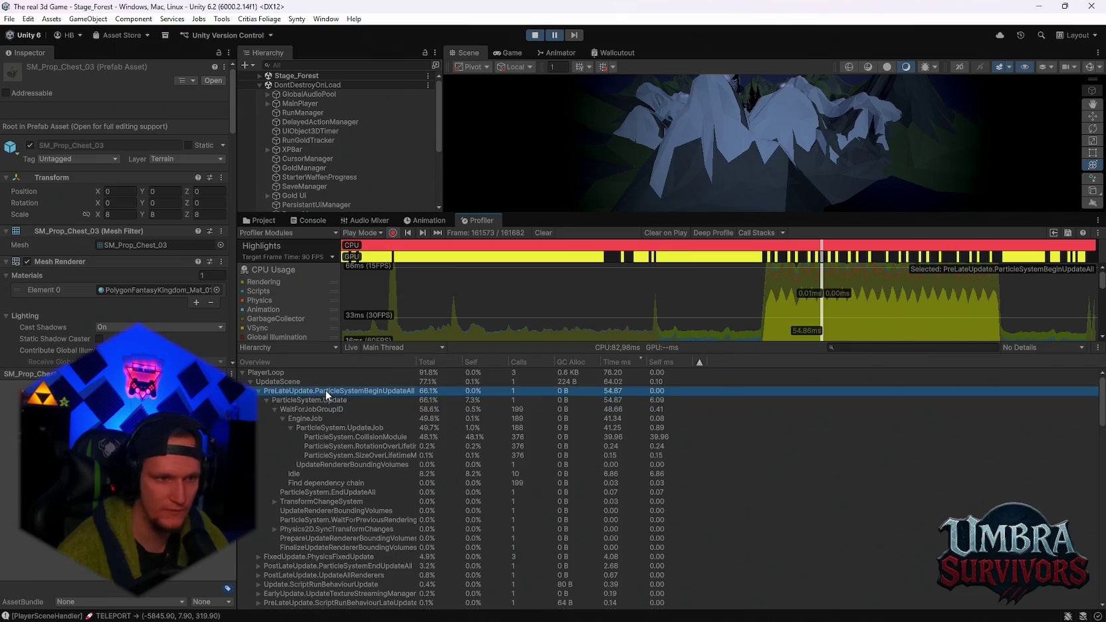
click(312, 382)
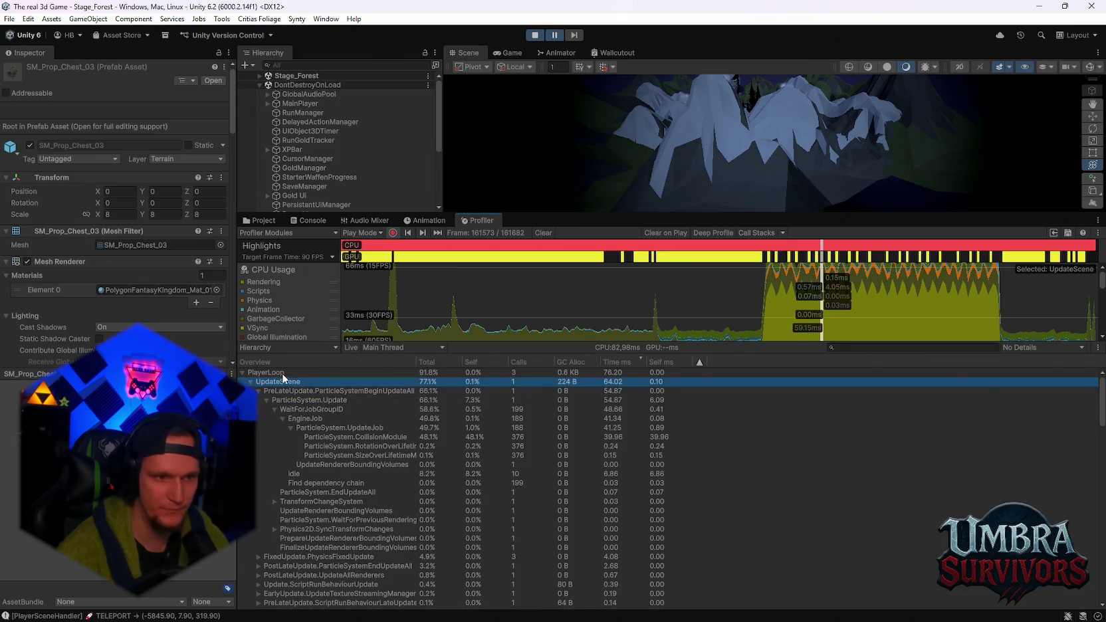
click(283, 373)
click(295, 382)
click(306, 391)
click(314, 402)
click(321, 418)
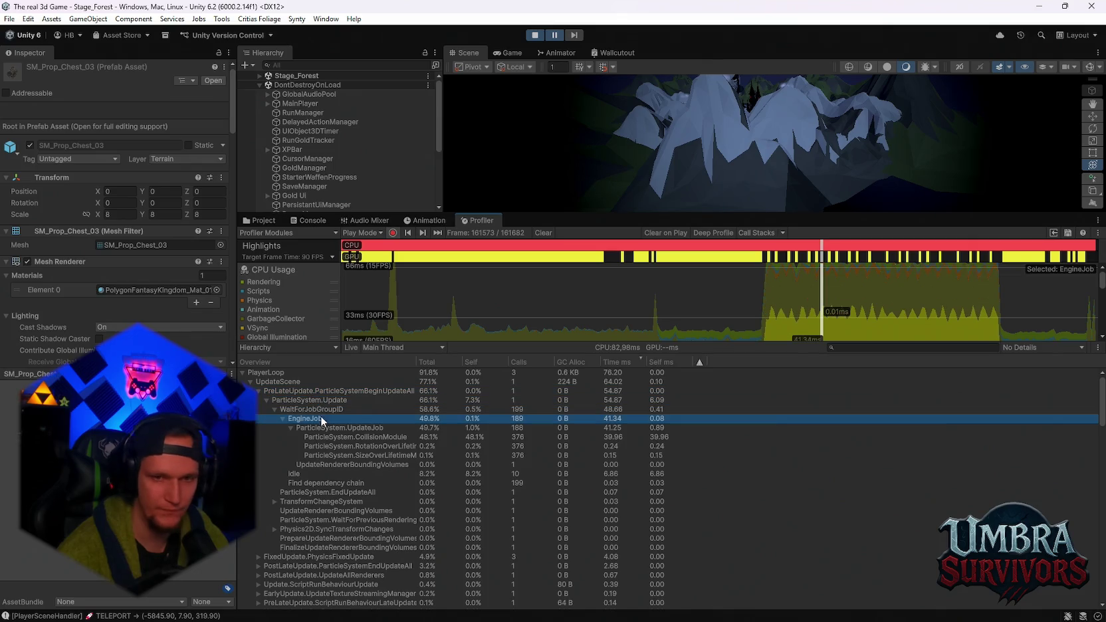
key(Down)
key(Up)
click(316, 412)
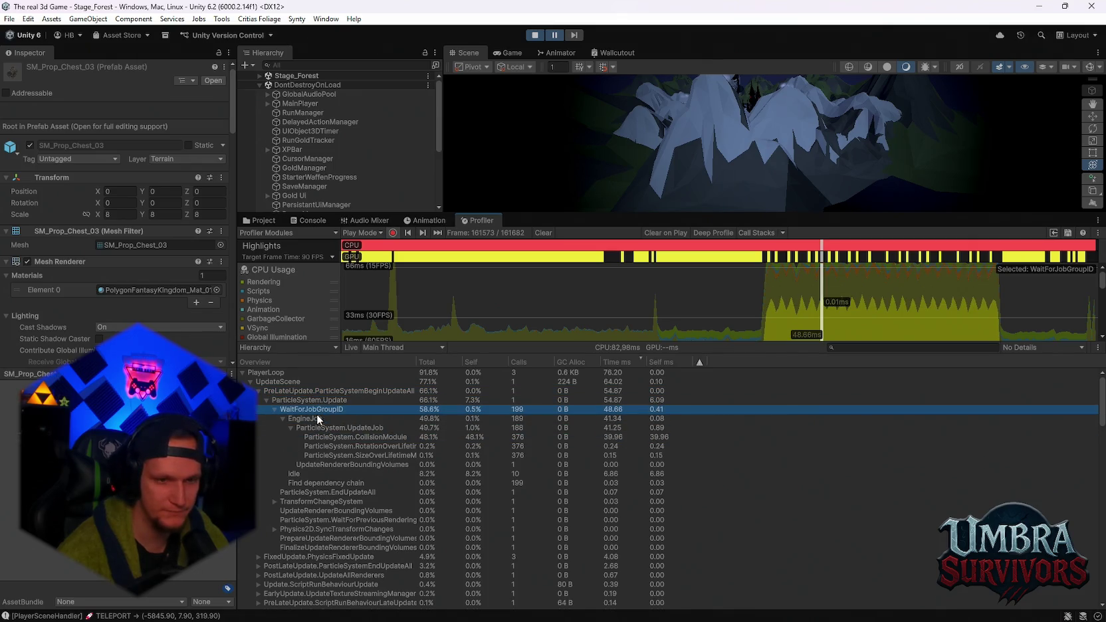
click(314, 400)
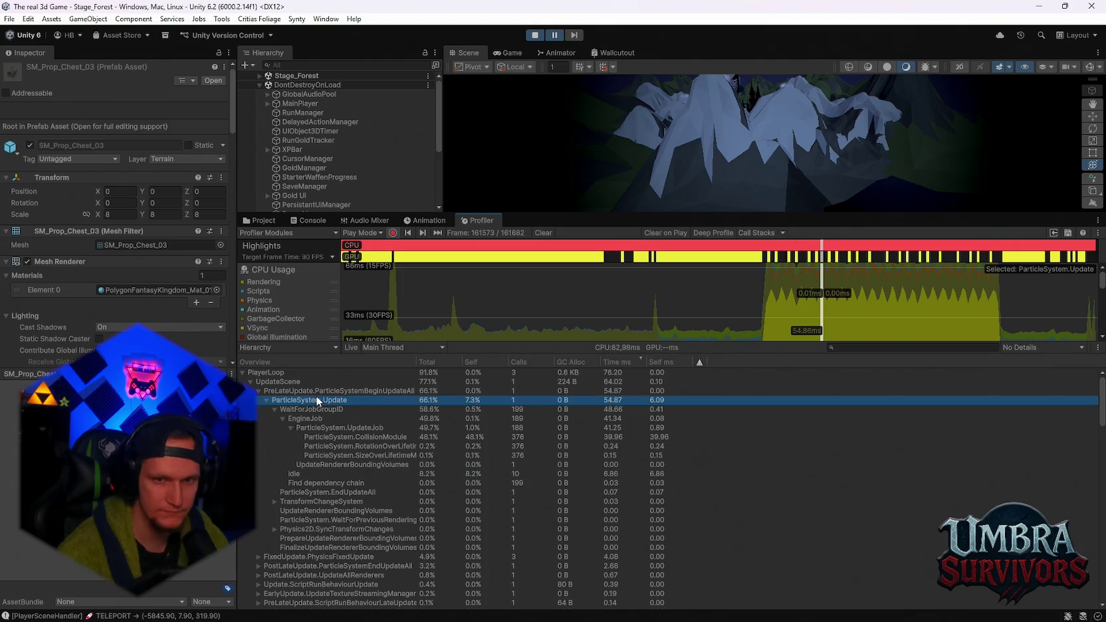
- Check RotationOverLifetime, TransformChangeSystem, bounding-volume and PhysicsFixedUpdate timings
click(331, 410)
click(331, 427)
click(331, 446)
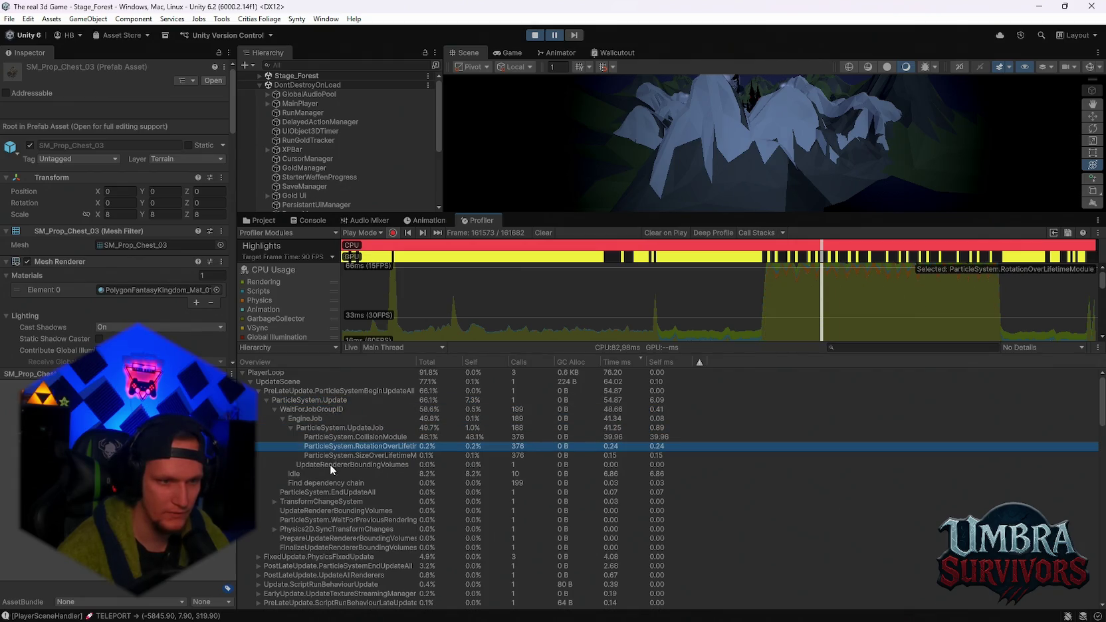
click(327, 473)
click(324, 483)
click(320, 492)
click(318, 502)
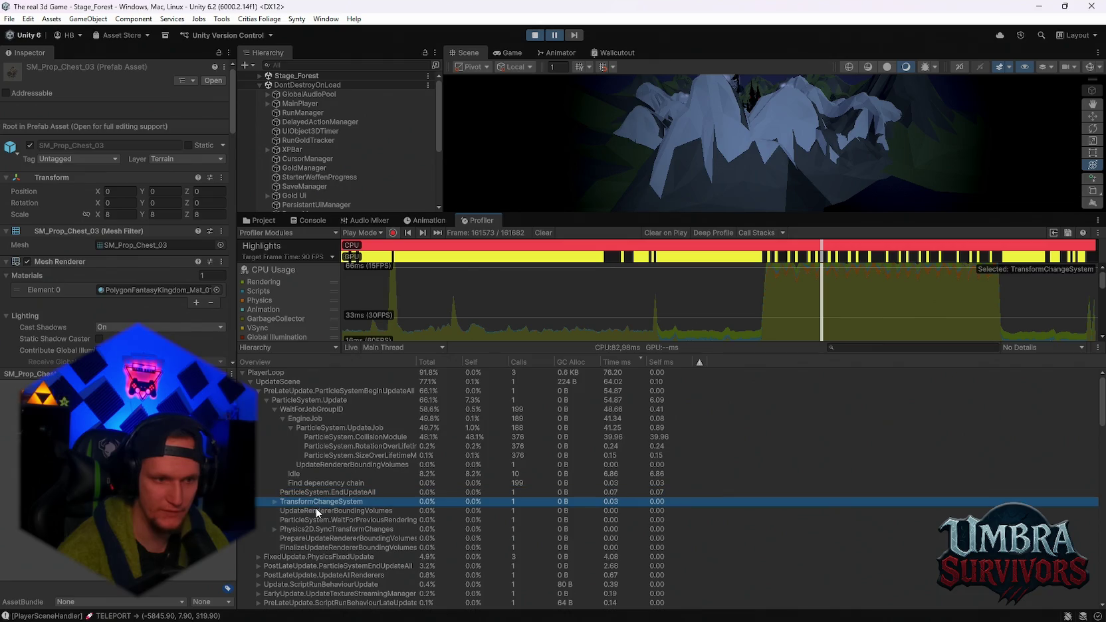
click(315, 511)
click(316, 519)
click(317, 528)
click(316, 536)
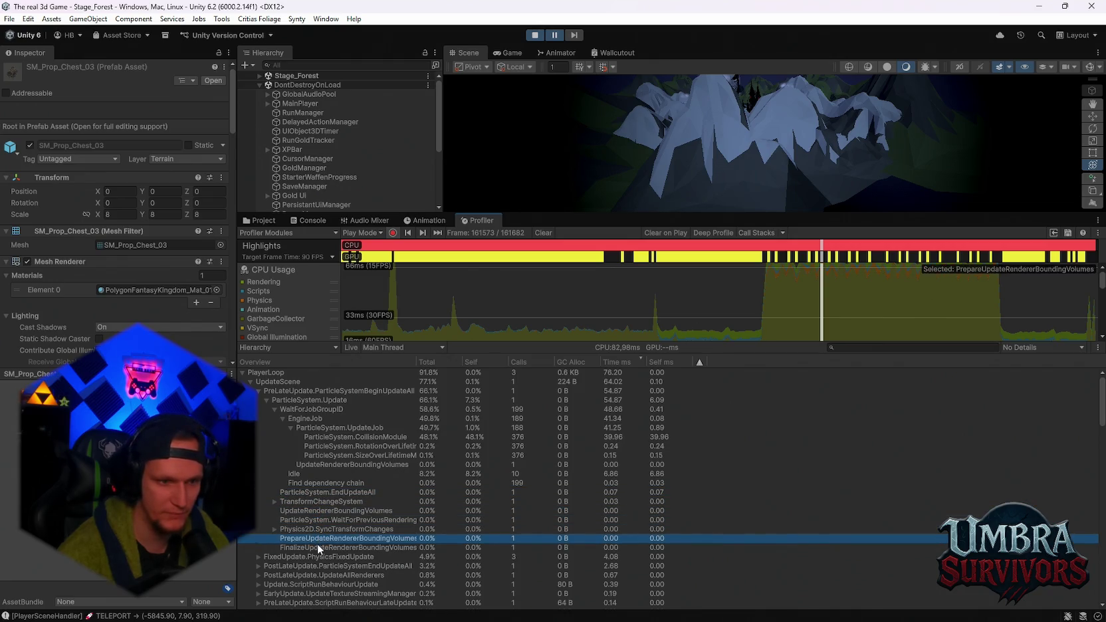
click(317, 547)
click(311, 556)
- Look over later entries like PreUpdate.SendMouseEvents, then back up to the Idle entry
click(310, 566)
scroll(326, 558, down, 4)
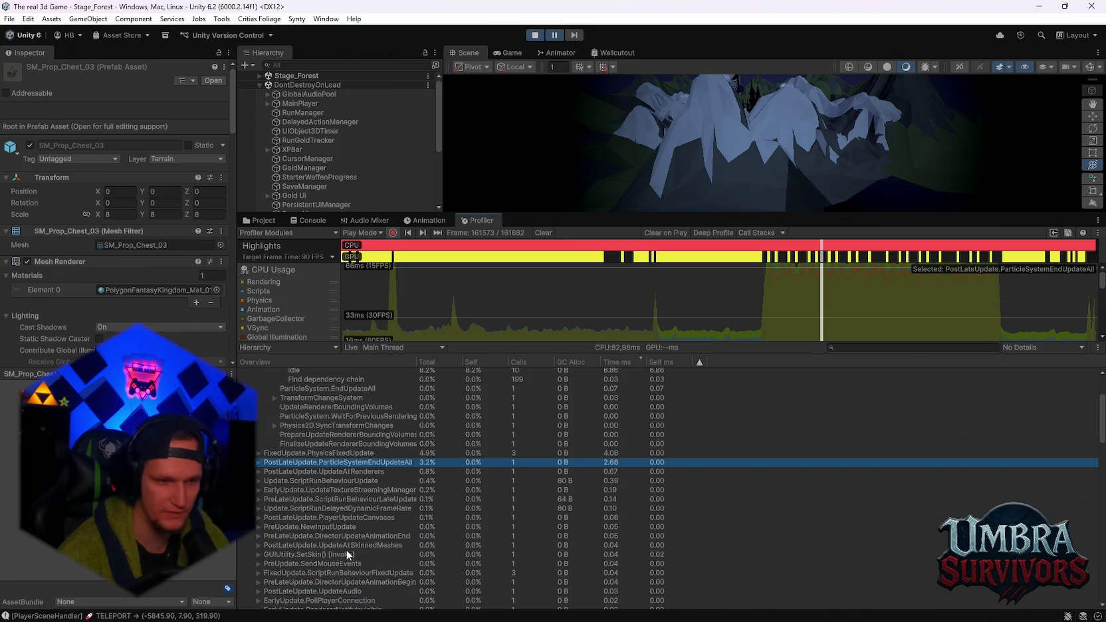
click(320, 499)
click(322, 535)
click(332, 563)
scroll(332, 525, up, 4)
click(321, 509)
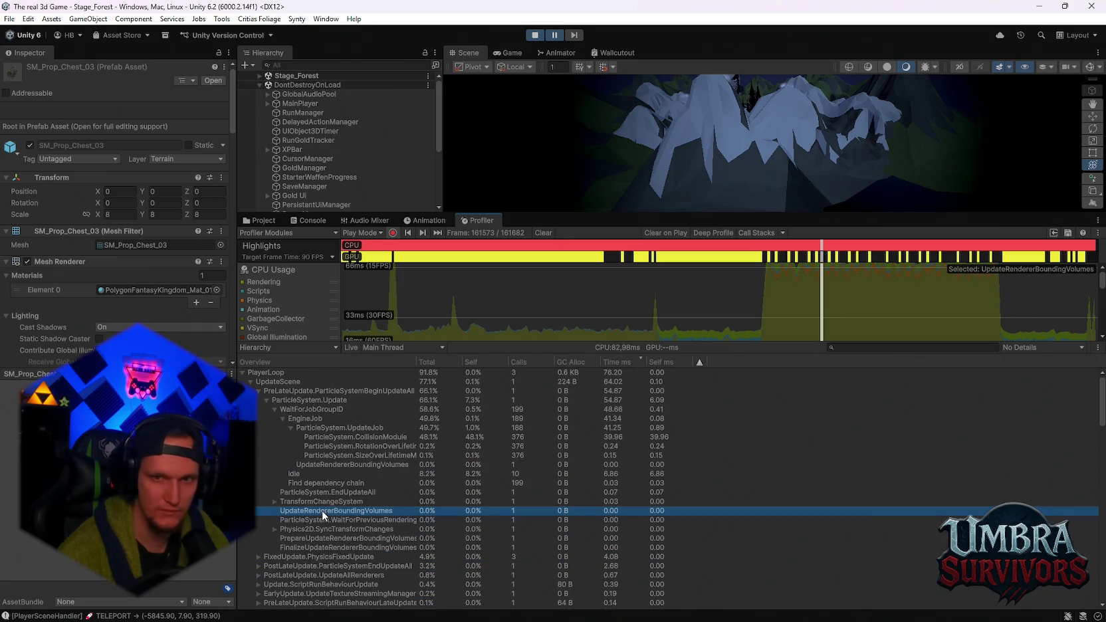
click(325, 492)
click(330, 473)
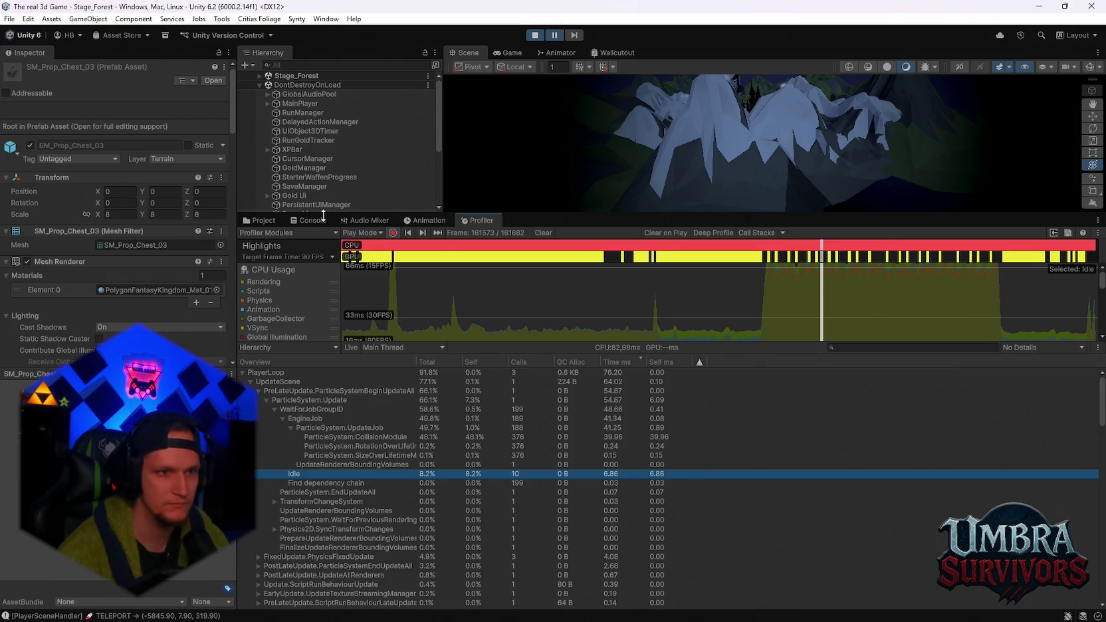
- Shrink the Profiler and filter the Hierarchy by 'chest'
drag(324, 216, 325, 399)
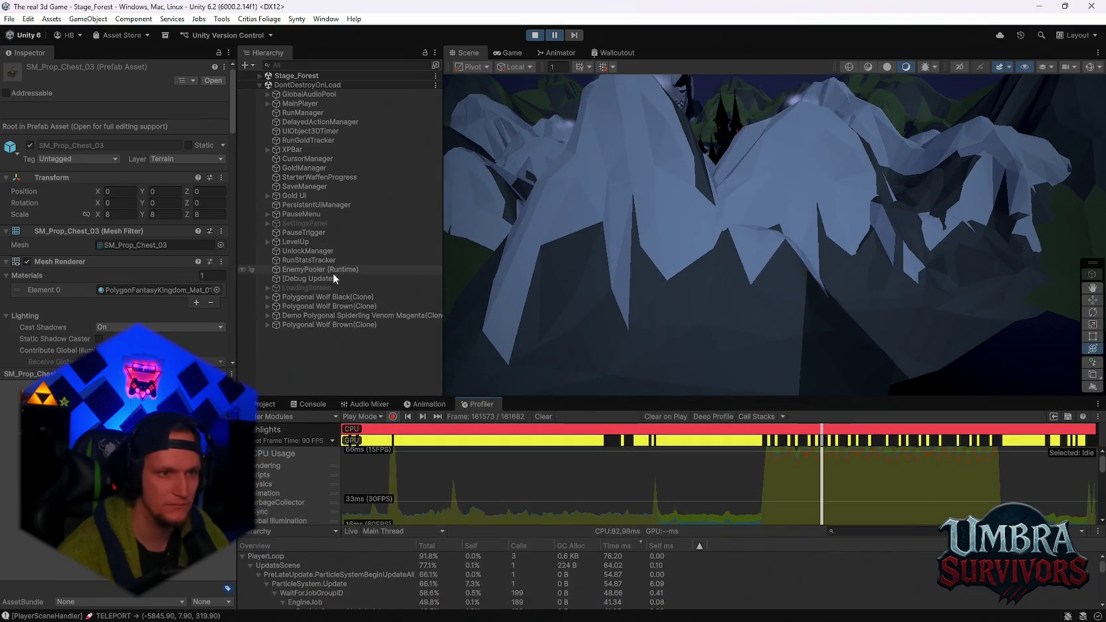
click(303, 65)
text(chest)
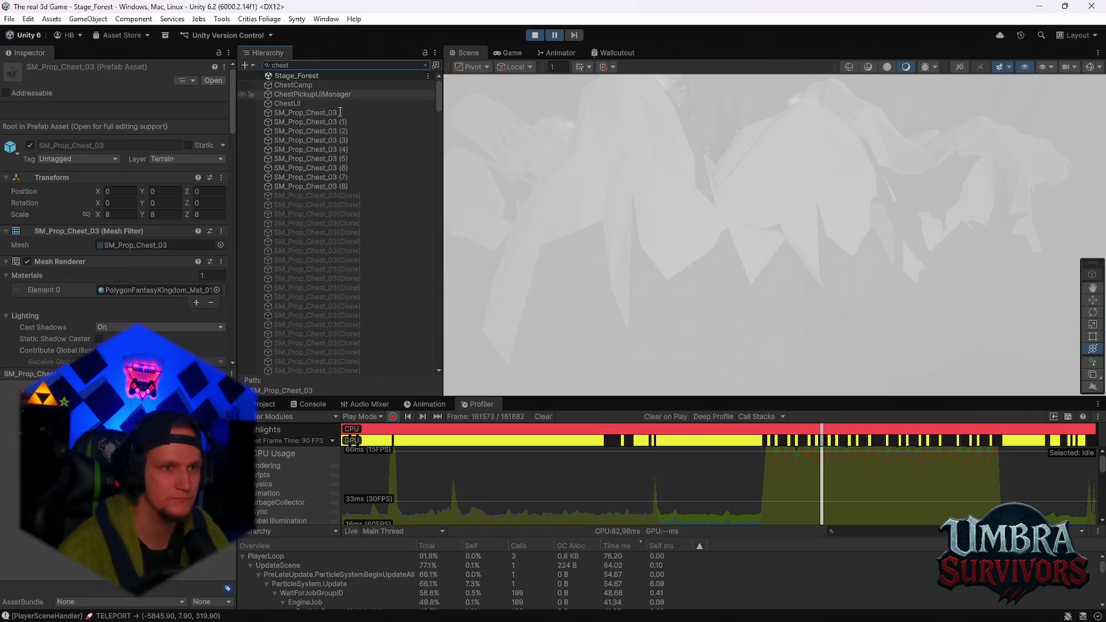
- Check chest instances SM_Prop_Chest_03 (1) and (4), show the Chest prefab assets, and clear the filter
click(325, 122)
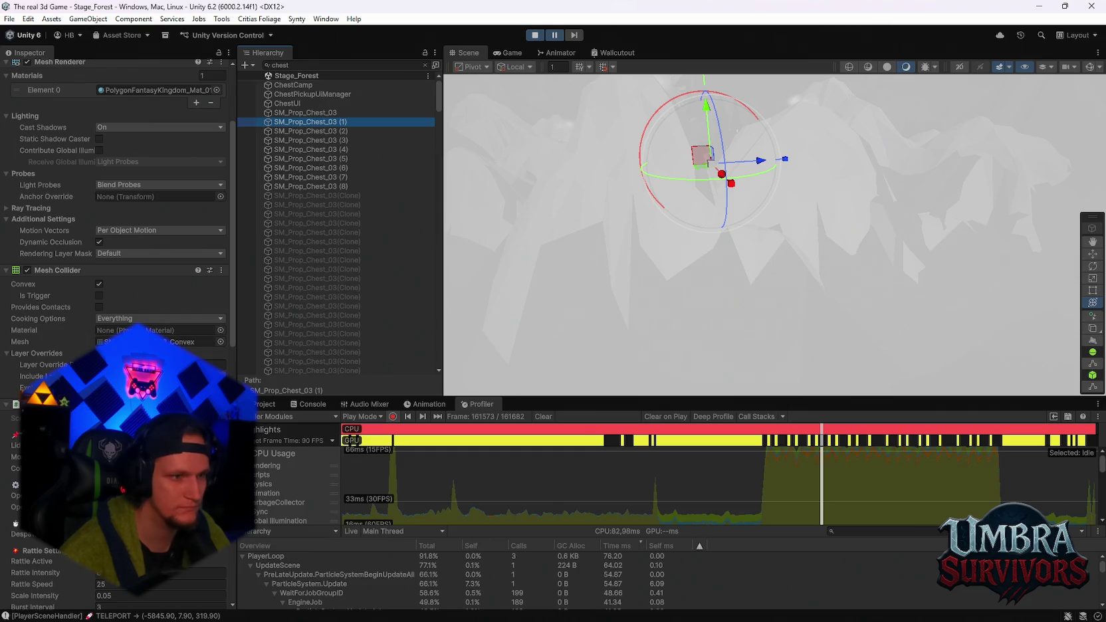
scroll(117, 199, up, 5)
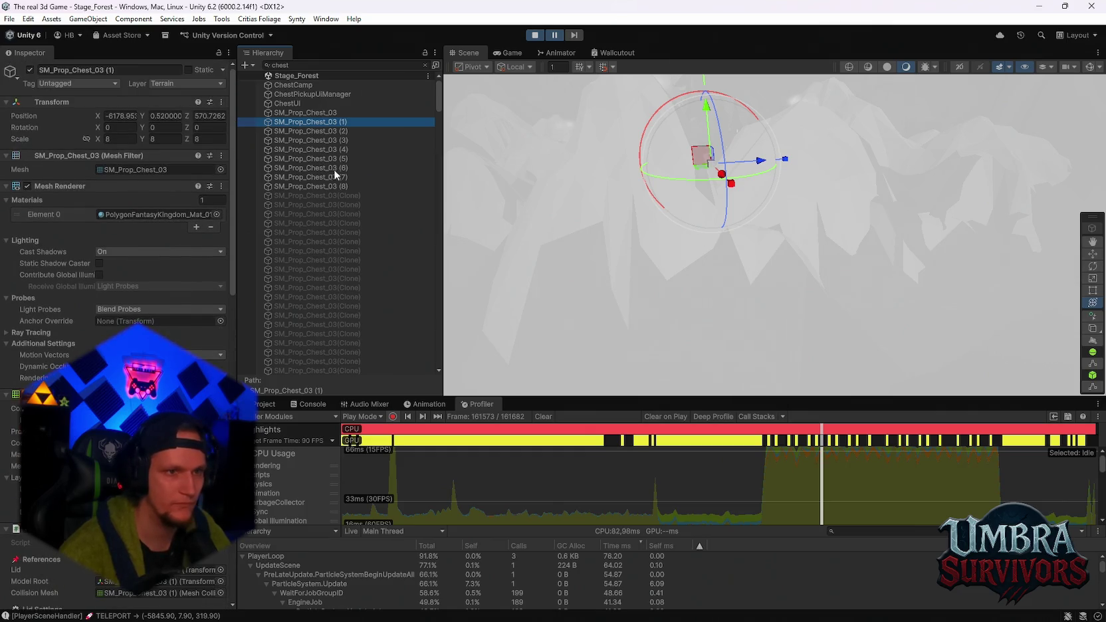
click(321, 140)
click(321, 149)
scroll(116, 199, down, 2)
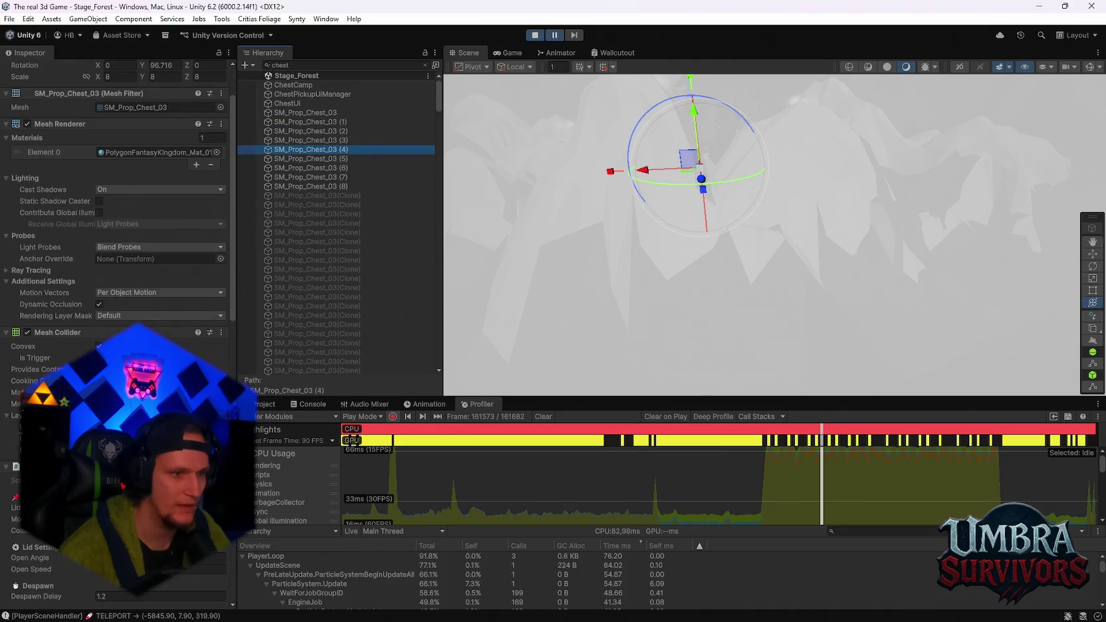
scroll(116, 200, down, 1)
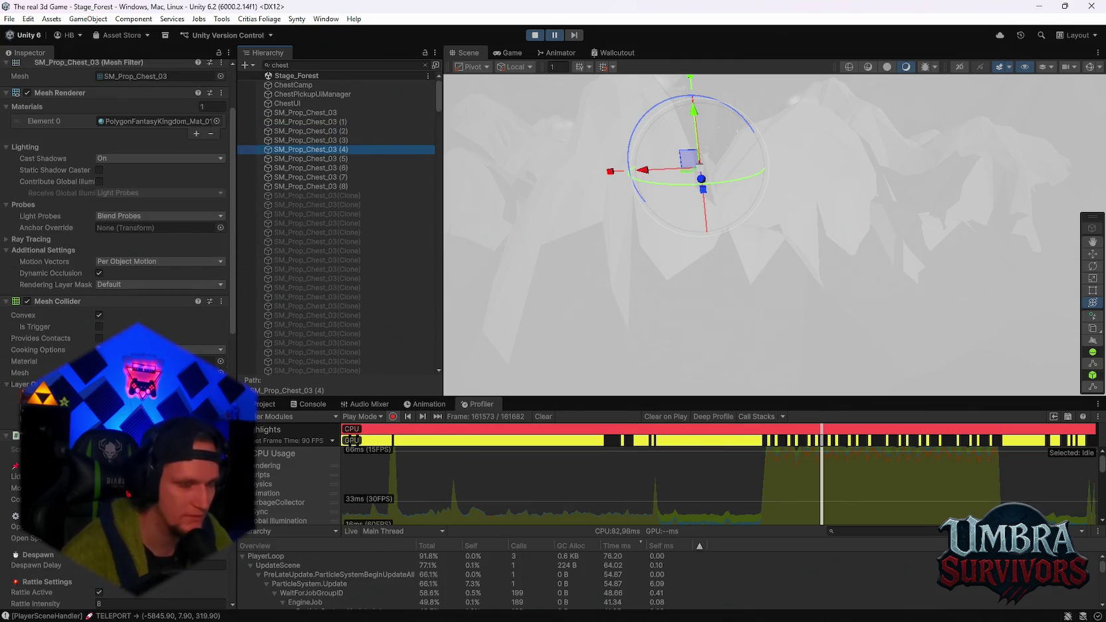
click(267, 403)
click(424, 64)
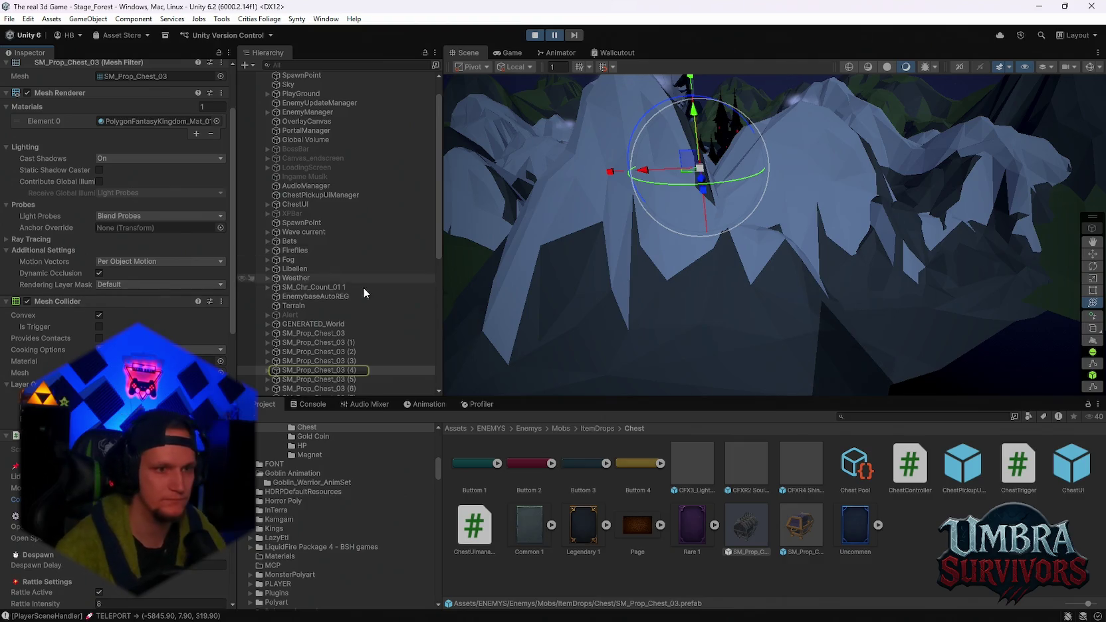
- Select chest instances (1) through (8) and remove their Mesh Collider component
scroll(363, 287, down, 5)
click(309, 239)
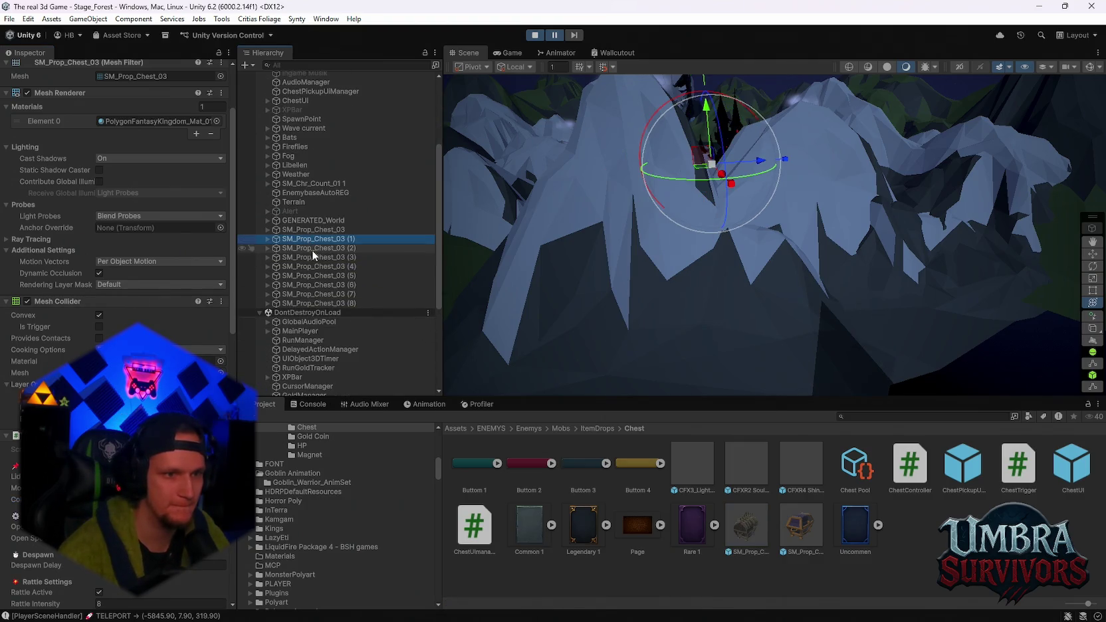
shift+click(312, 303)
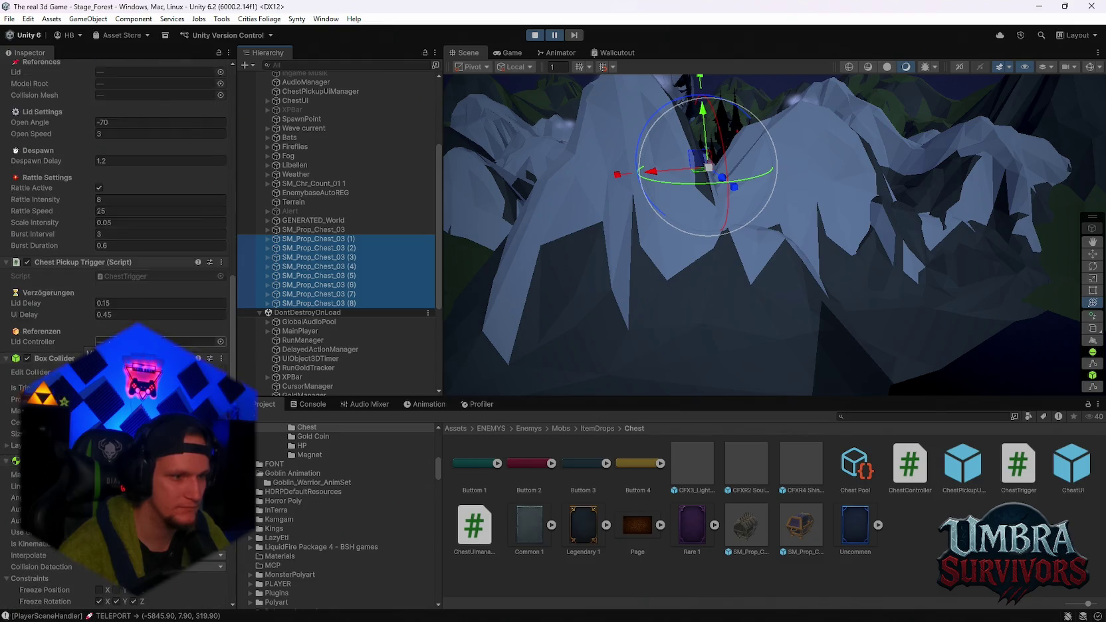
scroll(117, 200, up, 3)
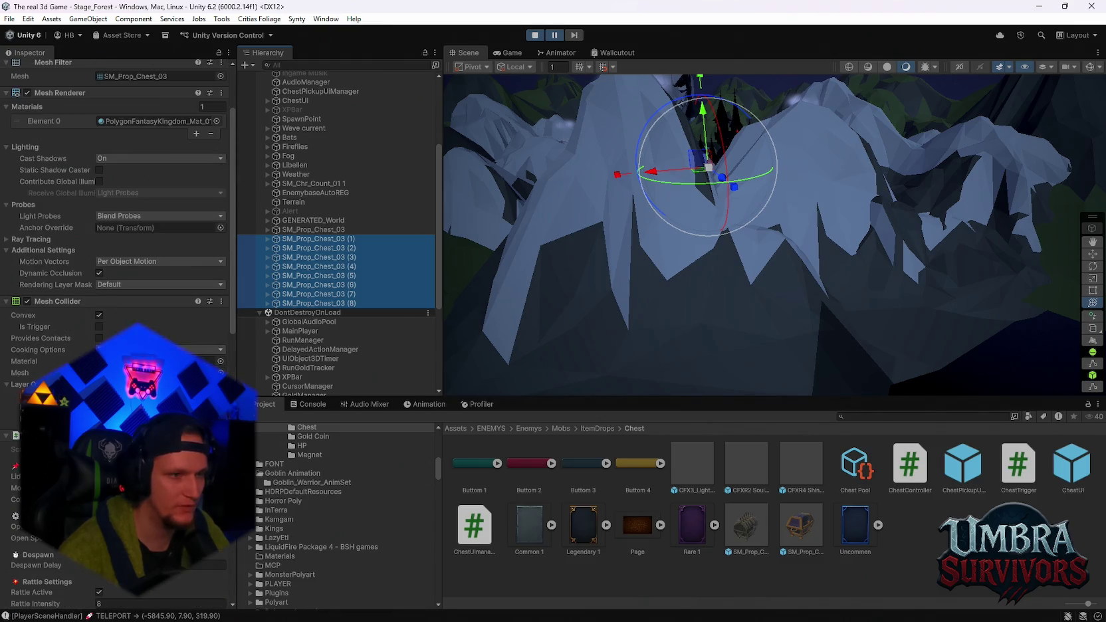
right_click(57, 300)
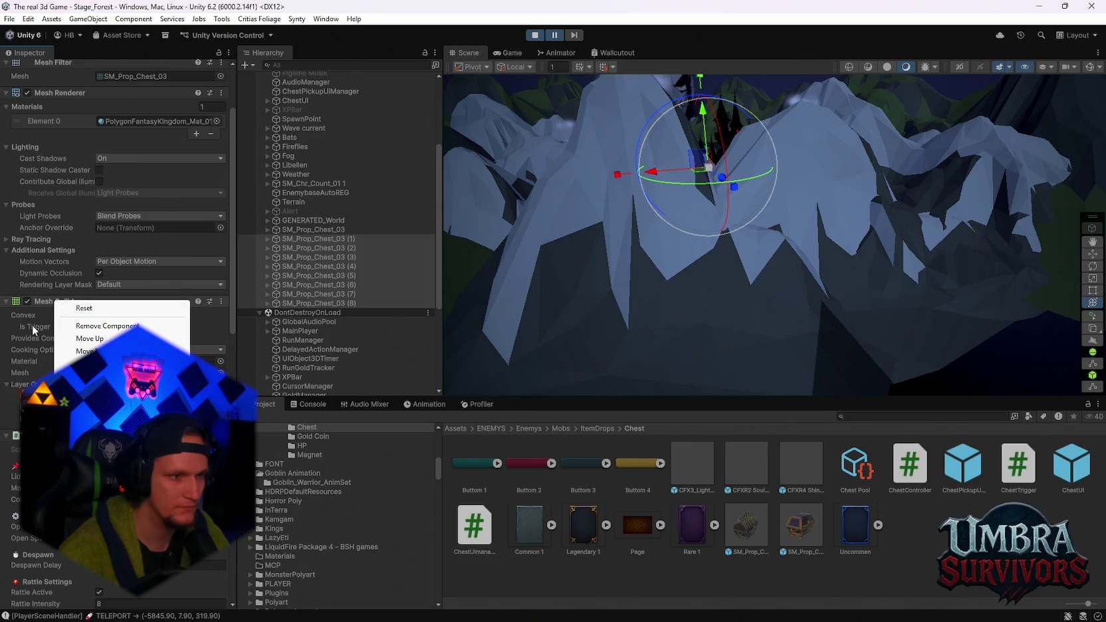
click(85, 326)
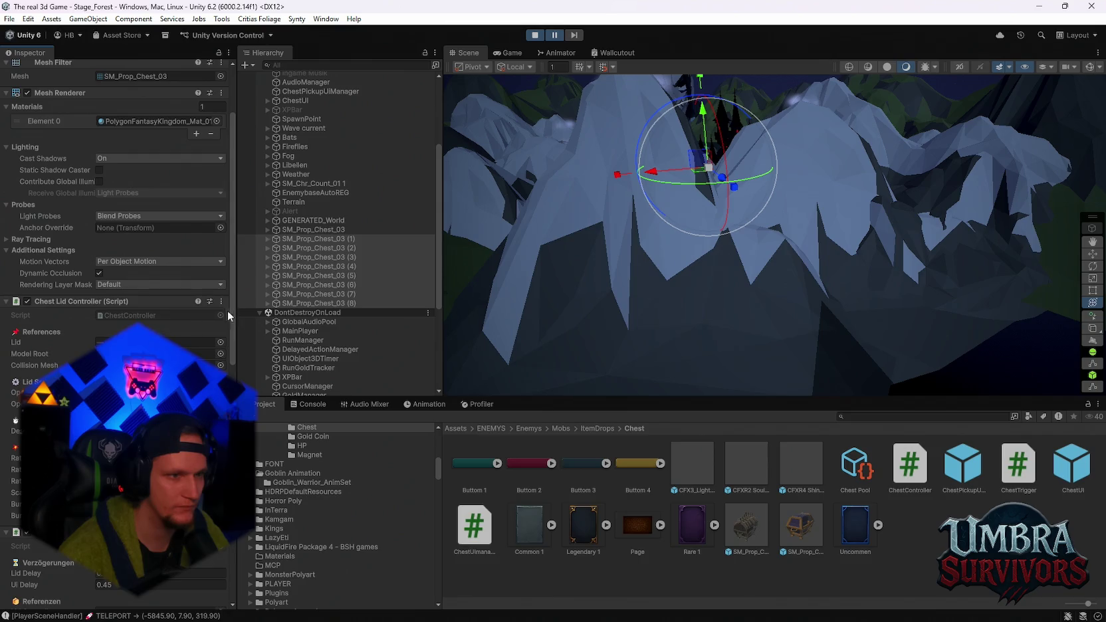
- Step through SM_Prop_Chest_03 and its instances, including (7) and (8), to check them
click(312, 228)
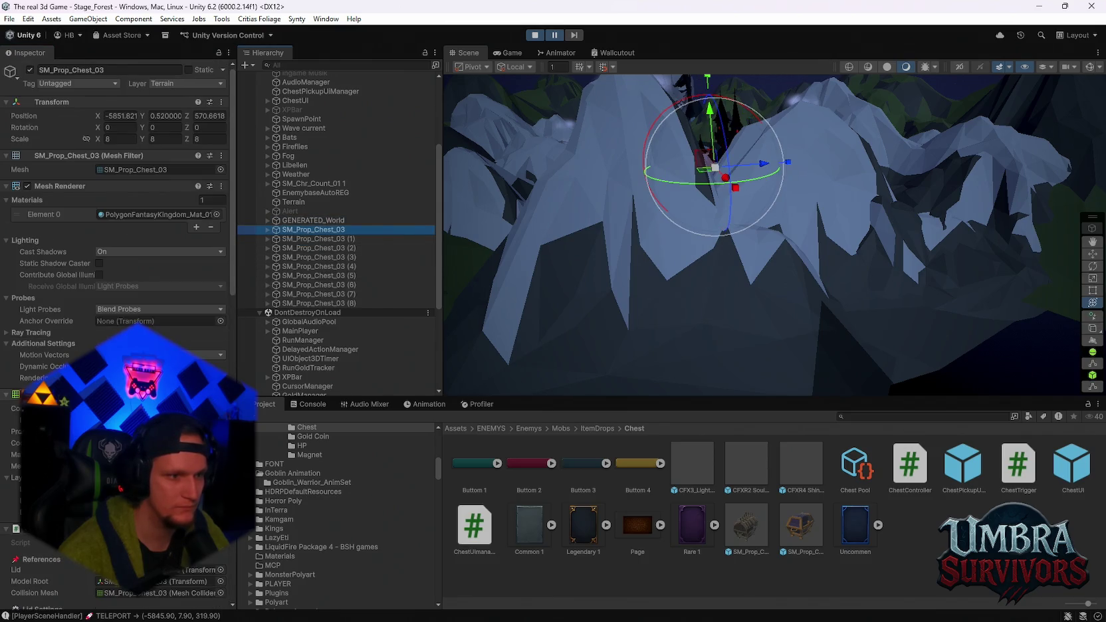
scroll(116, 199, down, 5)
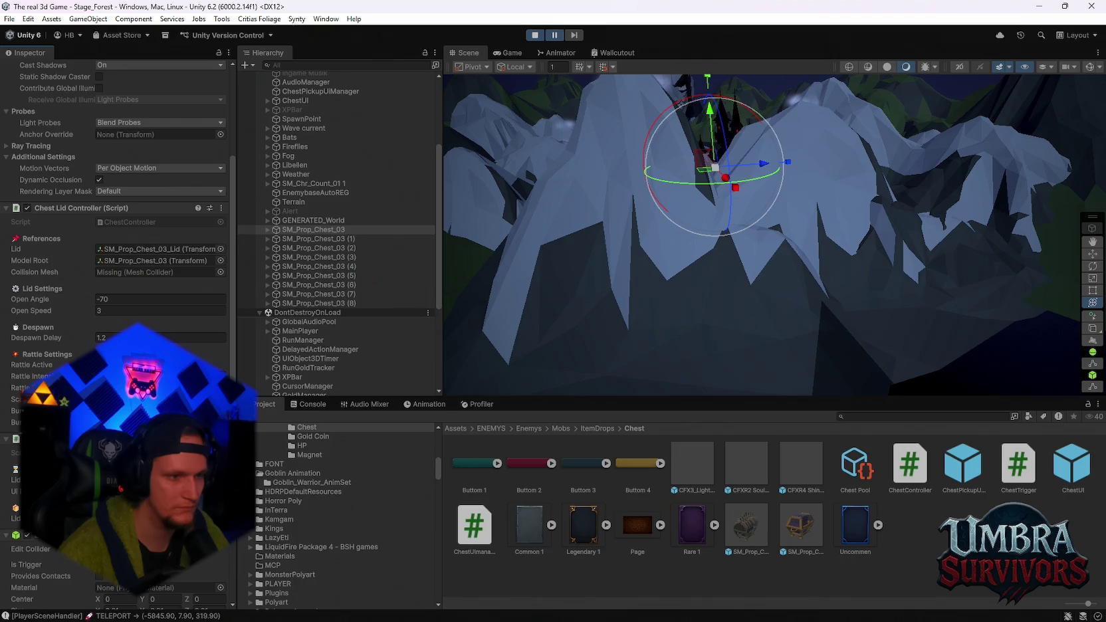
click(303, 233)
click(305, 248)
click(307, 265)
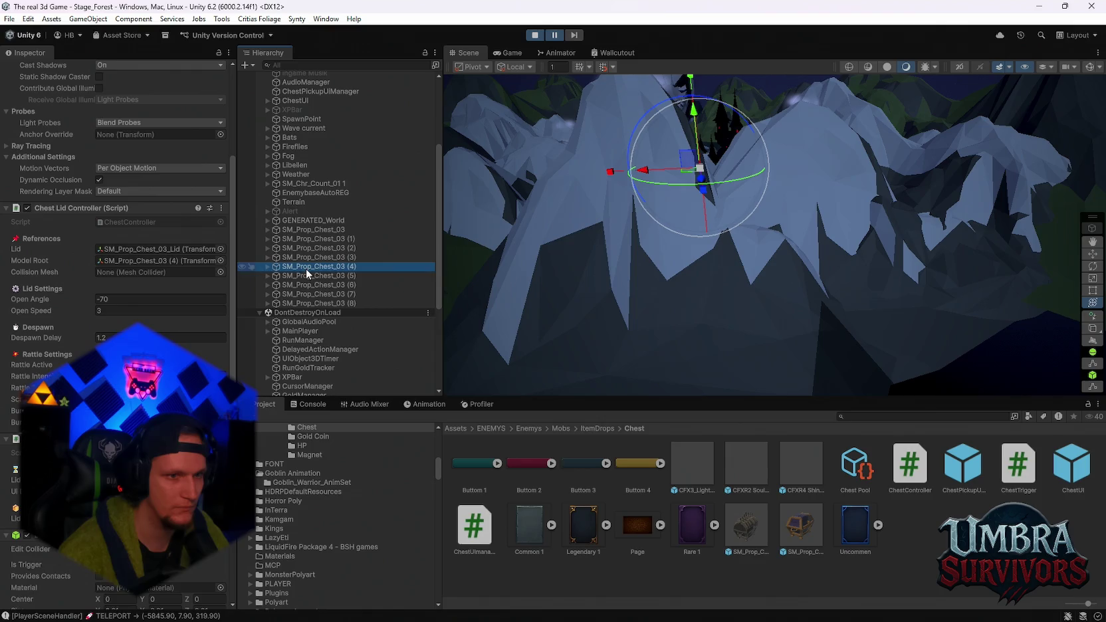
click(308, 275)
click(311, 294)
click(311, 302)
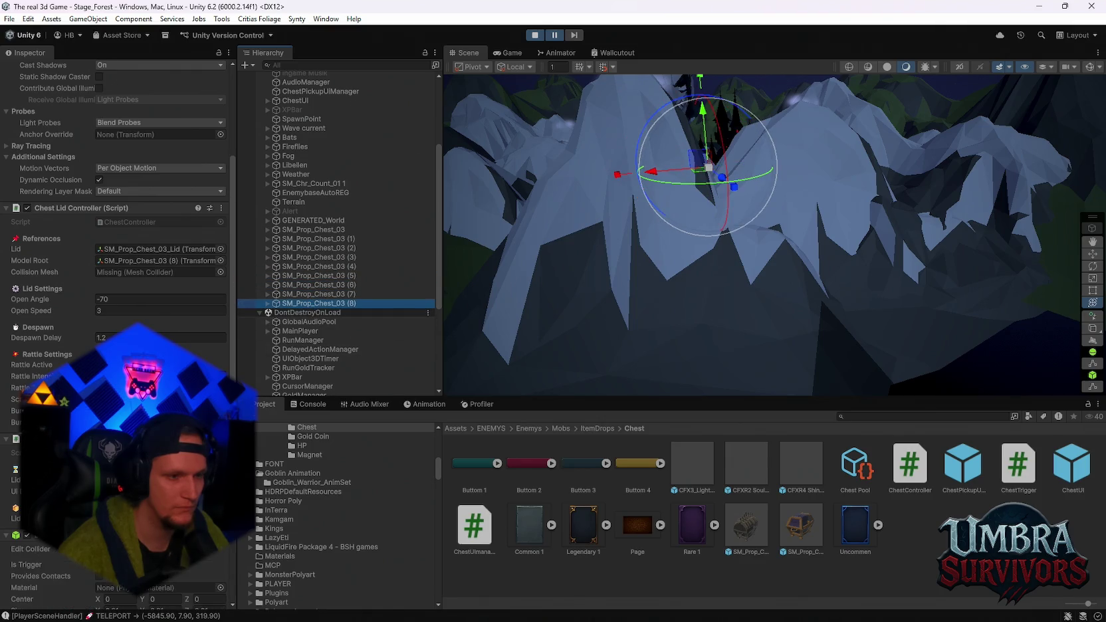
scroll(116, 199, up, 3)
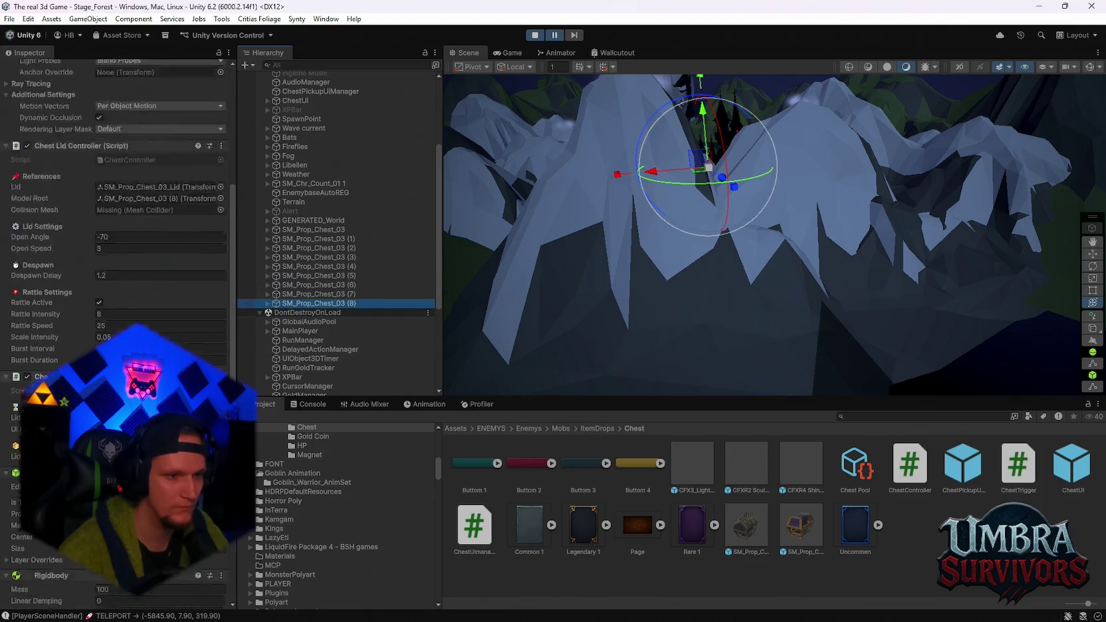
click(302, 230)
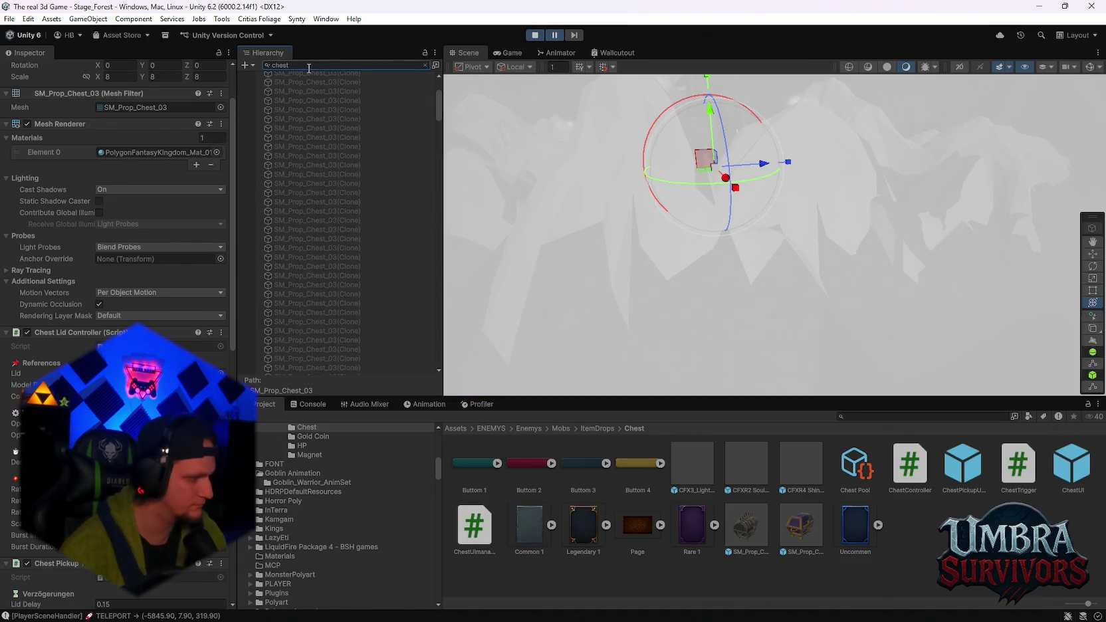
- Select a pooled SM_Prop_Chest_03(Clone) and frame it in the scene view
scroll(315, 268, up, 5)
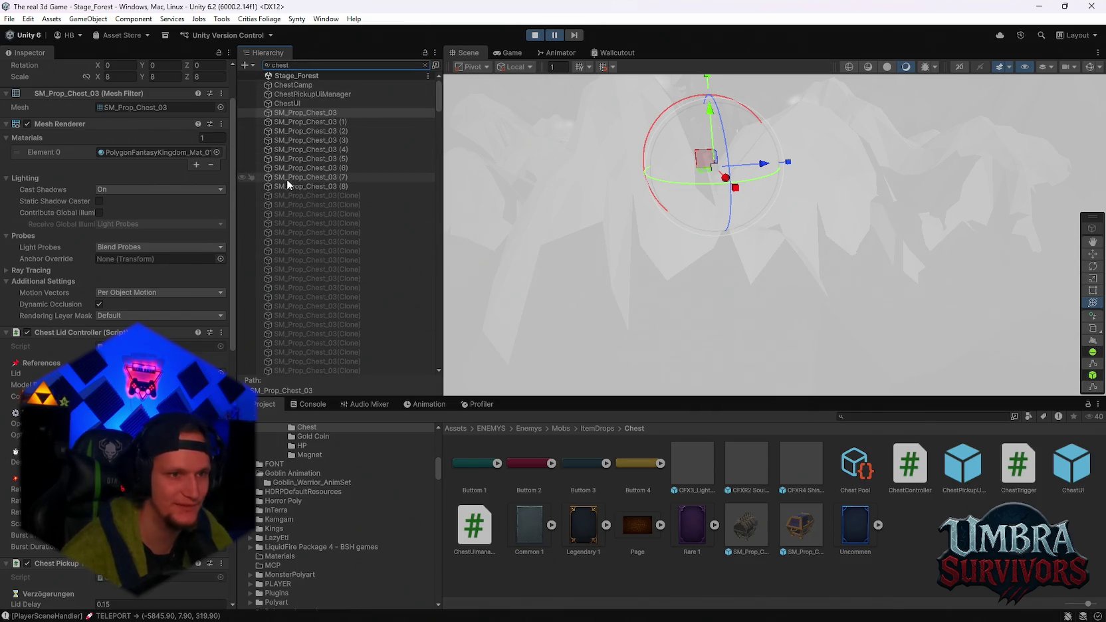
click(319, 205)
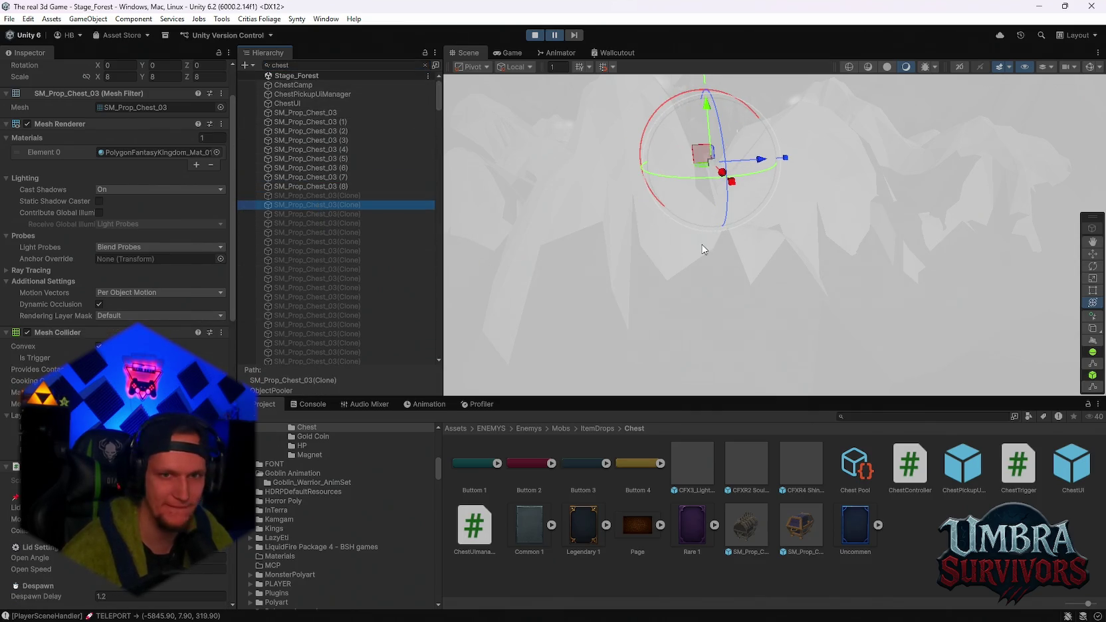
drag(703, 249, 724, 273)
key(f)
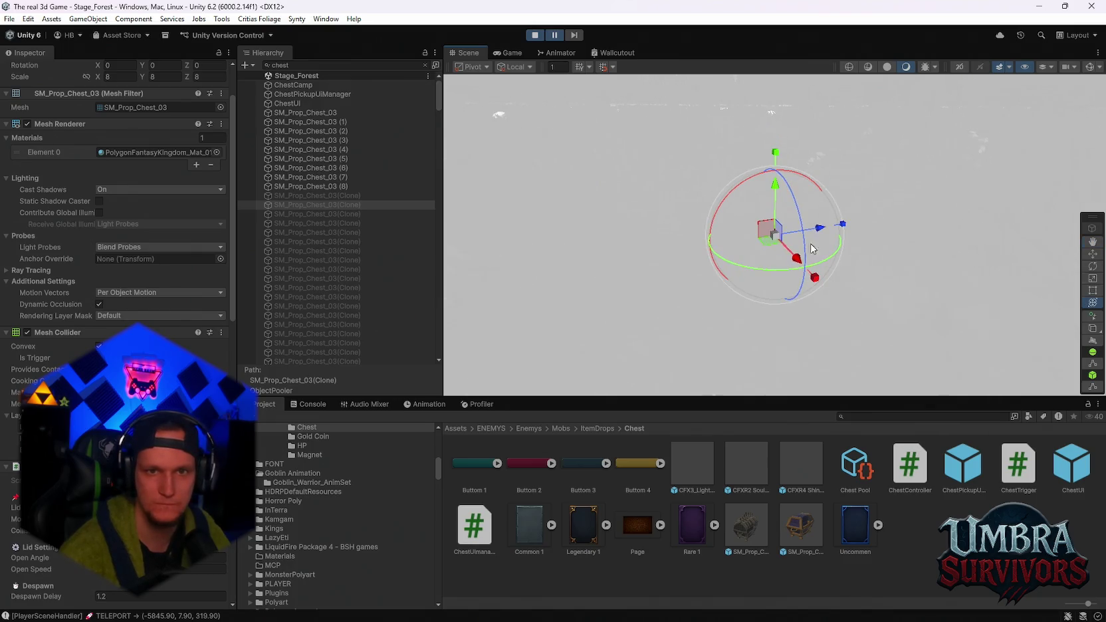
- Clear the chest filter, reframe the clone, browse the full hierarchy, and start a new name search
key(BackSpace)
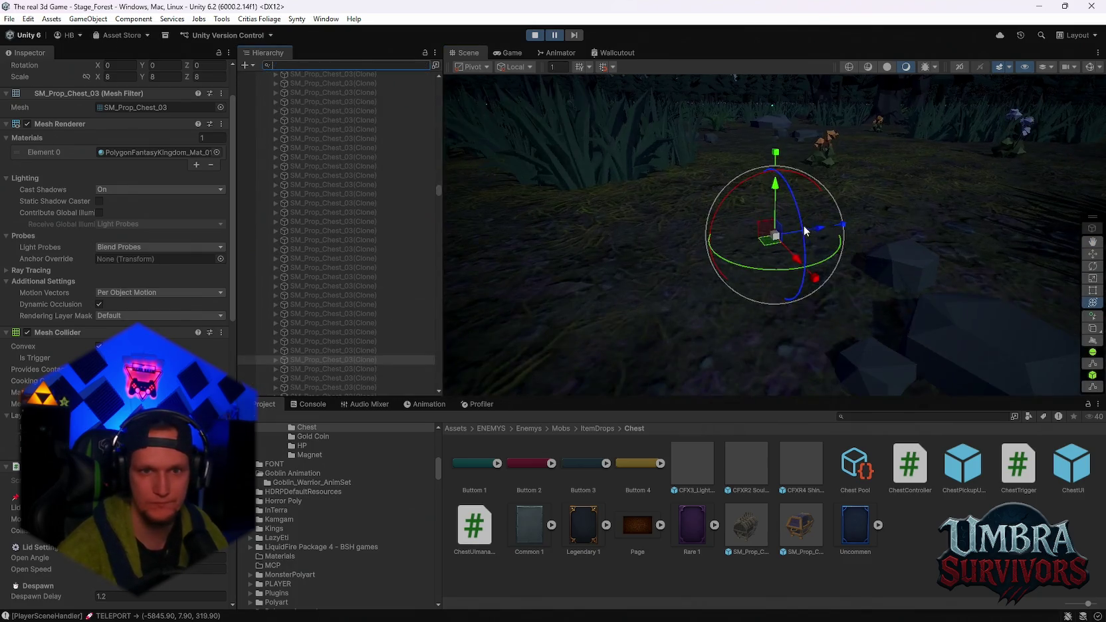
key(f)
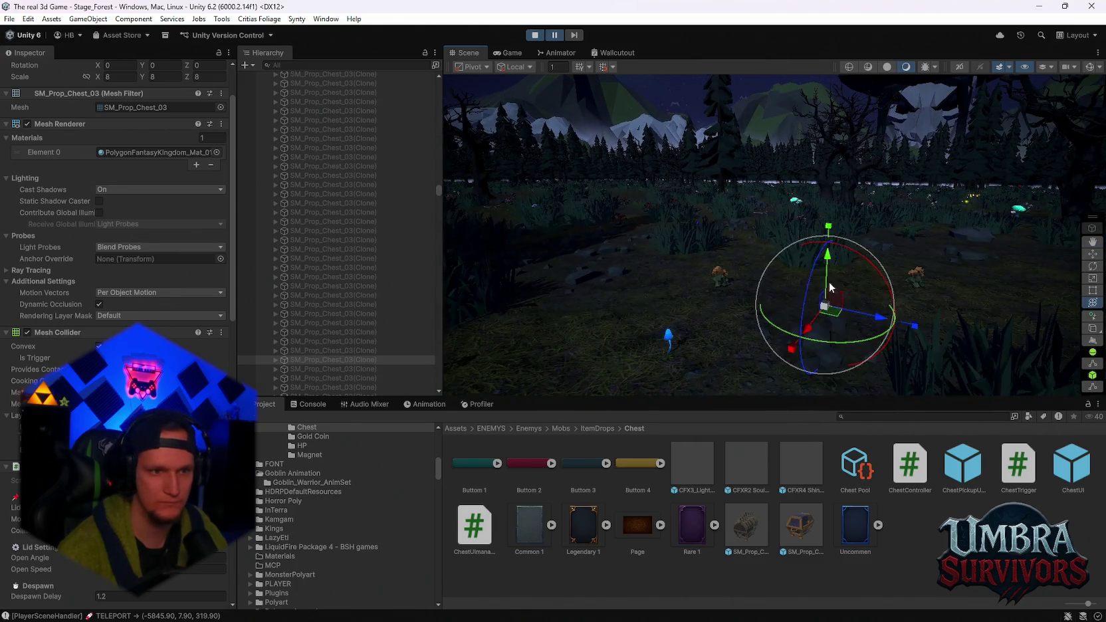
scroll(363, 253, down, 1)
drag(434, 147, 438, 81)
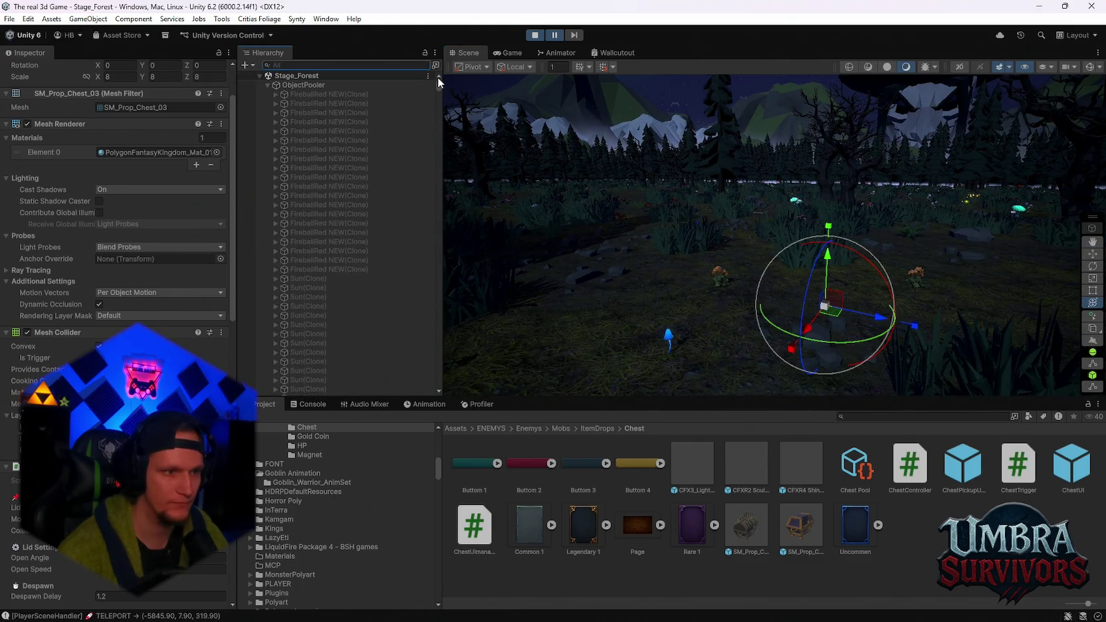
scroll(342, 121, down, 5)
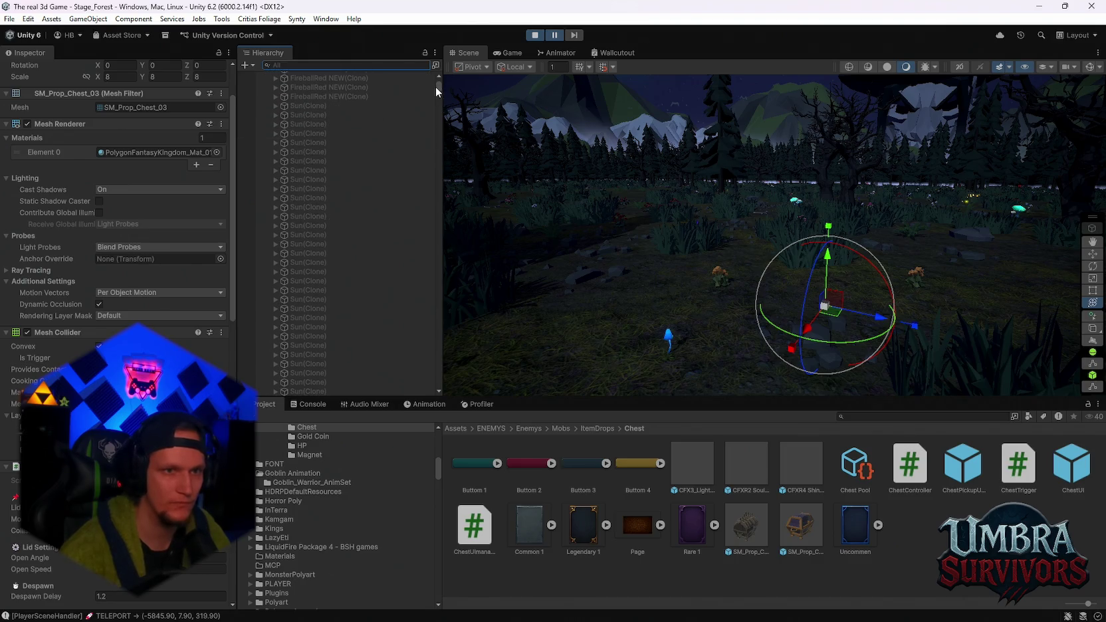
click(381, 63)
text(chest)
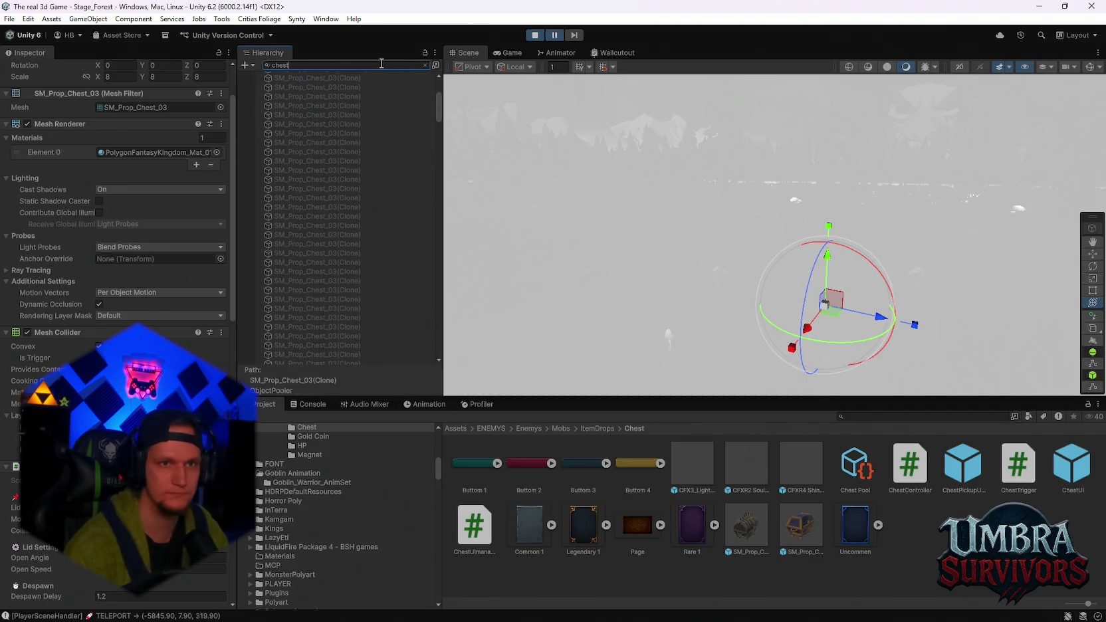
- Stop Play mode and open the SM_Prop_Chest_03 prefab in Prefab Mode
click(540, 35)
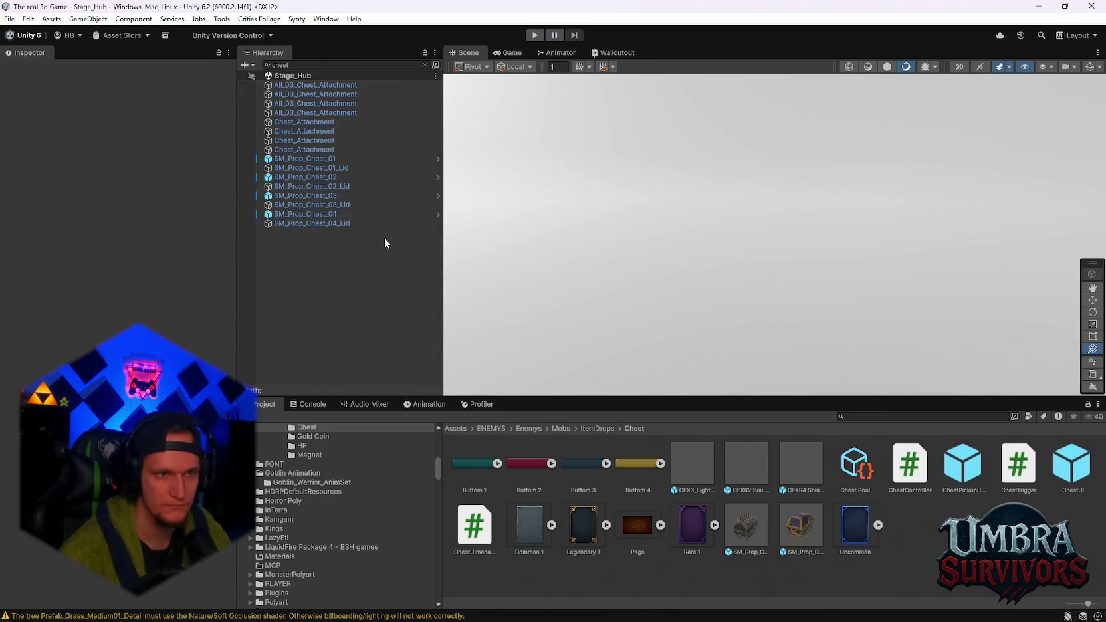
click(304, 160)
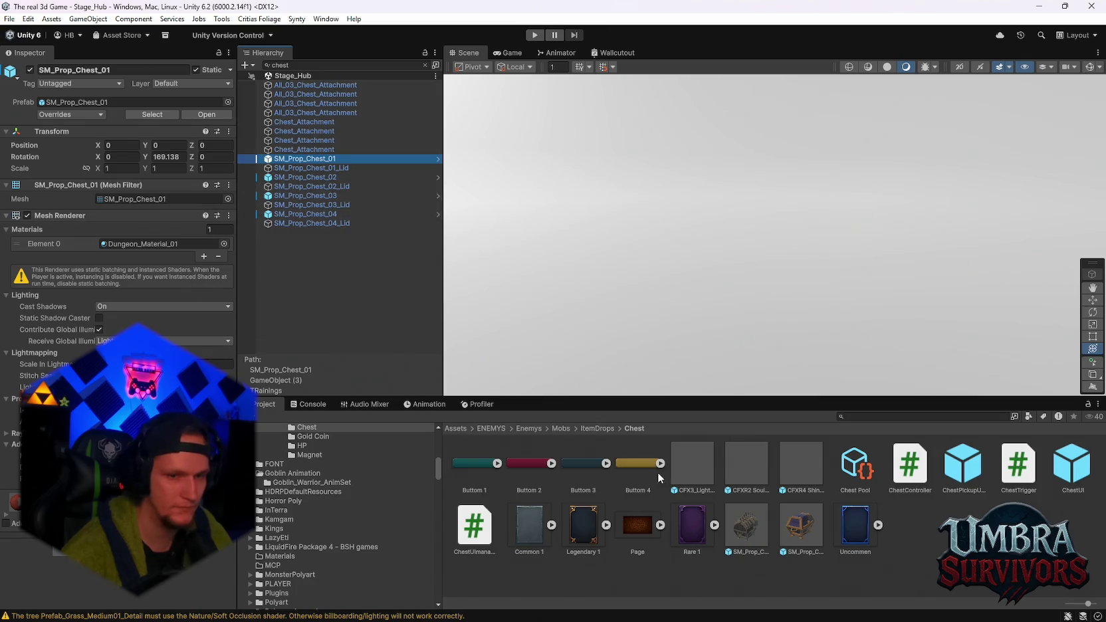
click(764, 532)
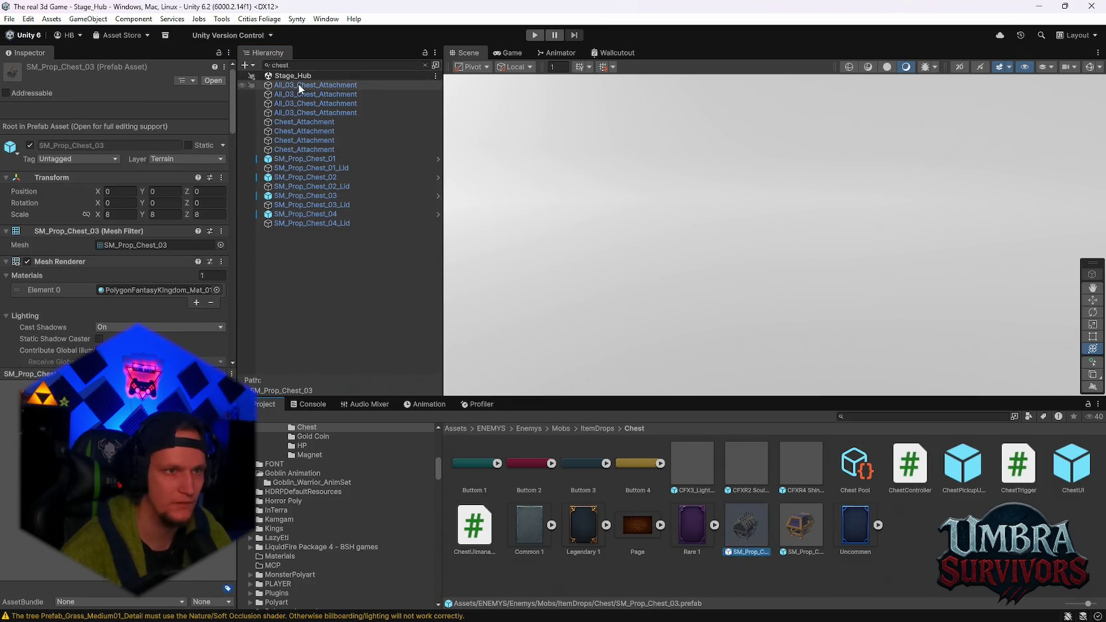
double_click(750, 525)
- Orbit around the chest prefab and review its Mesh Collider using SM_Prop_Chest_03_Convex
scroll(122, 321, down, 10)
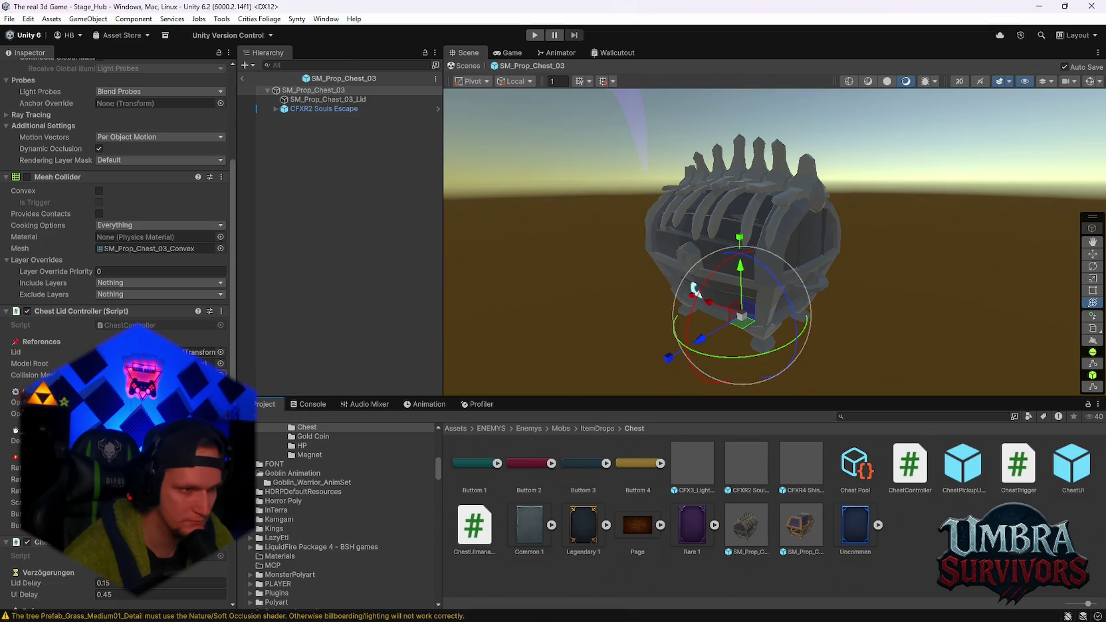
scroll(117, 265, down, 5)
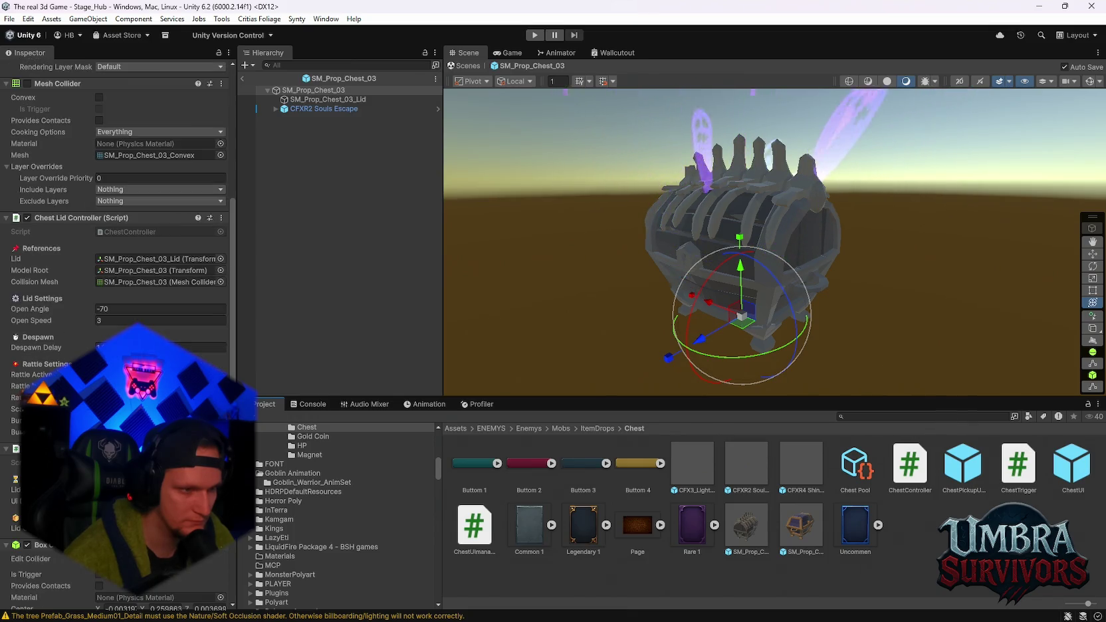
scroll(116, 266, down, 2)
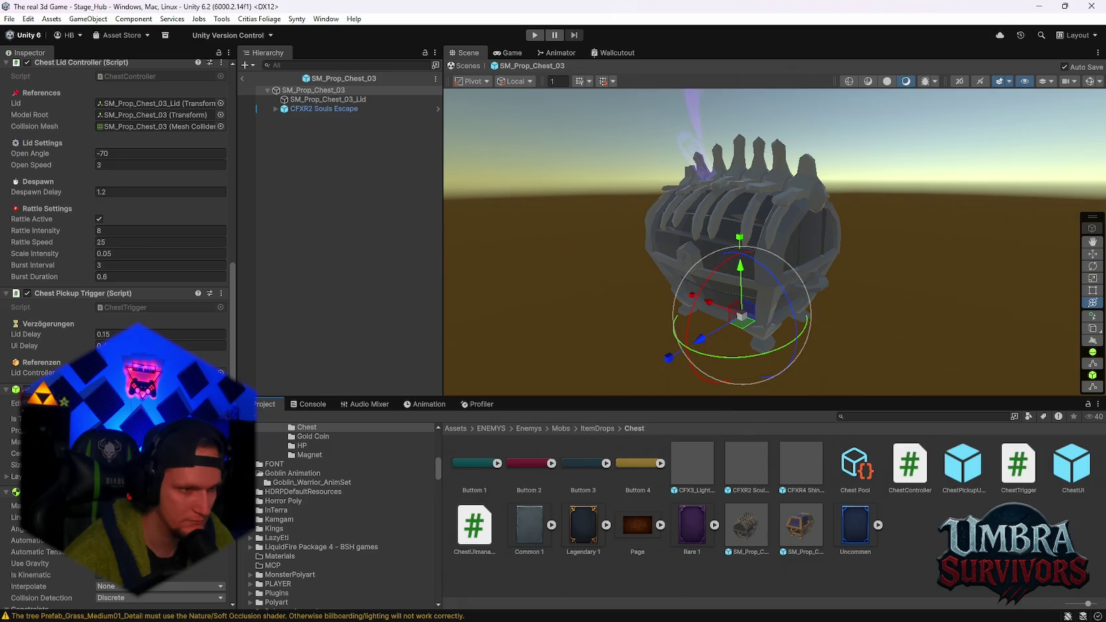
scroll(117, 266, down, 5)
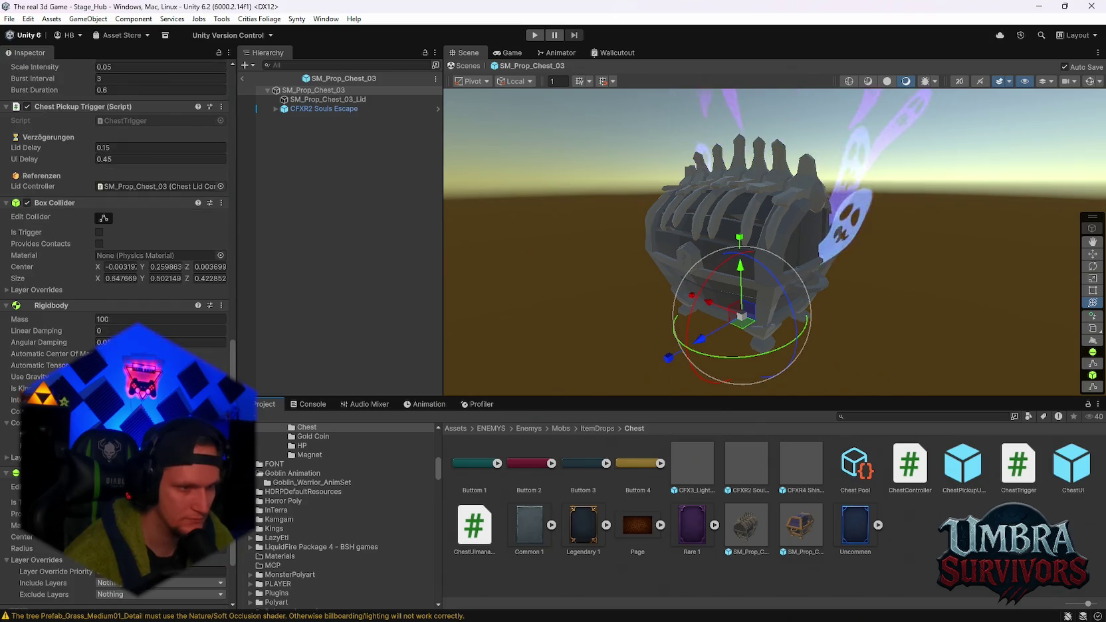
mouse_move(515, 349)
mouse_down()
mouse_move(457, 333)
mouse_move(684, 329)
mouse_up()
scroll(116, 265, up, 14)
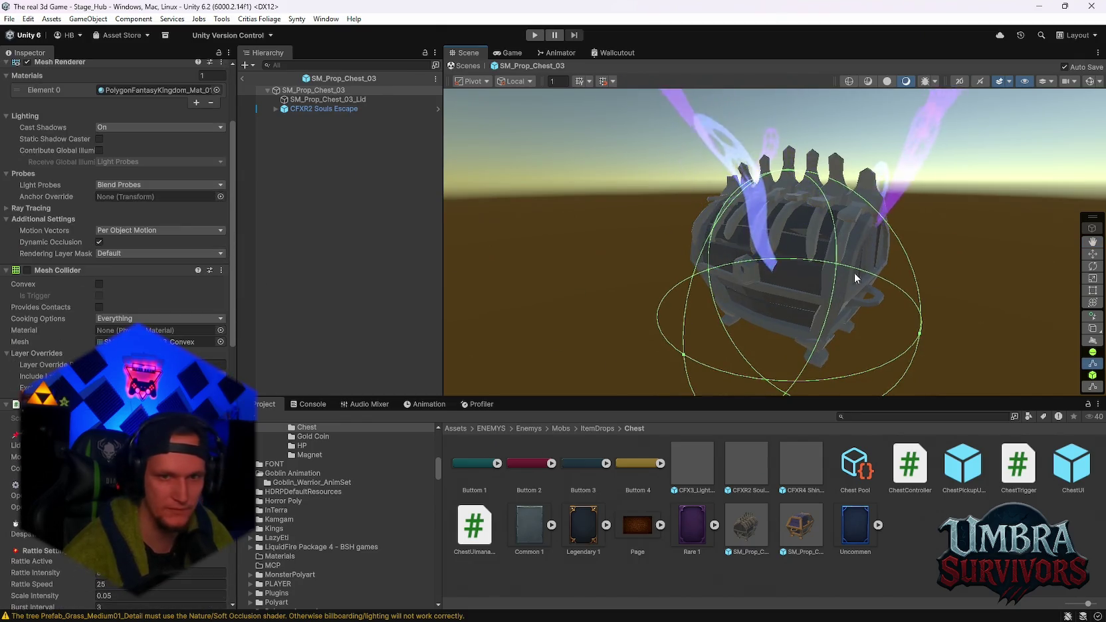
mouse_move(816, 300)
mouse_down()
mouse_move(590, 253)
mouse_move(790, 255)
mouse_move(653, 307)
mouse_move(597, 291)
mouse_move(663, 282)
mouse_move(545, 286)
mouse_up()
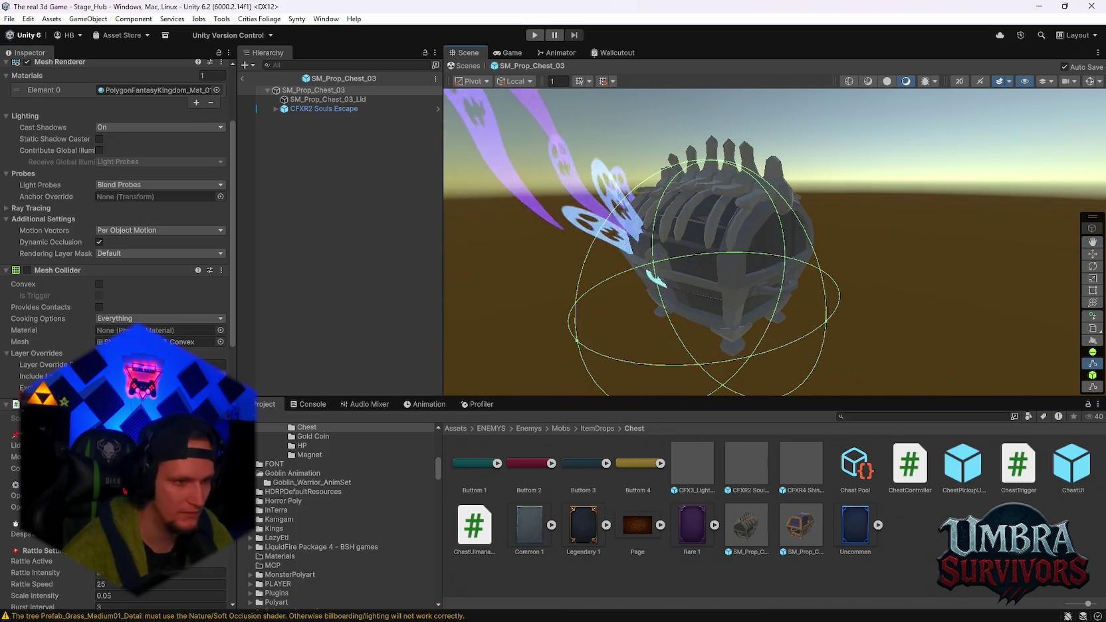
scroll(116, 332, down, 8)
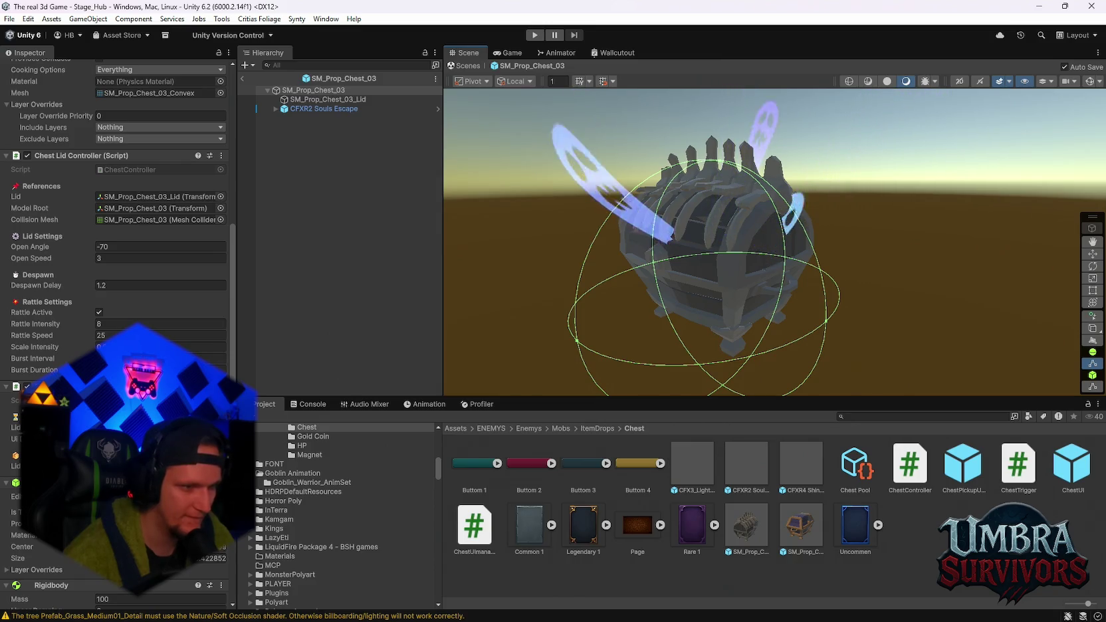
scroll(116, 265, down, 3)
scroll(116, 265, up, 12)
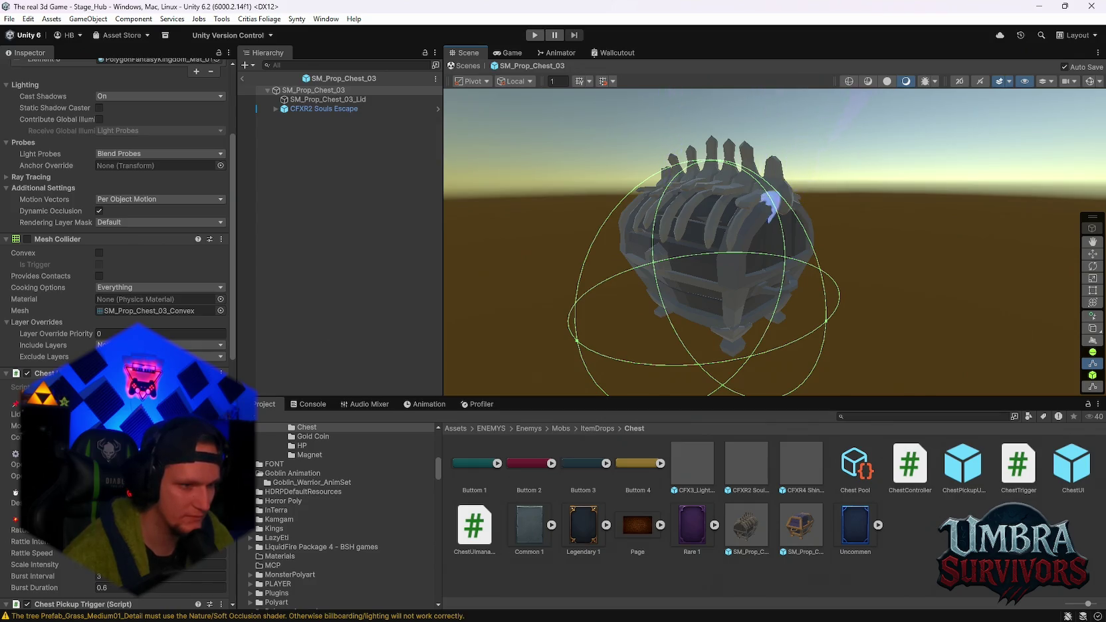
click(311, 108)
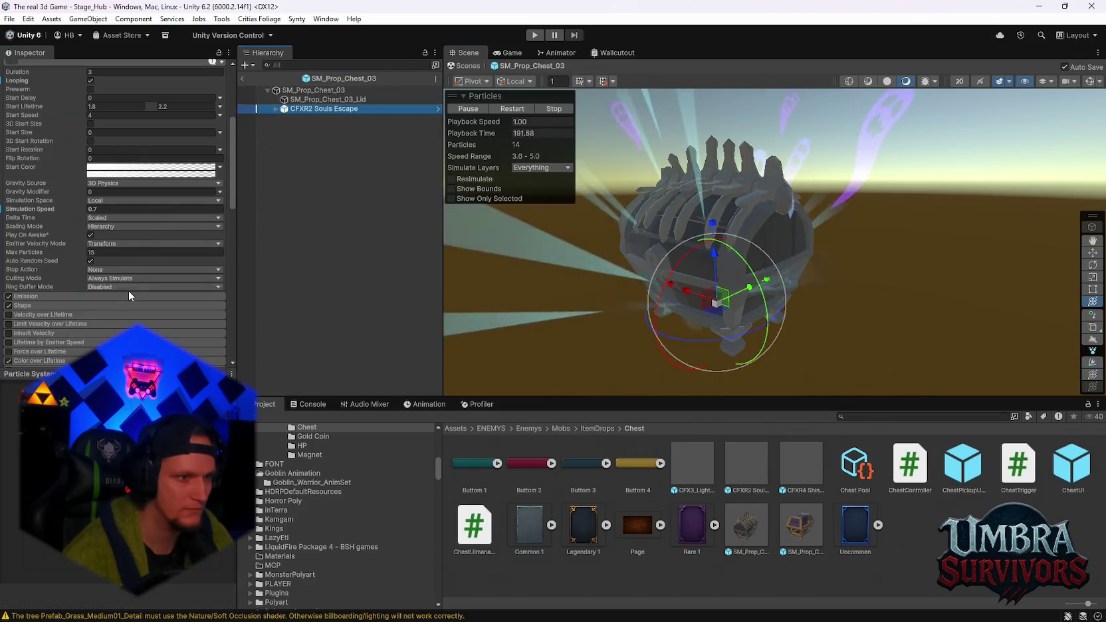
scroll(127, 290, down, 5)
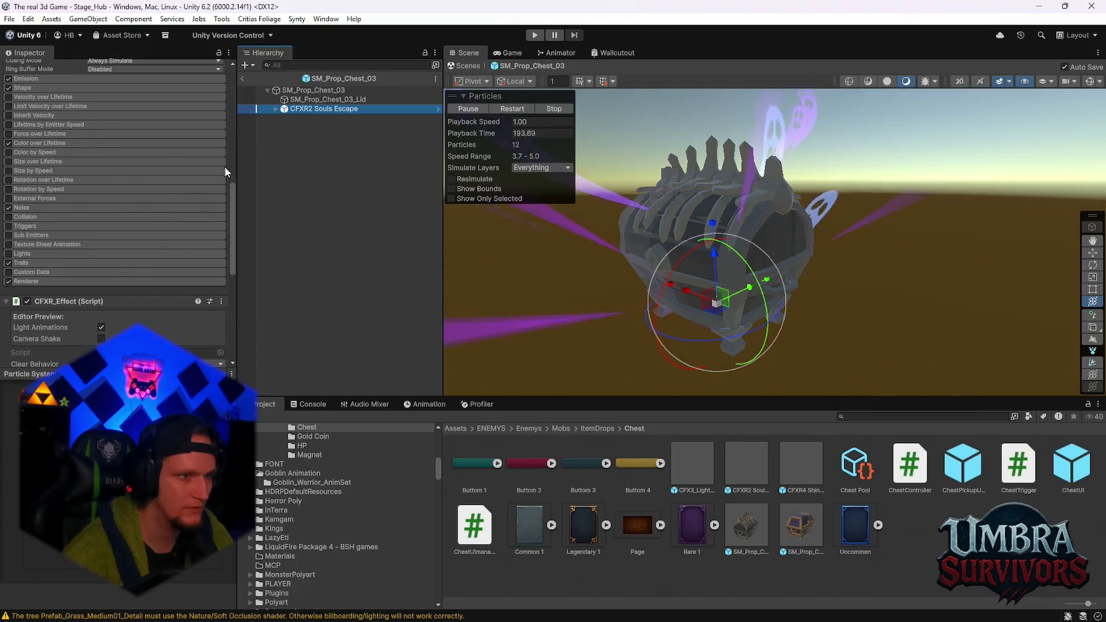
click(275, 108)
click(304, 127)
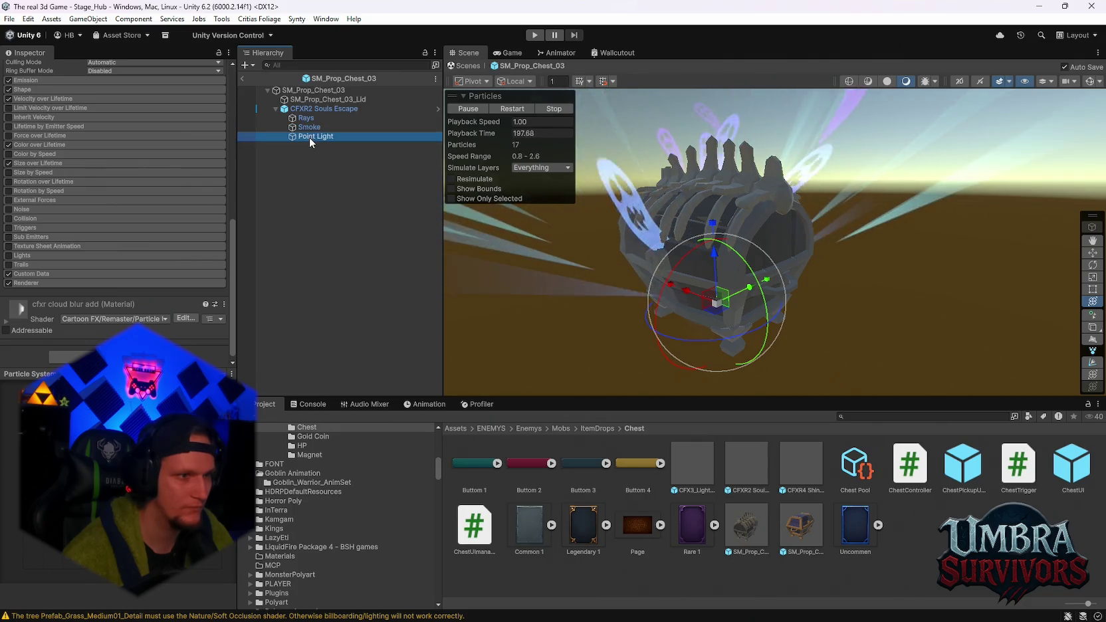
click(309, 136)
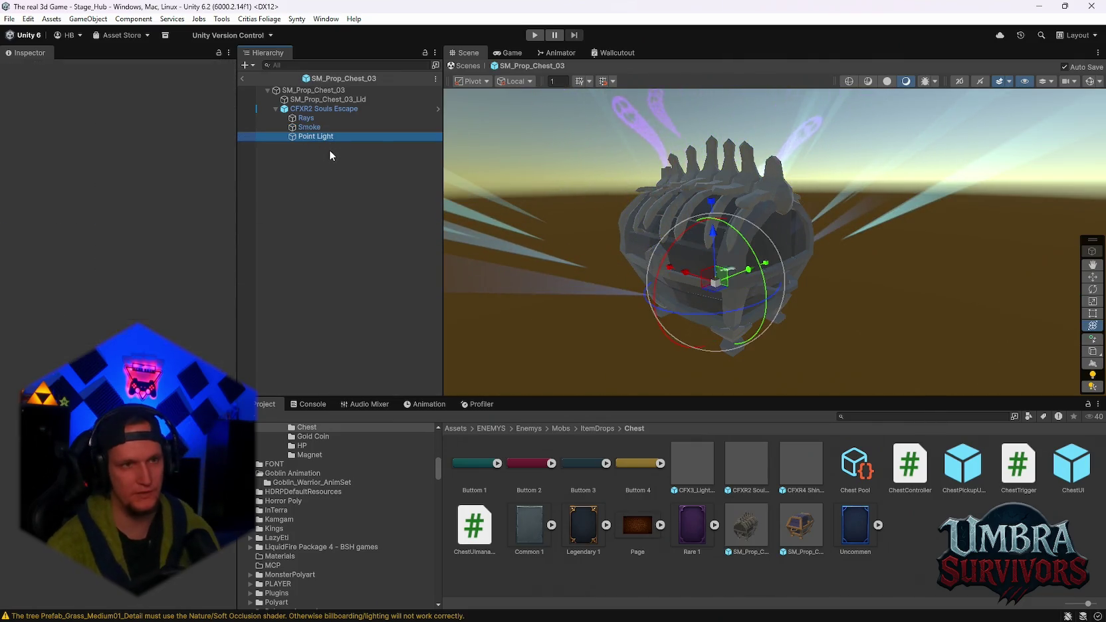
key(Delete)
click(308, 109)
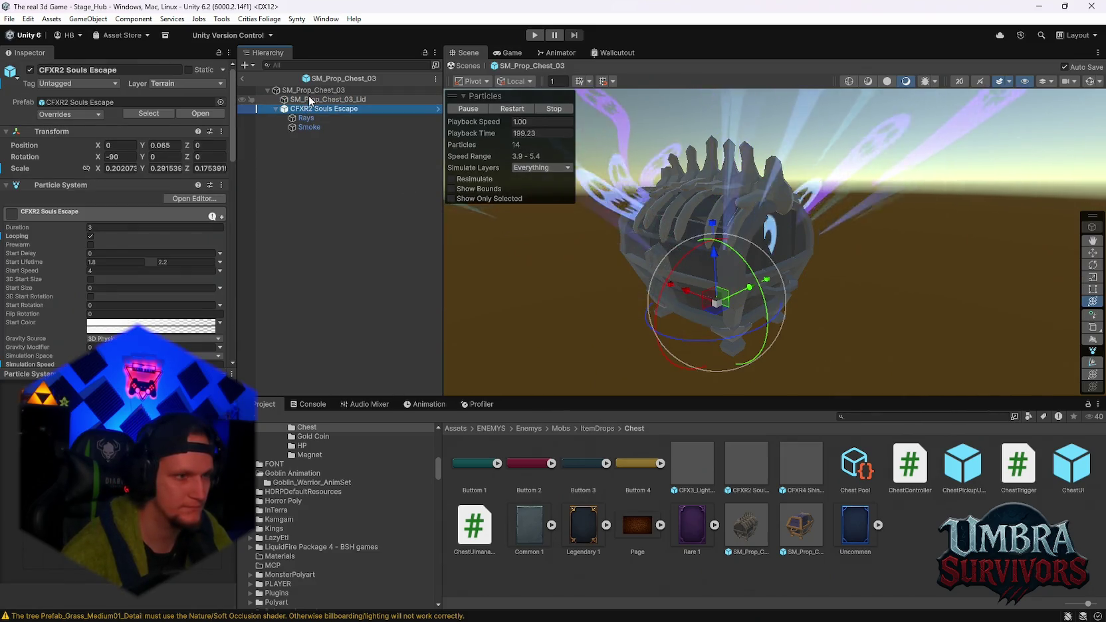
click(311, 99)
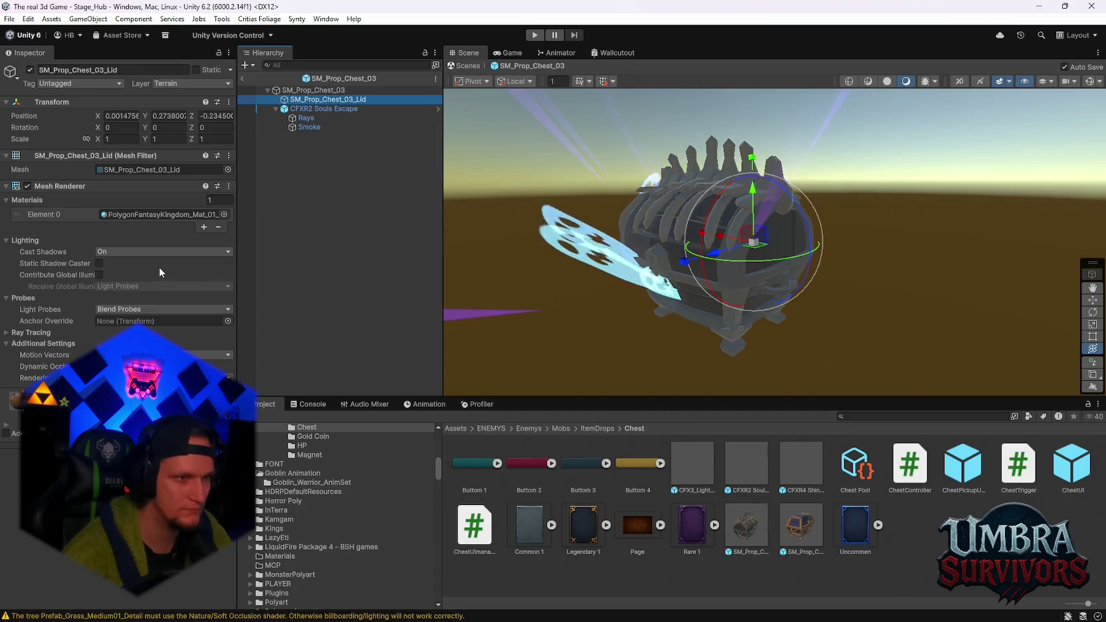
click(322, 109)
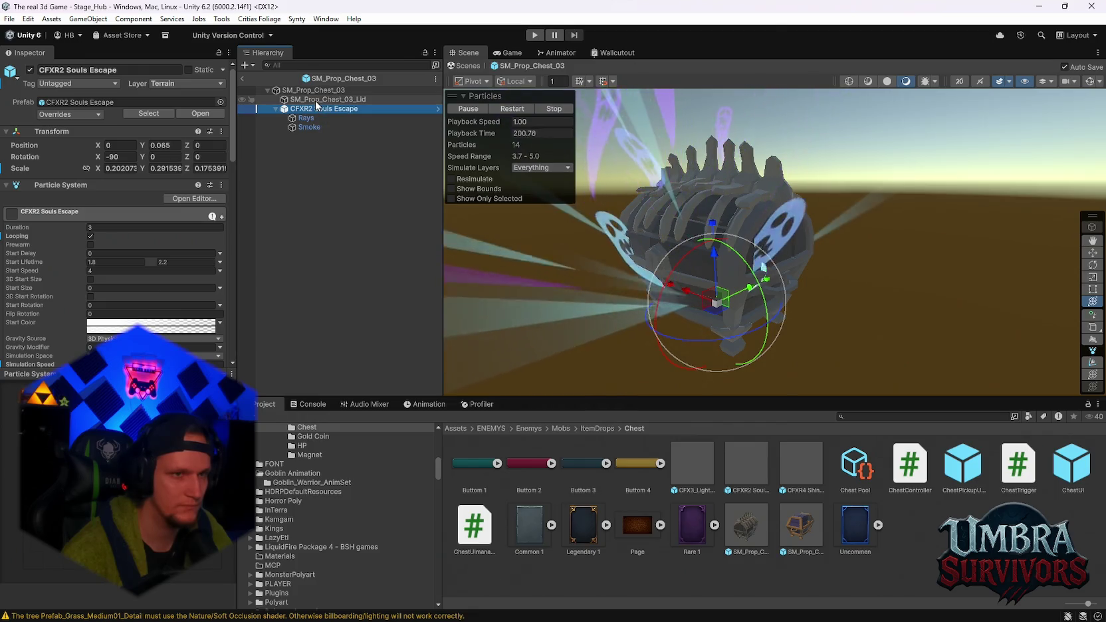
click(315, 100)
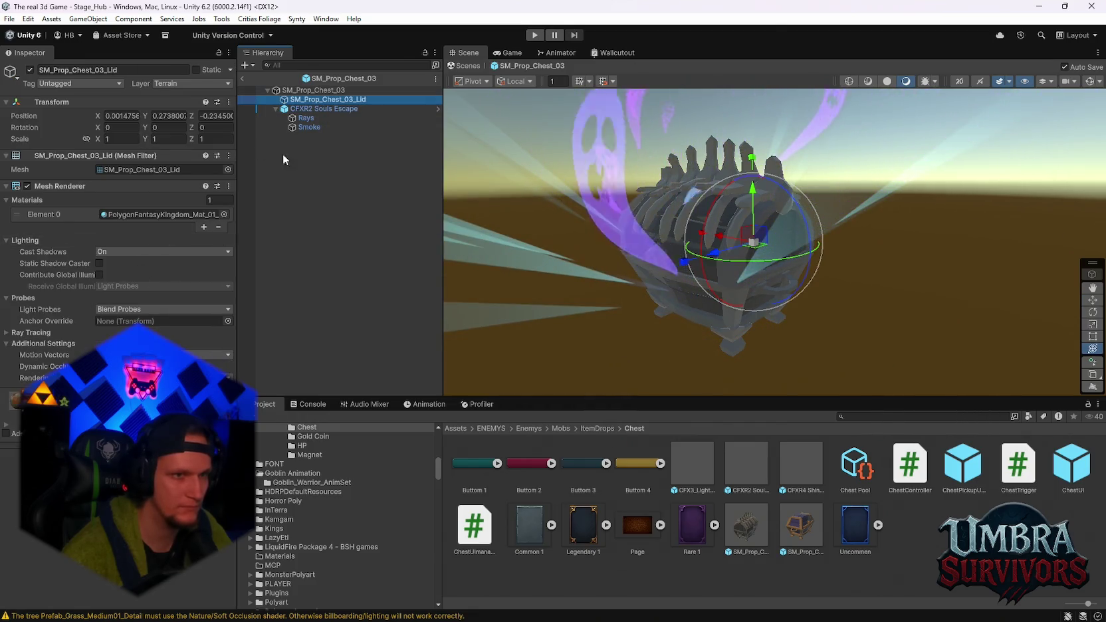
click(311, 91)
scroll(207, 240, down, 3)
click(311, 99)
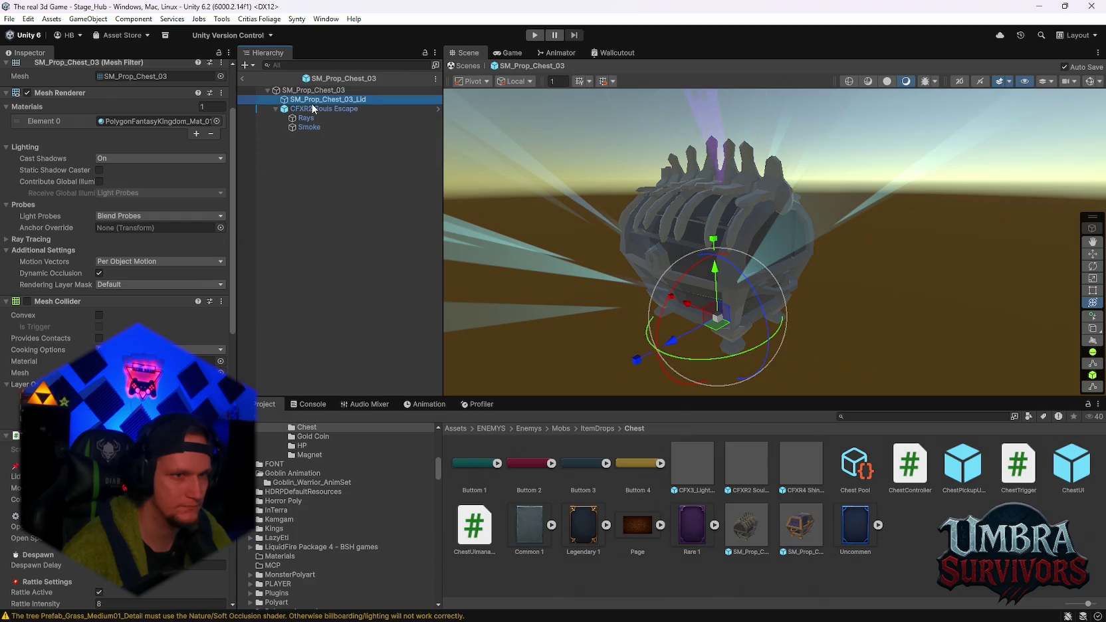
click(311, 91)
scroll(120, 199, down, 10)
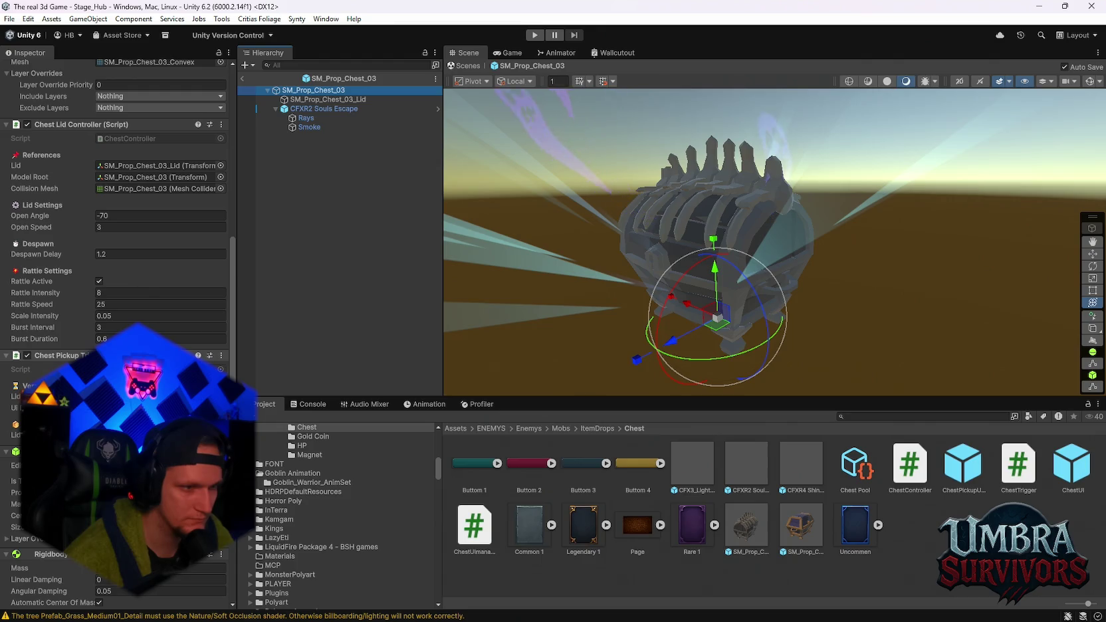
scroll(119, 200, down, 3)
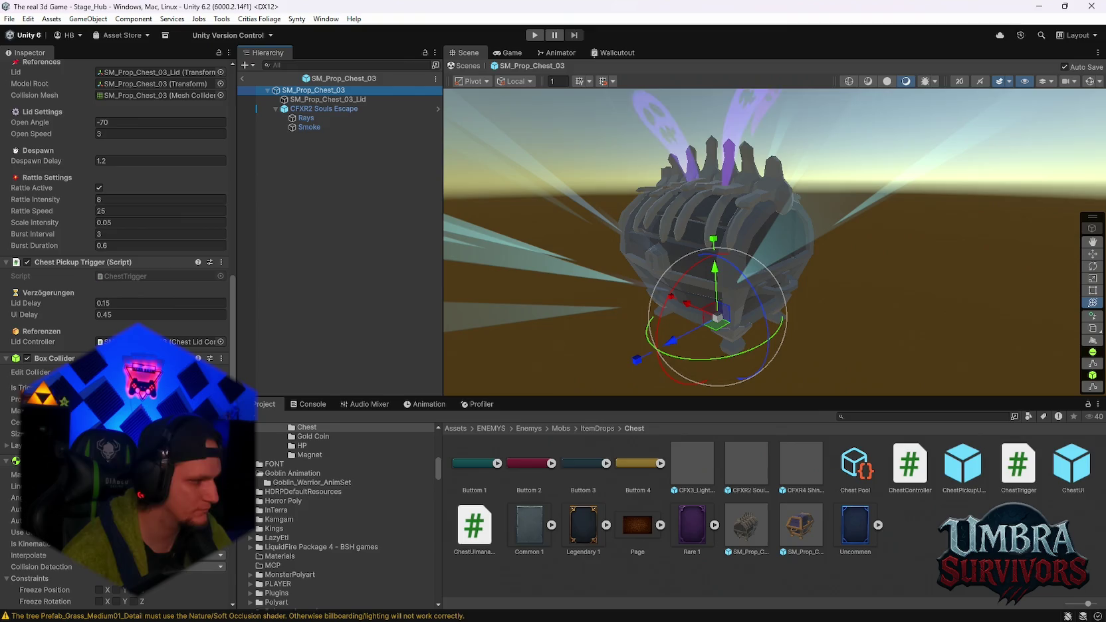
scroll(117, 332, up, 5)
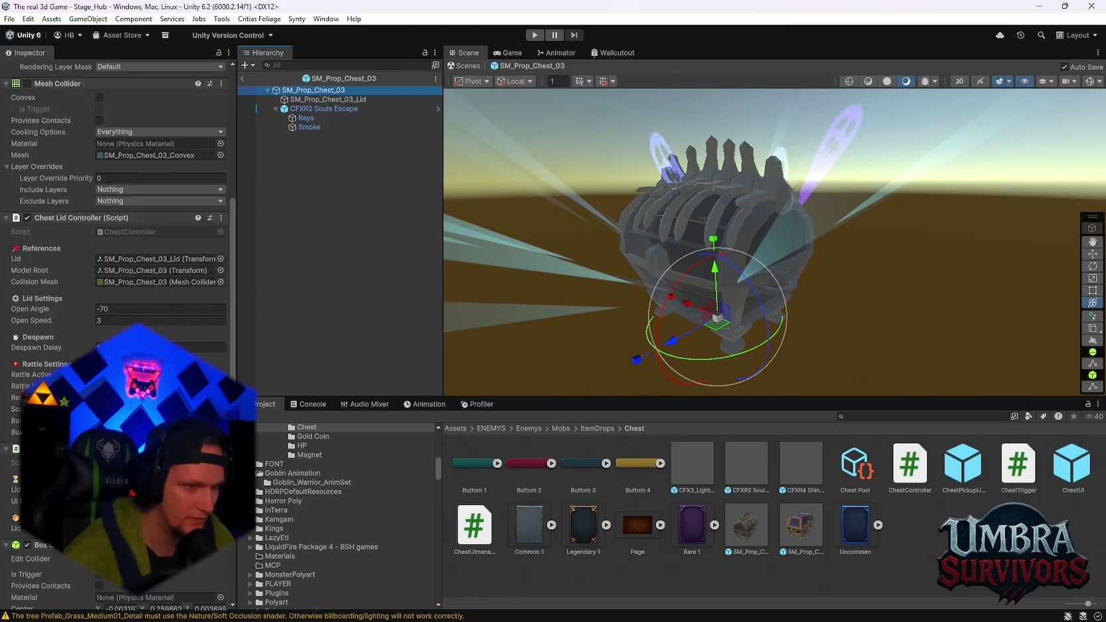
scroll(116, 333, up, 4)
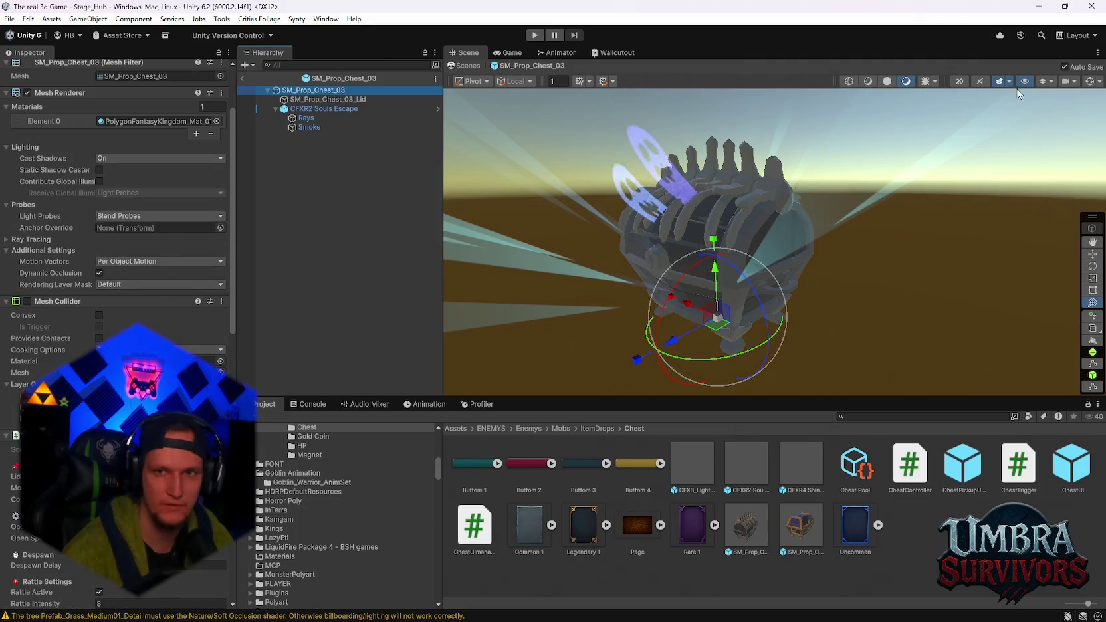
click(1088, 83)
click(1088, 82)
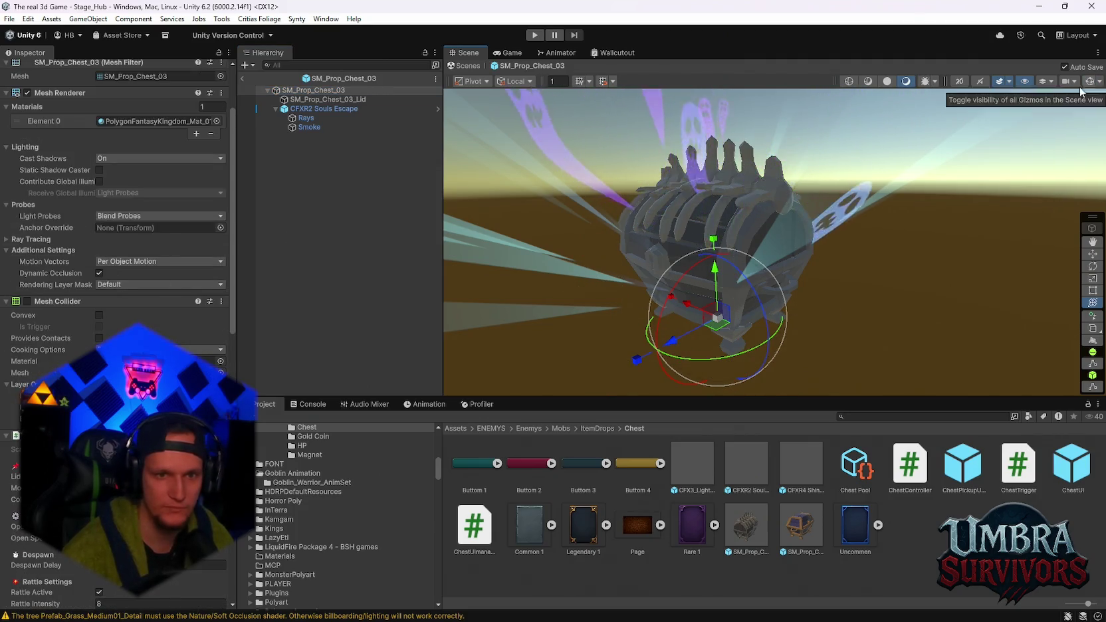
scroll(117, 200, down, 2)
scroll(116, 319, down, 7)
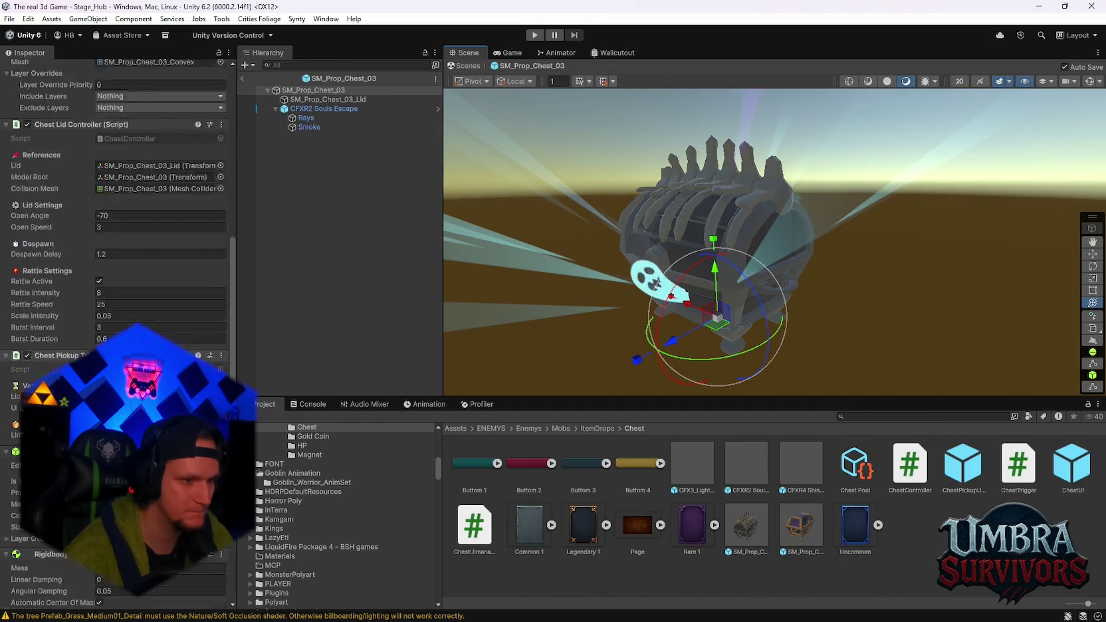
scroll(116, 199, up, 4)
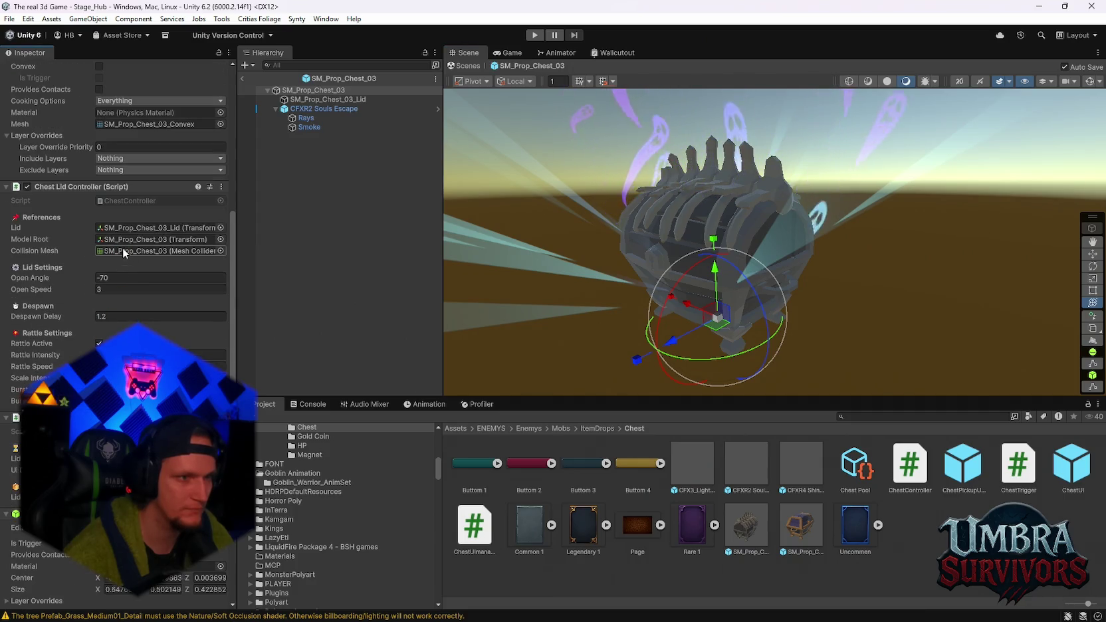
scroll(123, 251, up, 2)
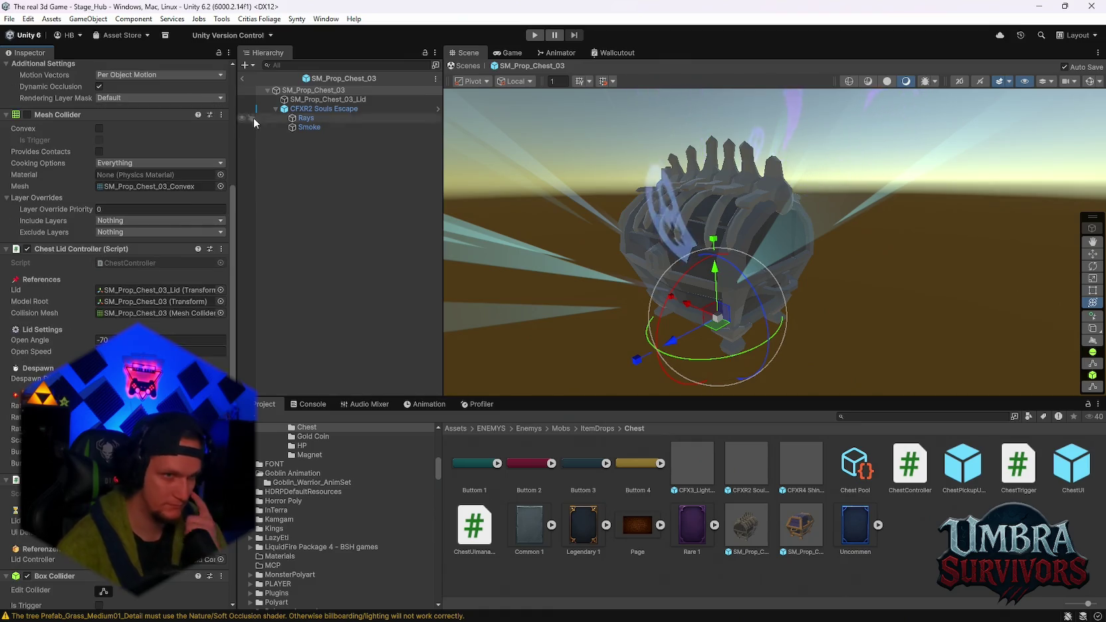
click(8, 19)
- Reopen the Stage_Forest scene from the recent scenes list
mouse_move(93, 57)
click(279, 66)
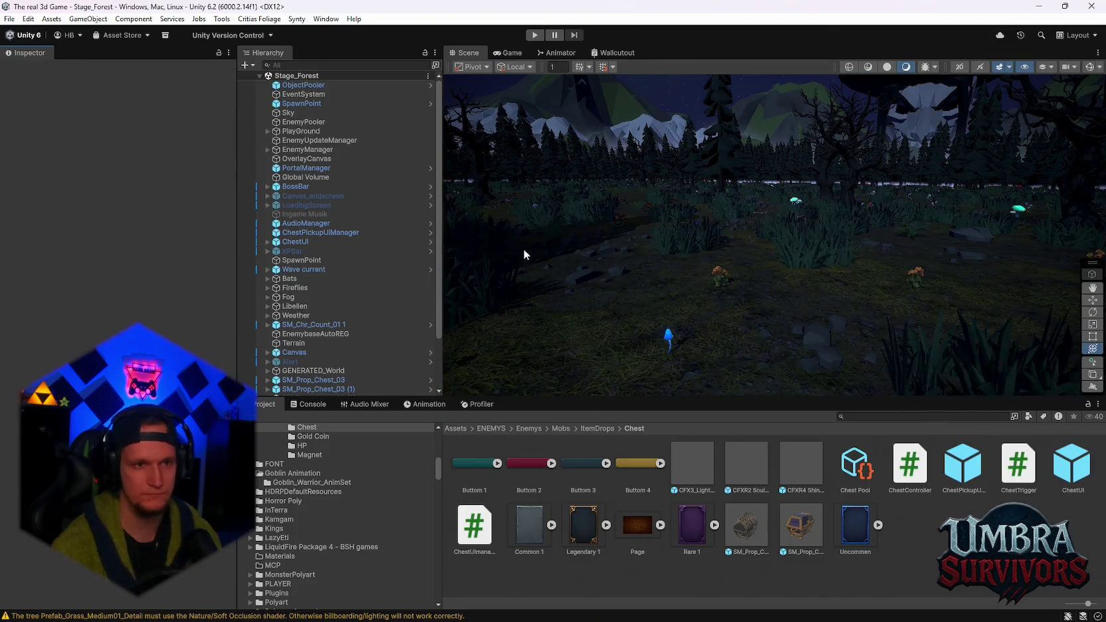
scroll(344, 238, down, 3)
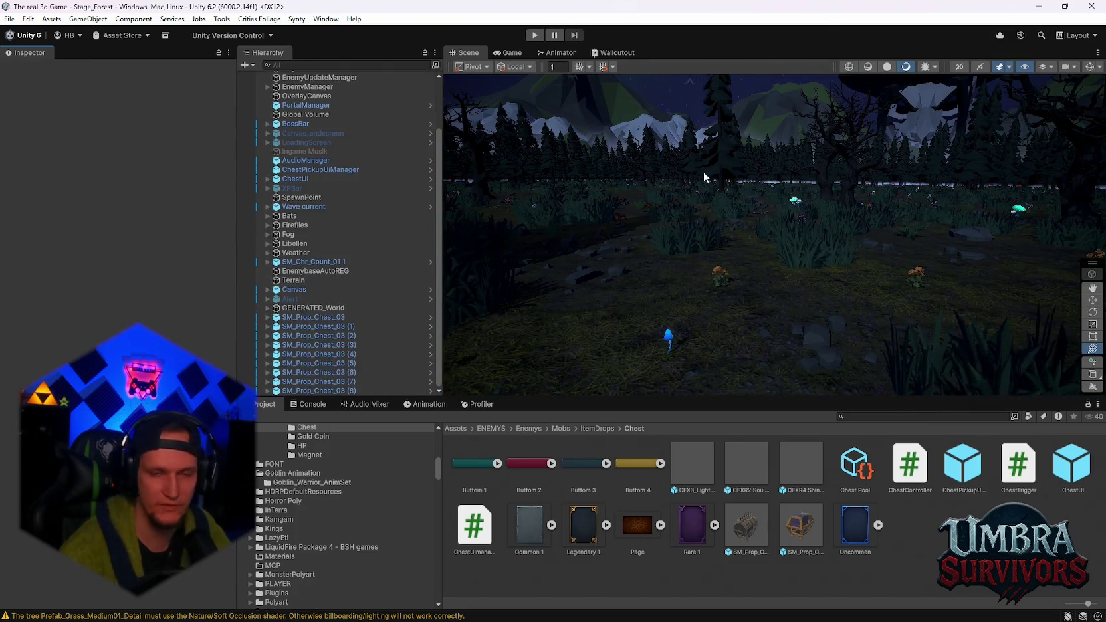
mouse_move(703, 171)
mouse_down()
mouse_move(966, 181)
mouse_move(697, 279)
mouse_move(598, 265)
mouse_up()
- Remove the Mesh Collider from all nine SM_Prop_Chest_03 instances and confirm on one chest
click(317, 317)
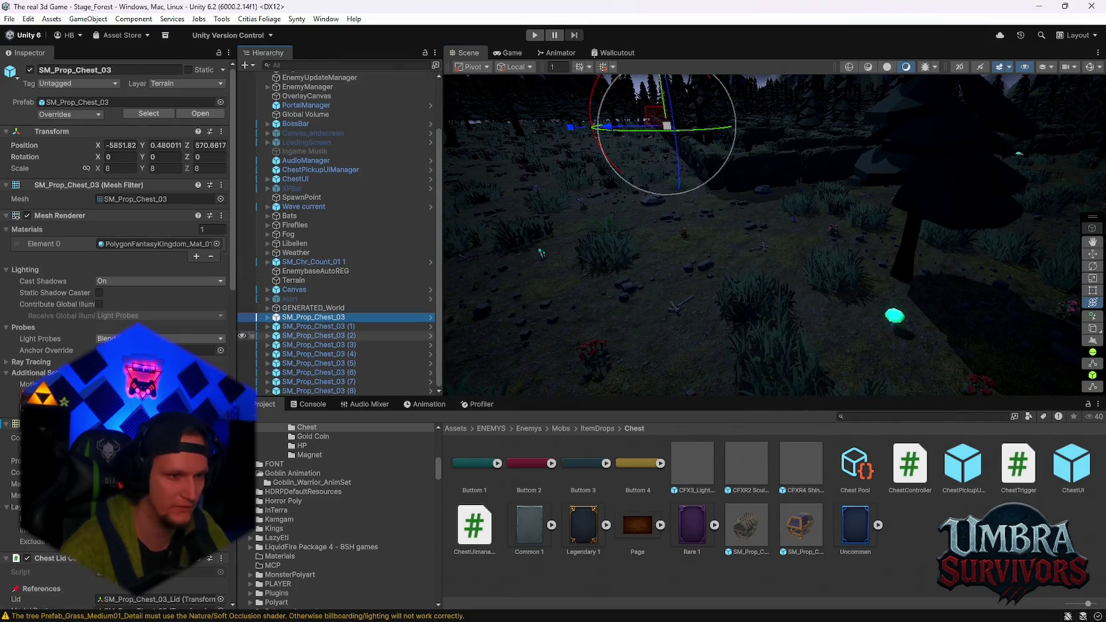
shift+click(336, 391)
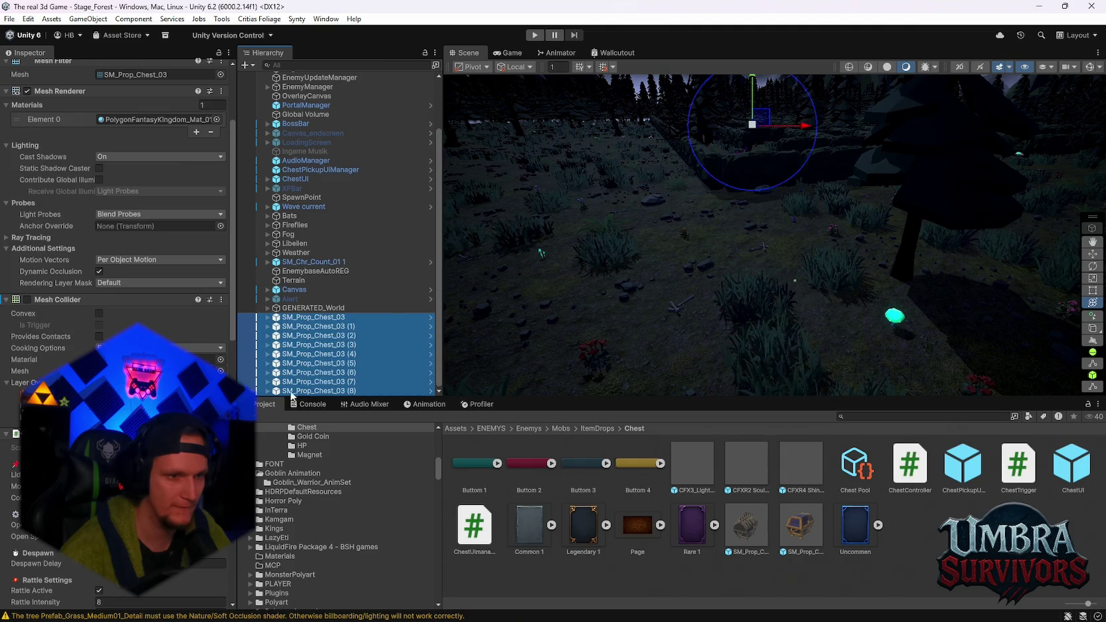
right_click(63, 300)
click(100, 323)
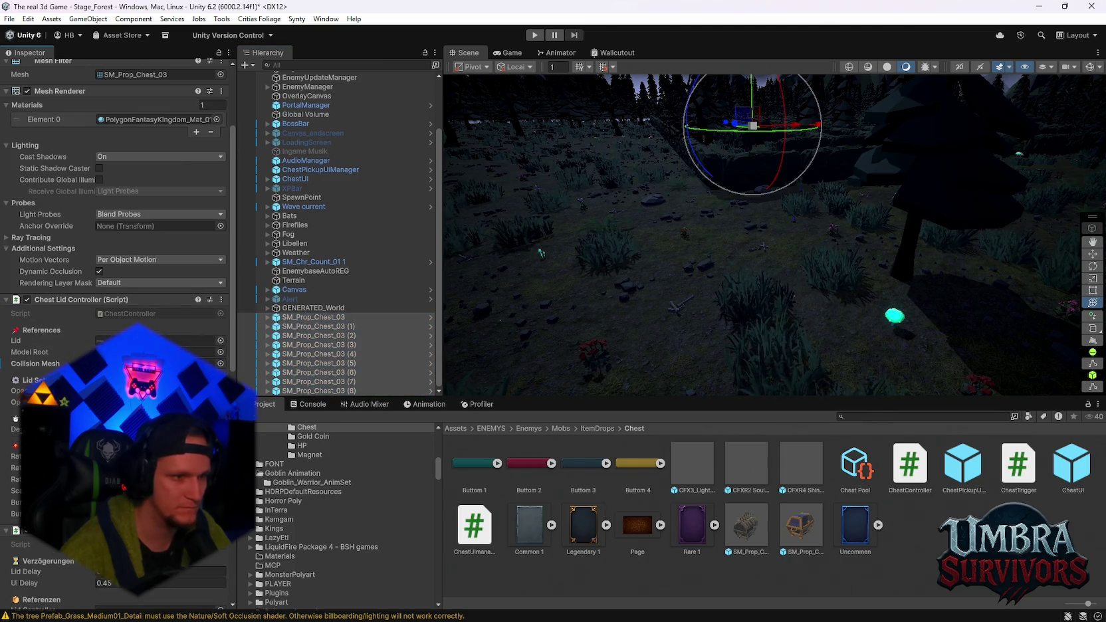
click(317, 318)
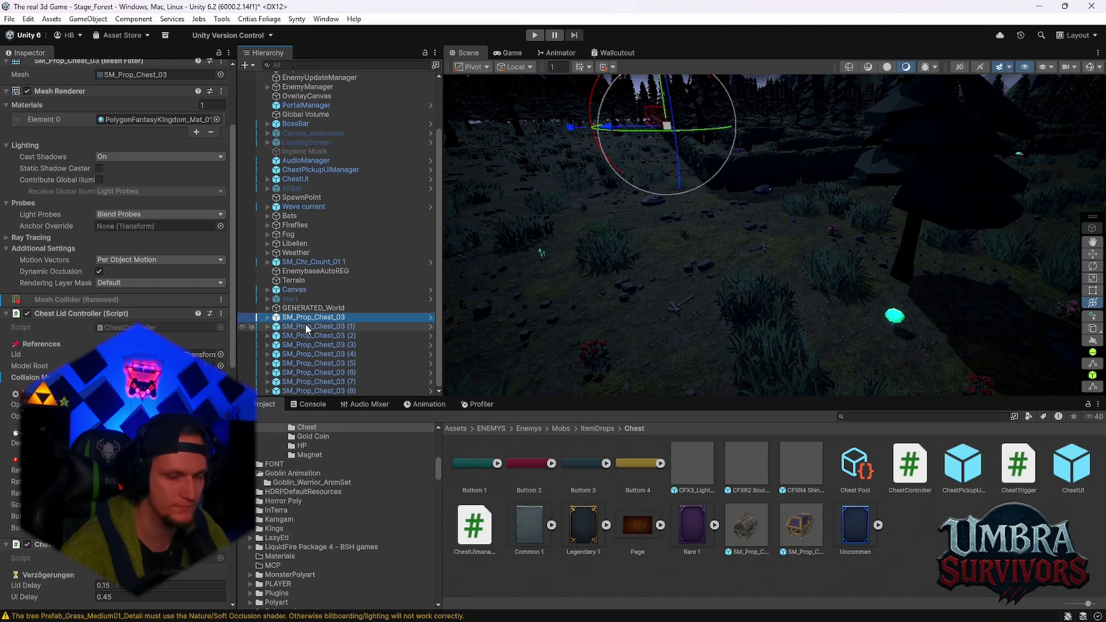
- Dismiss the File menu and focus the Project window's search field
click(9, 19)
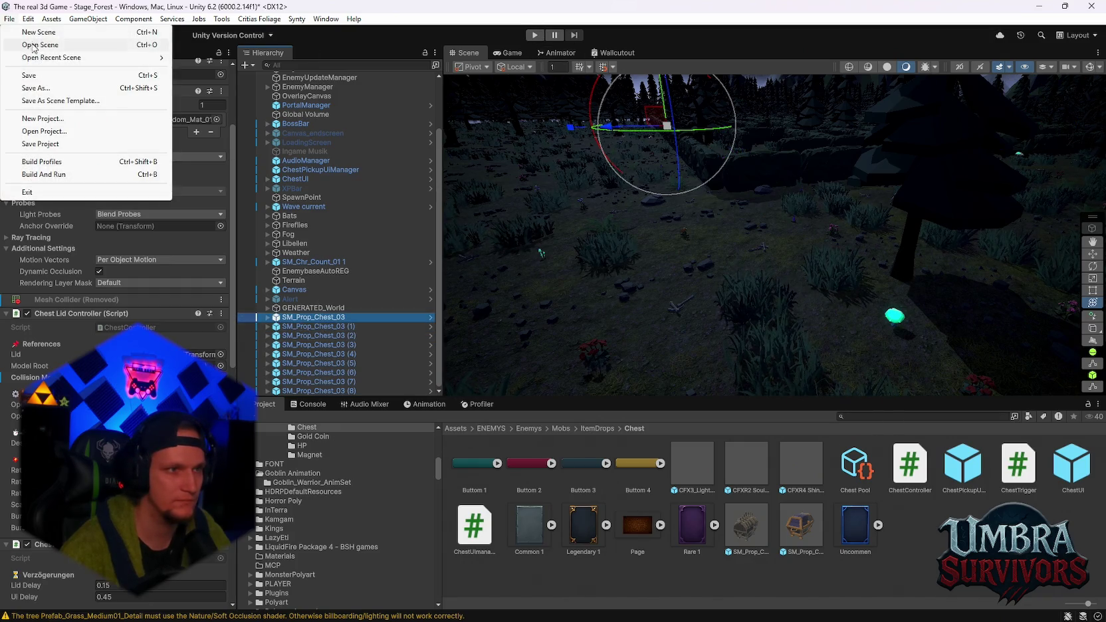
mouse_move(46, 59)
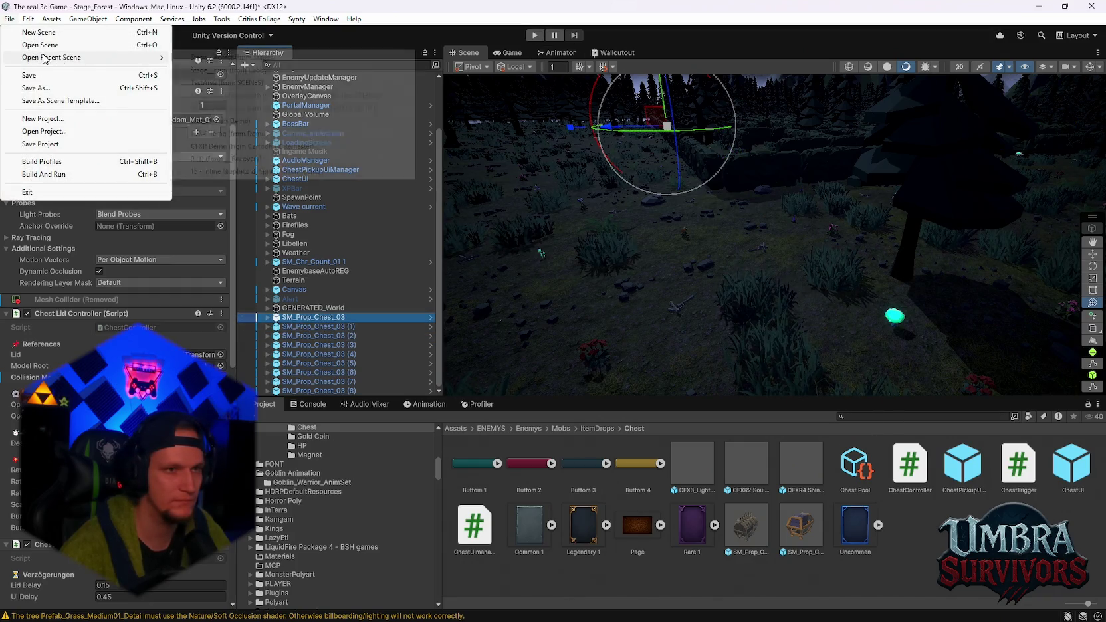
click(872, 416)
- Search the Project for 'player' and compare the MainPlayer and Player prefabs
text(er)
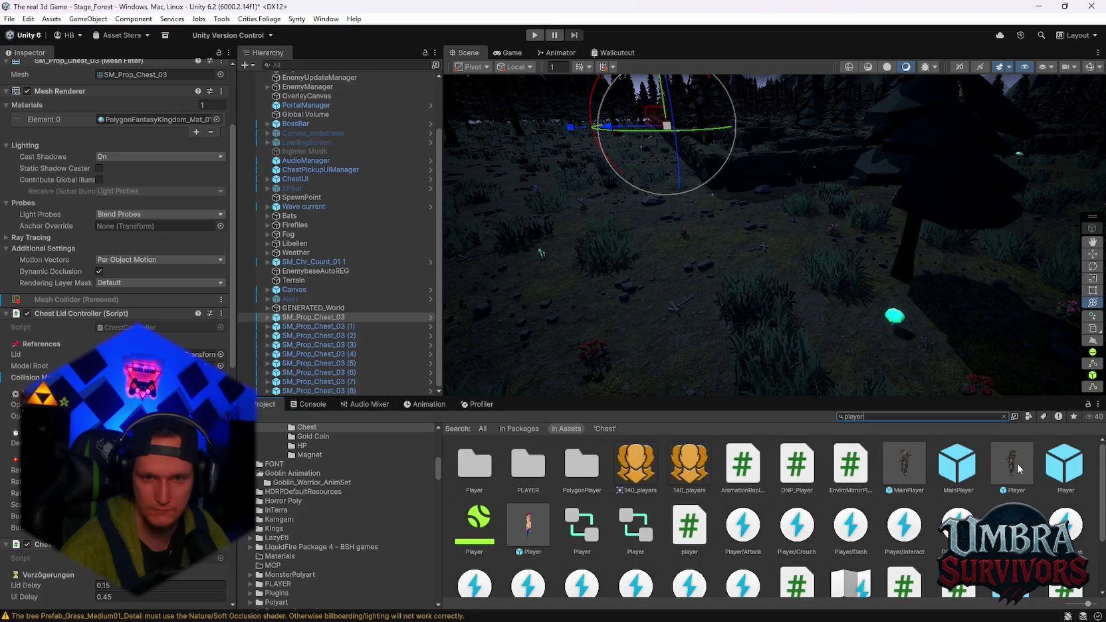
click(893, 463)
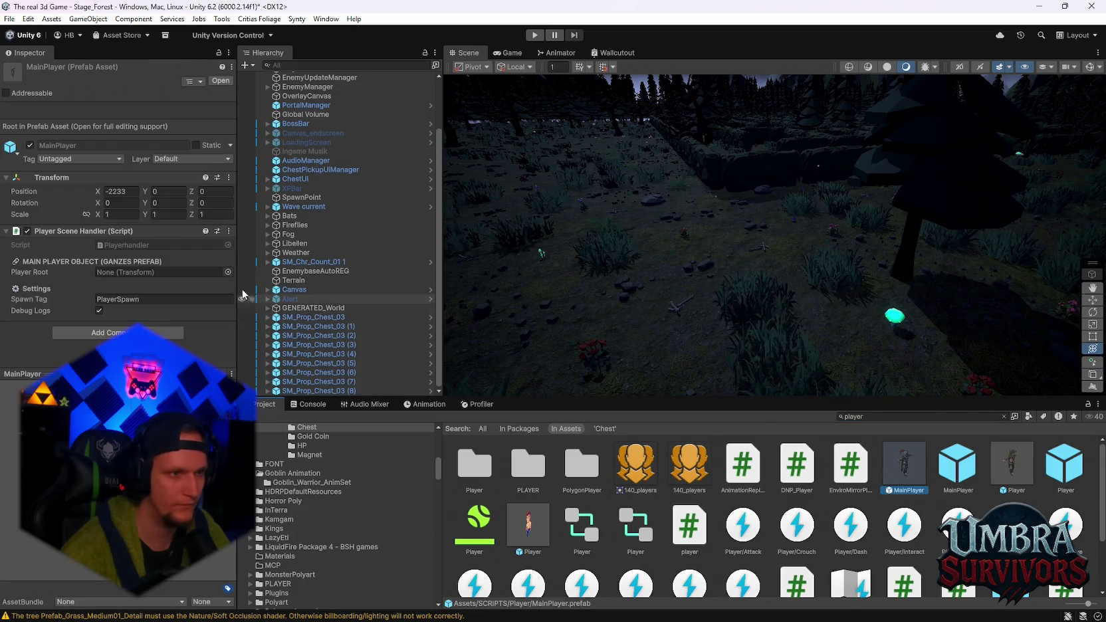
click(1017, 471)
scroll(103, 296, down, 15)
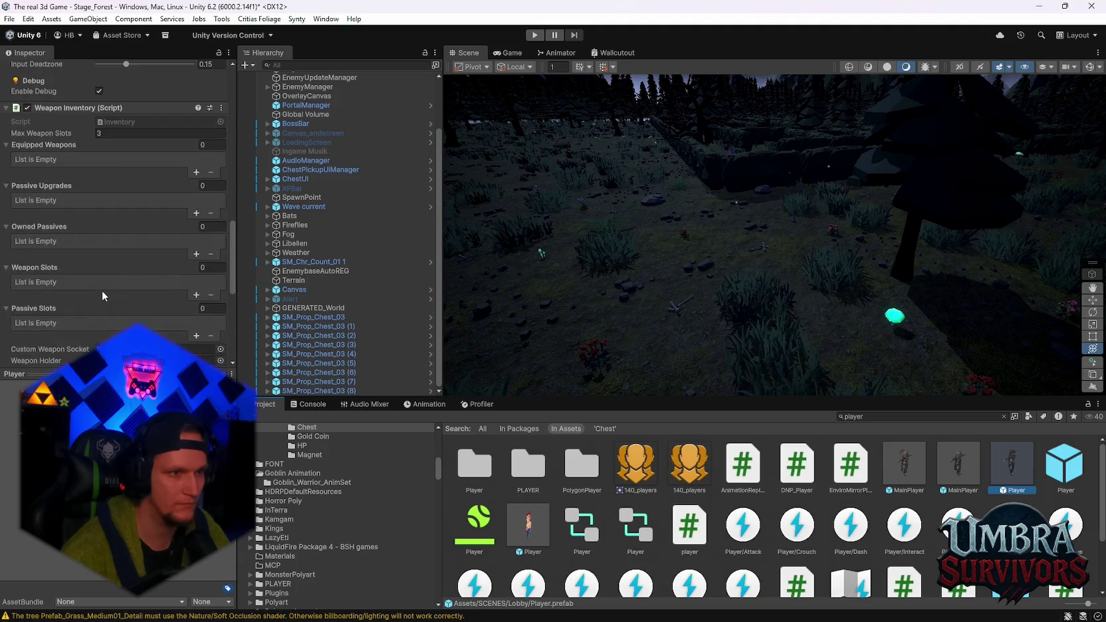
scroll(103, 296, down, 5)
click(906, 463)
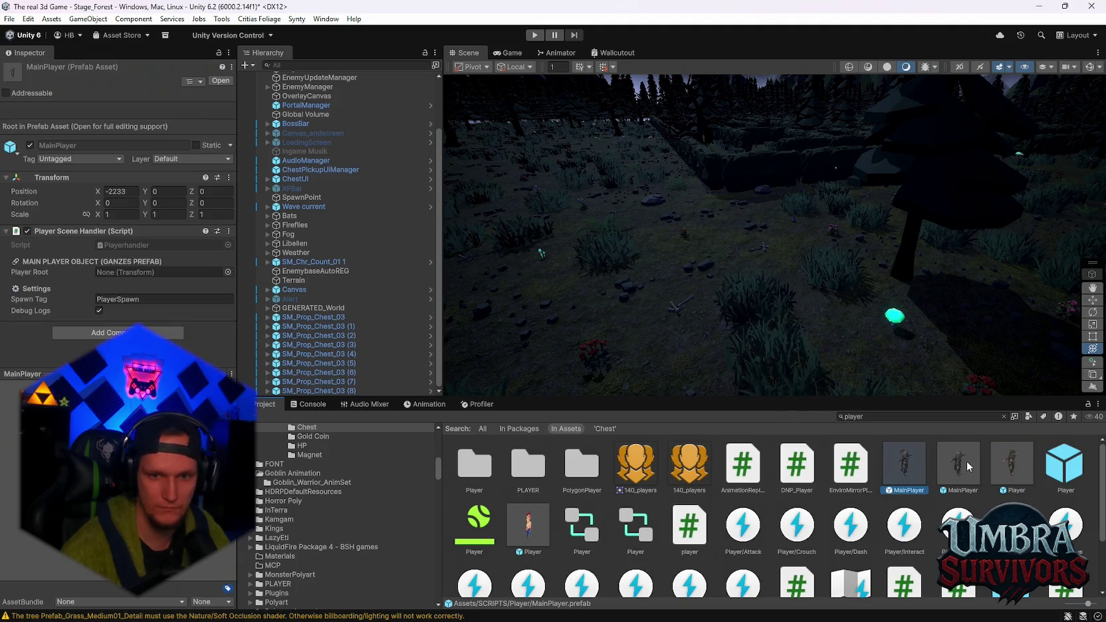
click(950, 472)
- Place the MainPlayer prefab in the forest scene and enter Play mode
drag(673, 307, 672, 307)
key(ctrl+p)
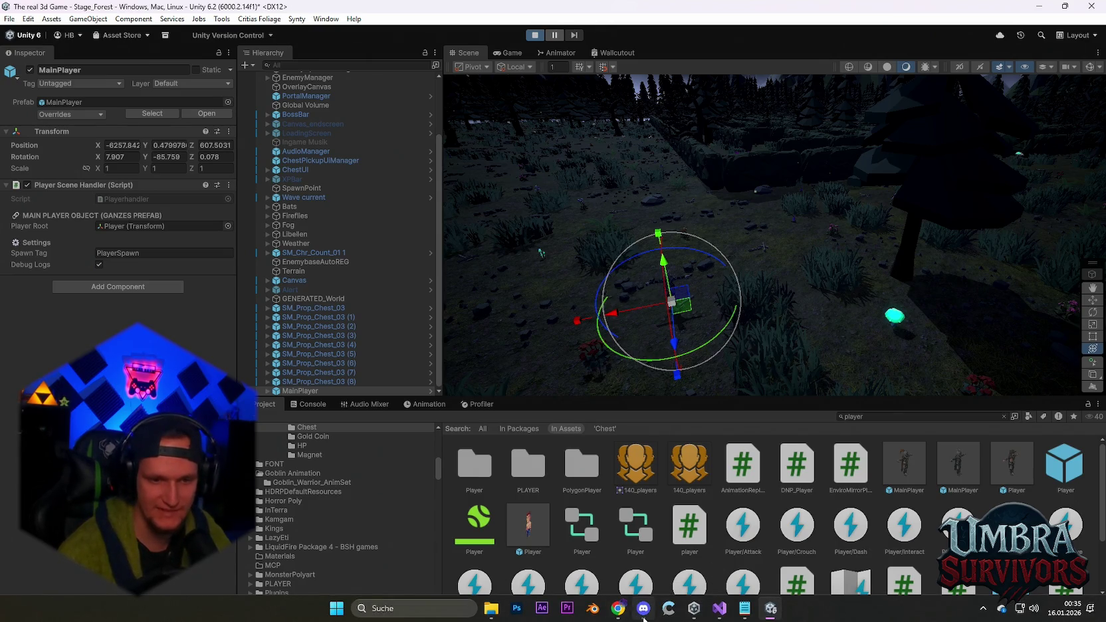
click(643, 616)
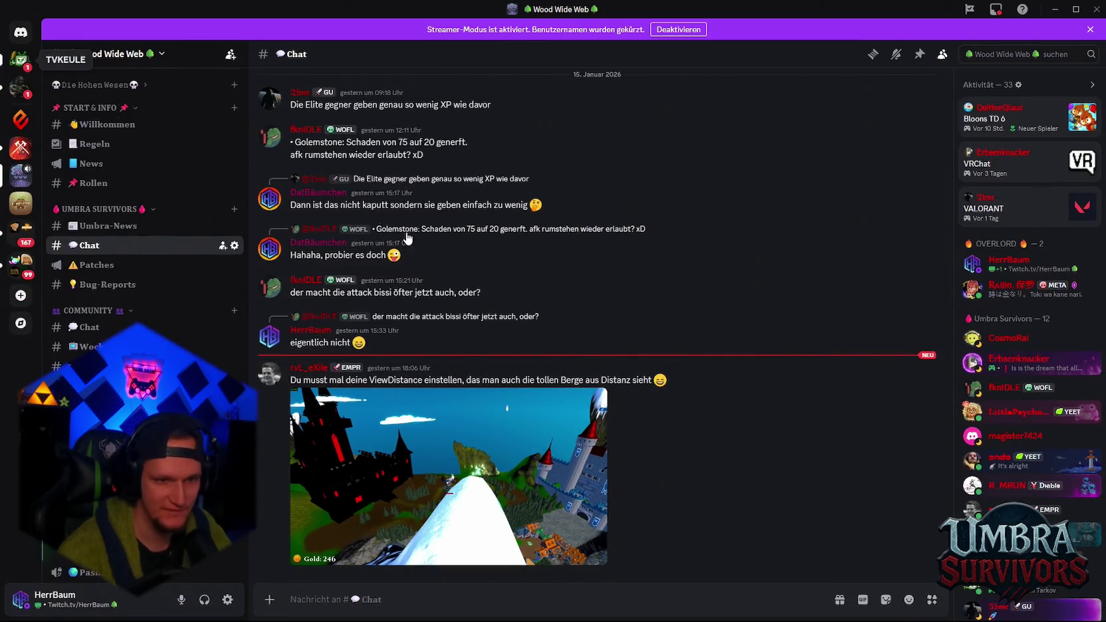
- Watch the gameplay clip from the Discord DM full-screen, then return to Unity
click(20, 58)
click(580, 395)
click(580, 395)
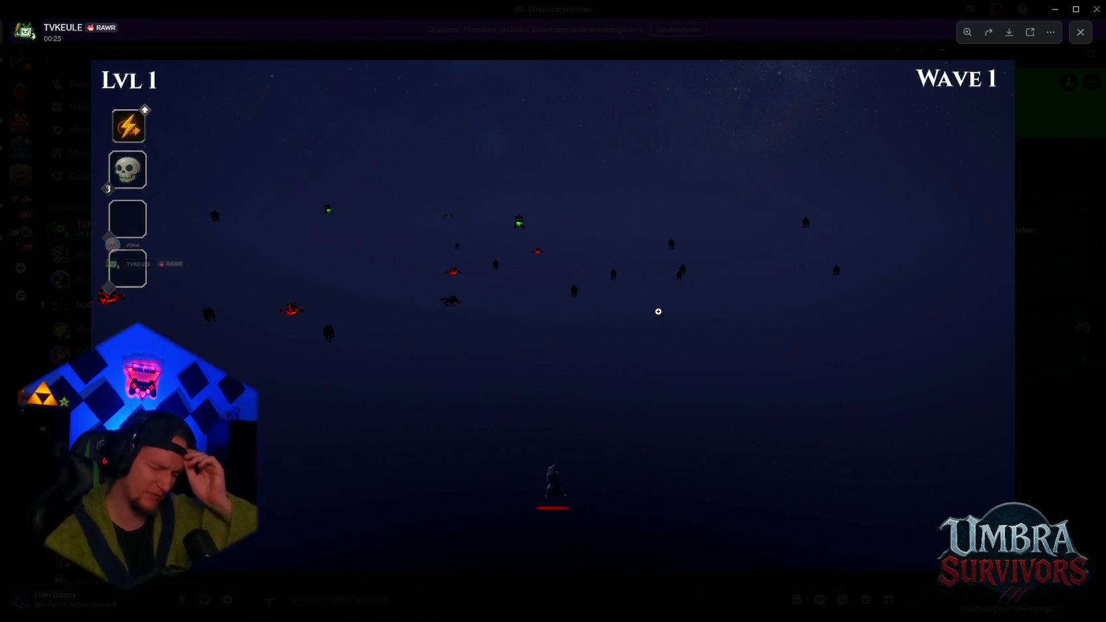
click(1077, 33)
click(1054, 9)
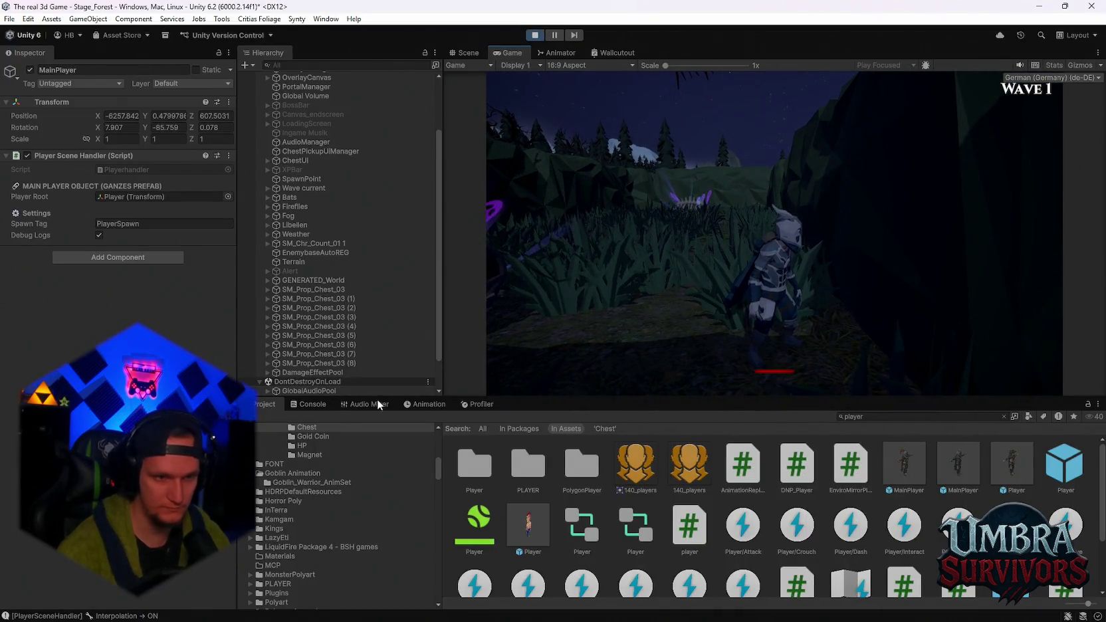
- Watch the running game's CPU usage in the Profiler, then stop Play mode
click(480, 404)
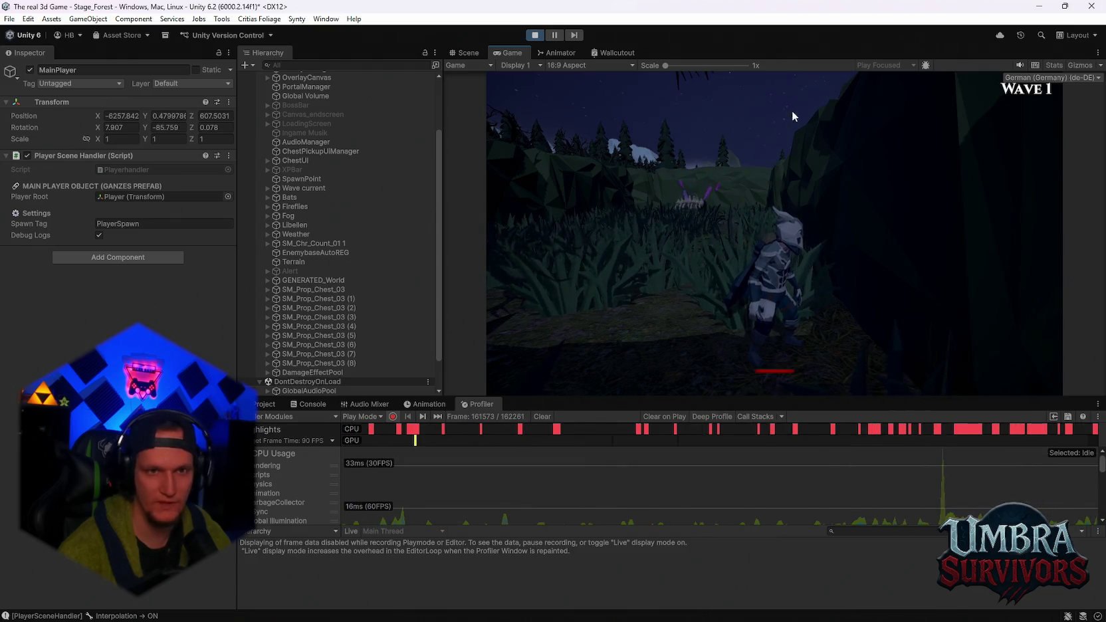
click(535, 35)
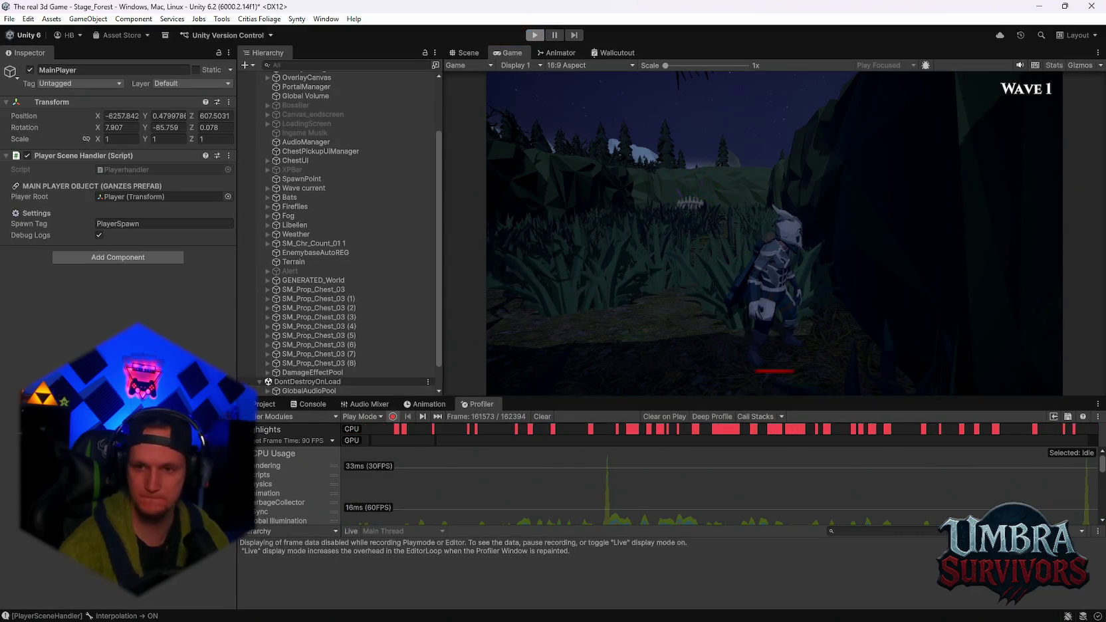
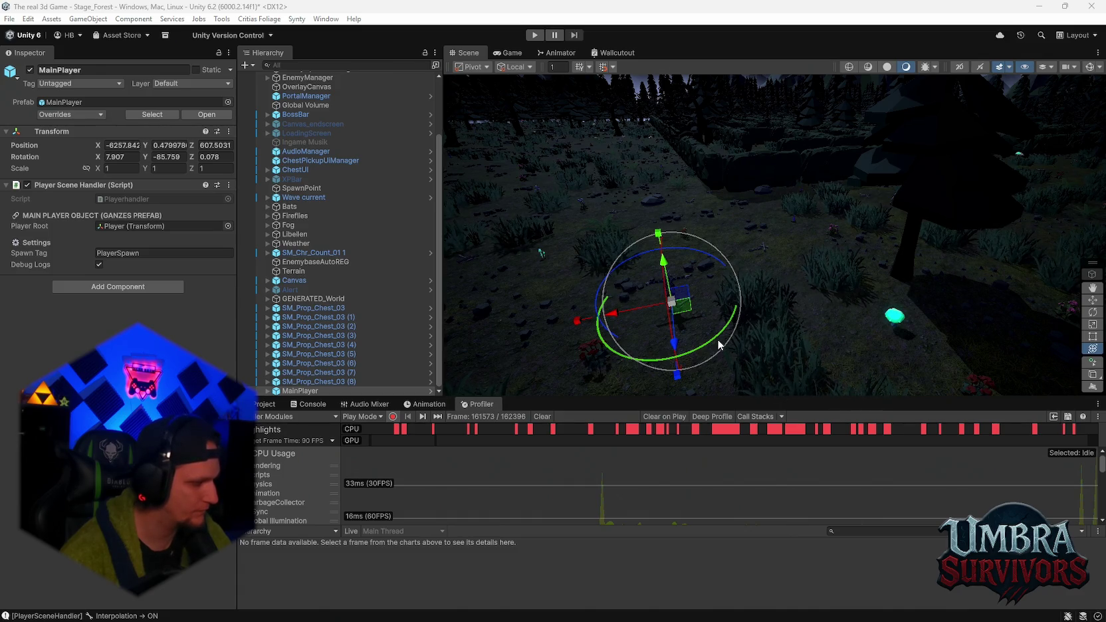
- Fly to the chests, shift-select the SM_Prop_Chest_03(Clone) rows and deactivate them with Alt+Shift+A
mouse_move(718, 344)
mouse_down()
mouse_move(838, 276)
mouse_move(719, 283)
mouse_move(740, 291)
mouse_move(774, 264)
mouse_move(894, 105)
mouse_move(794, 149)
mouse_up()
mouse_move(809, 219)
mouse_down()
mouse_move(792, 245)
mouse_move(798, 234)
mouse_move(813, 292)
mouse_move(797, 321)
mouse_move(884, 291)
mouse_move(857, 254)
mouse_move(865, 227)
mouse_move(839, 239)
mouse_move(918, 229)
mouse_move(868, 260)
mouse_move(699, 229)
mouse_move(758, 239)
mouse_move(748, 287)
mouse_up()
click(796, 283)
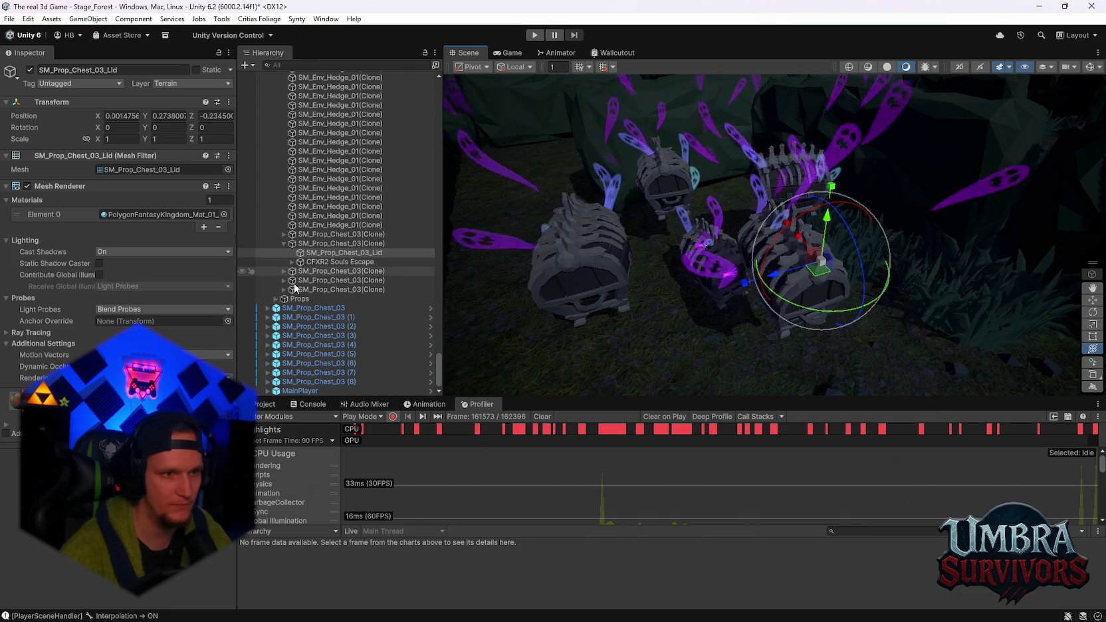
scroll(352, 299, up, 2)
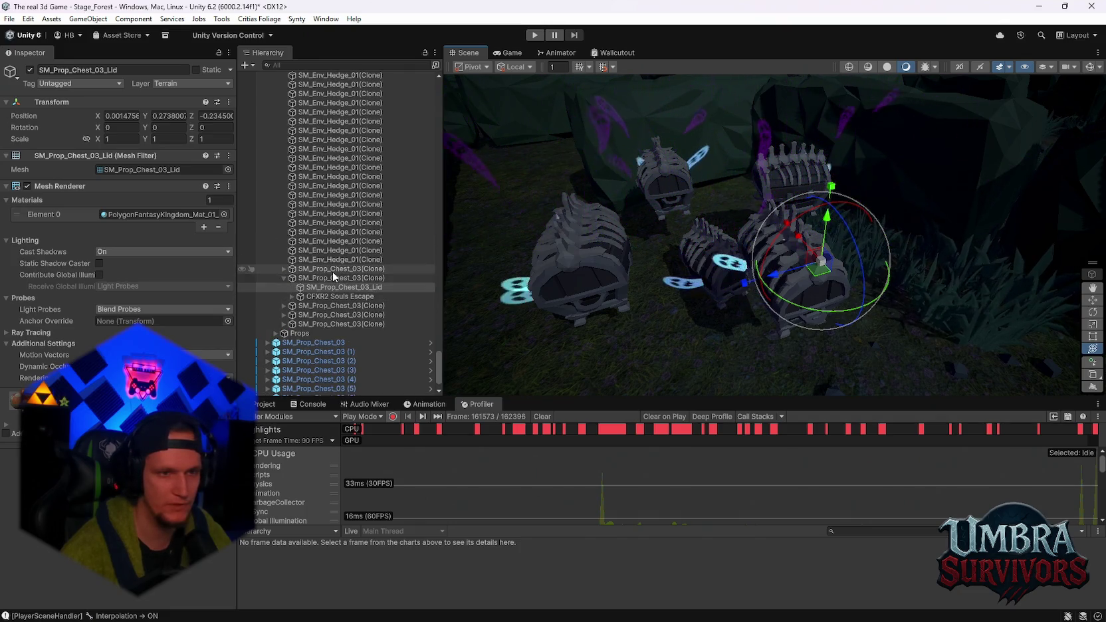
click(340, 269)
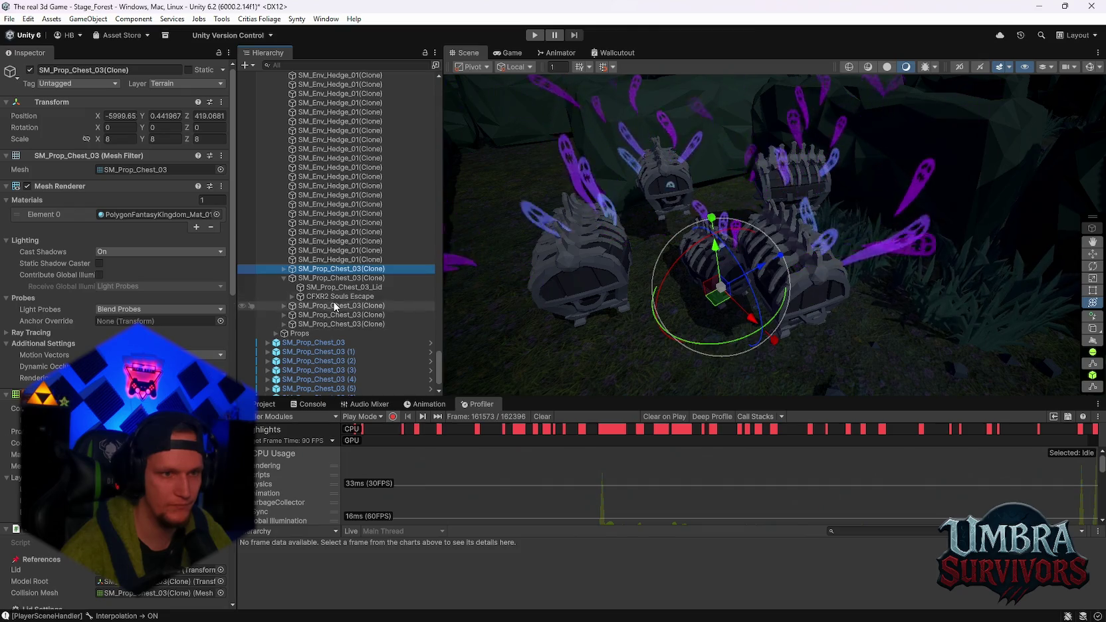
shift+click(329, 324)
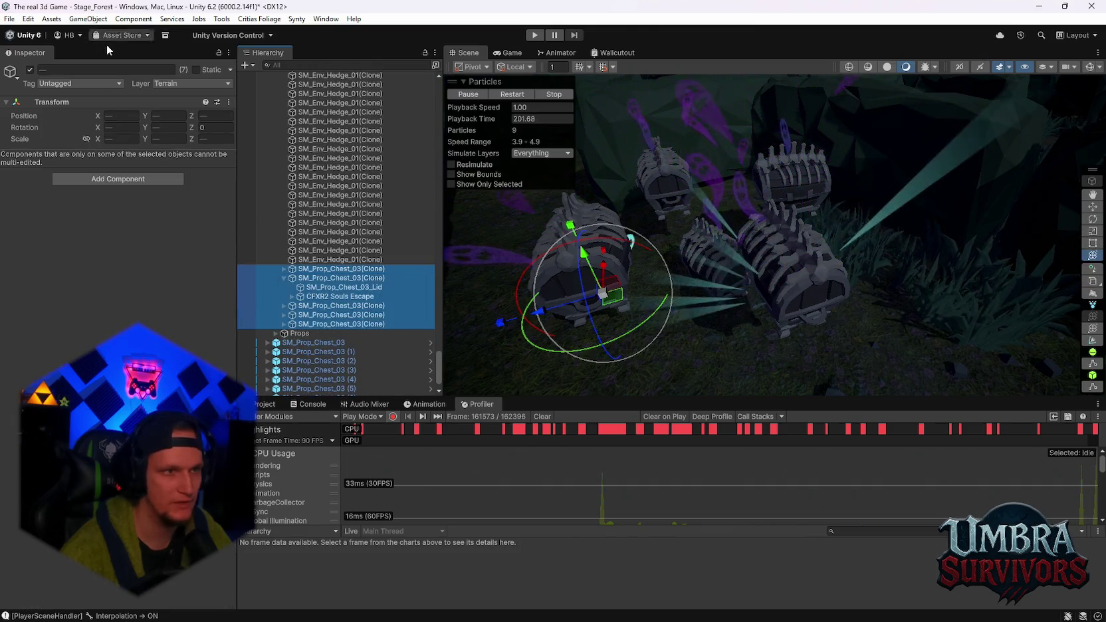
key(alt+shift+a)
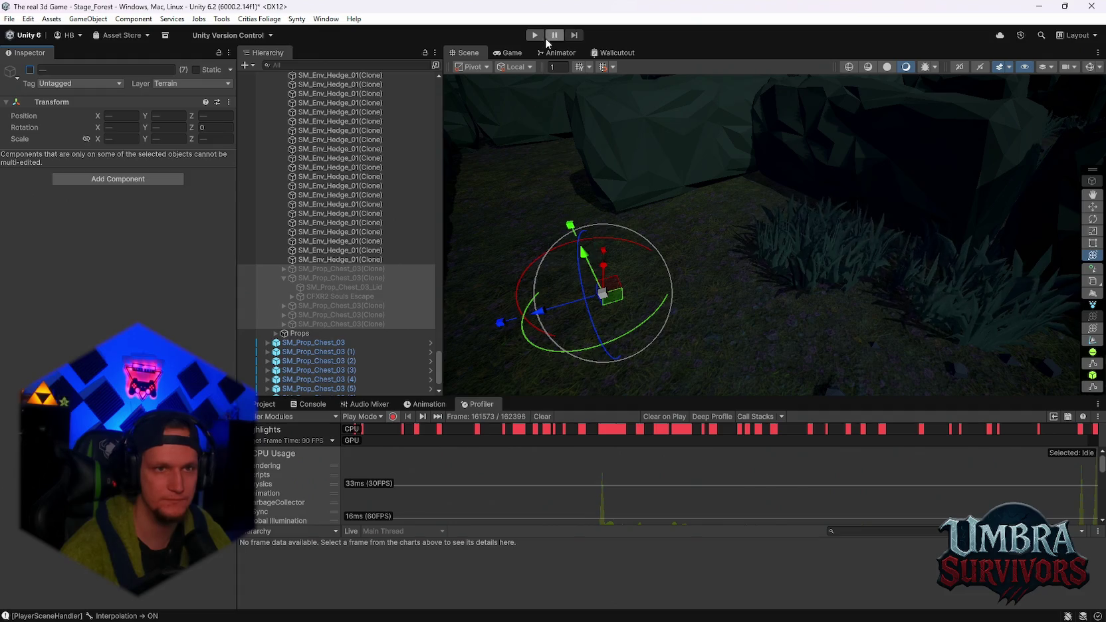
click(535, 36)
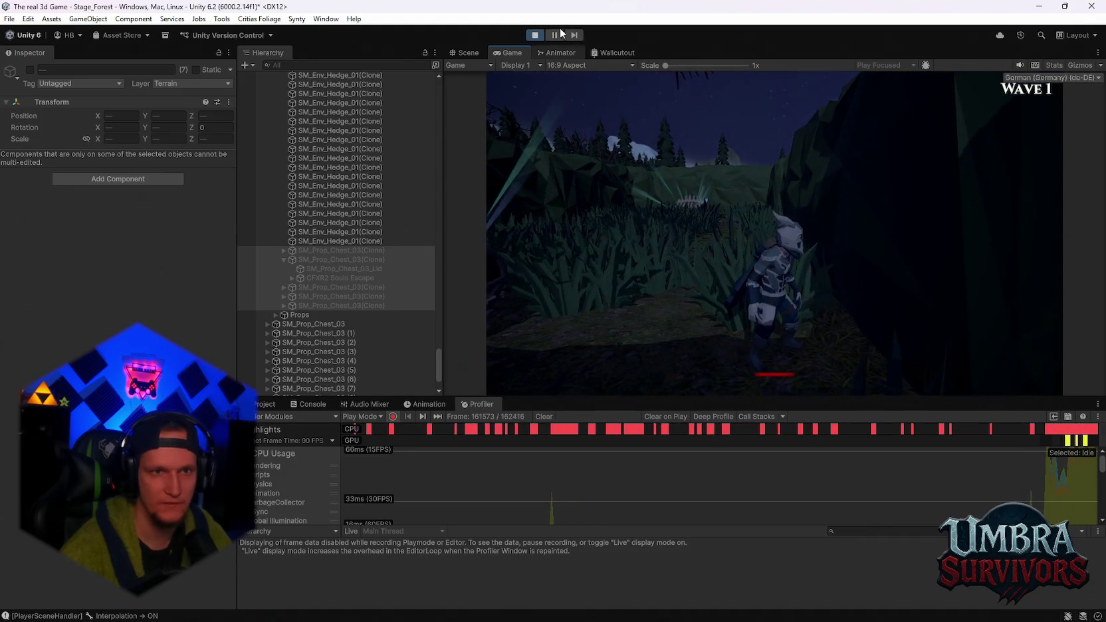
click(540, 35)
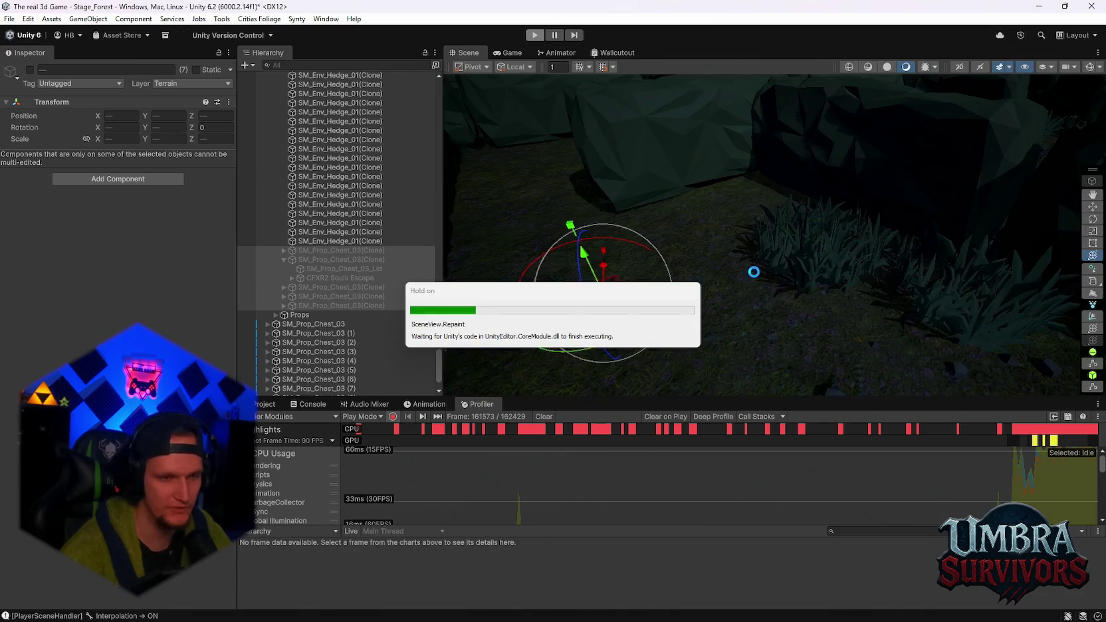
scroll(402, 317, down, 1)
- Select SM_Prop_Chest_03 through SM_Prop_Chest_03 (8) and deactivate them
click(313, 307)
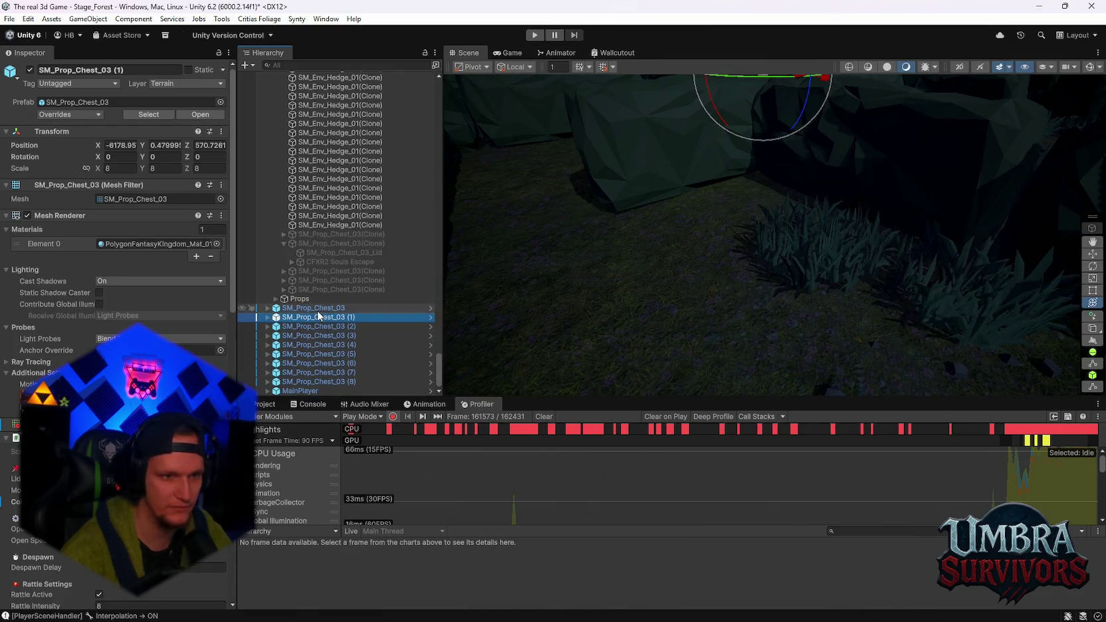
shift+click(315, 381)
key(ctrl+p)
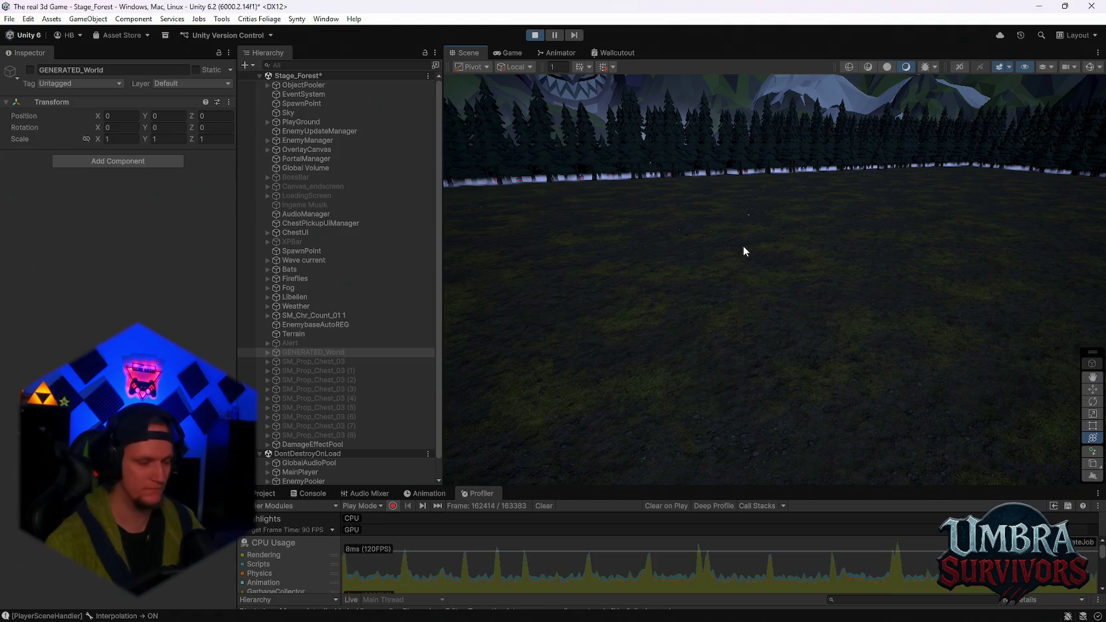
- Frame DamageEffectPool, watch the run in the Game view, then stop Play mode
scroll(332, 366, down, 1)
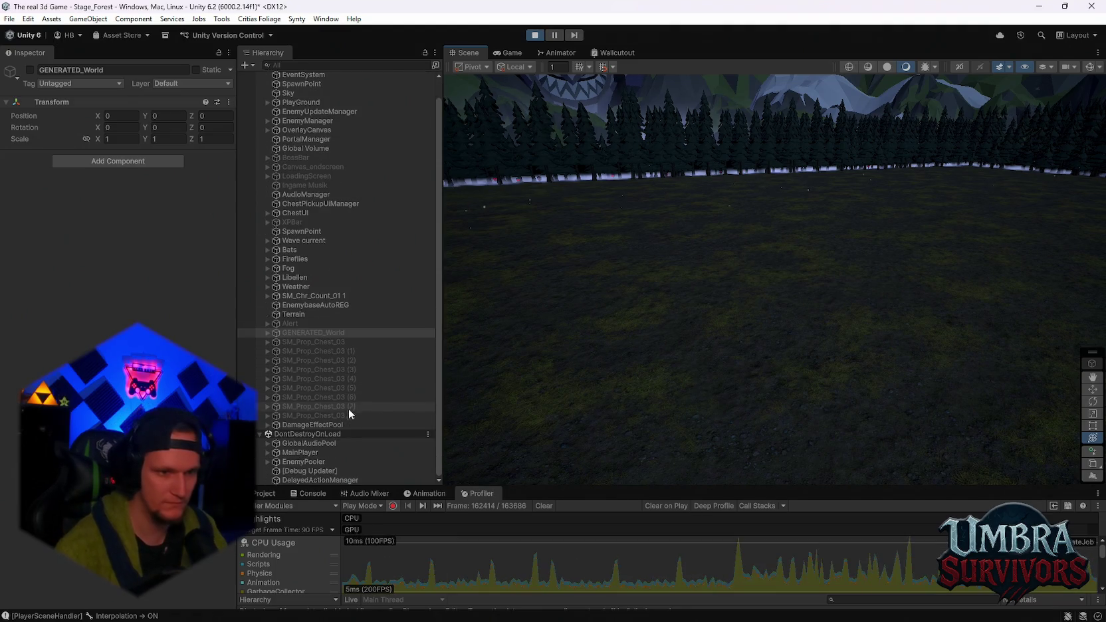
click(335, 426)
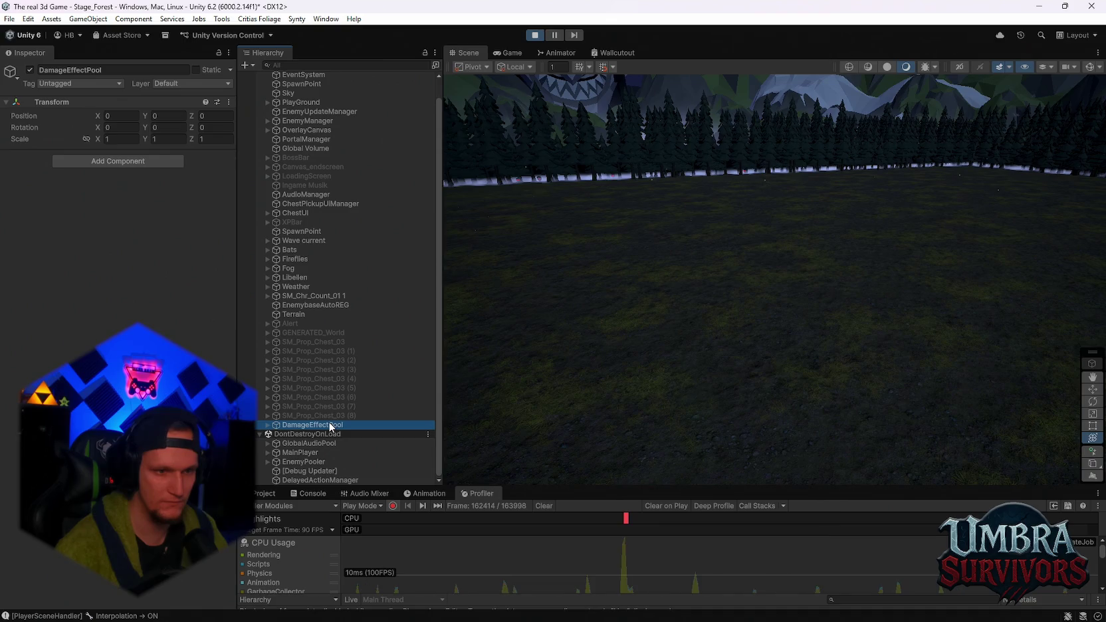
double_click(331, 425)
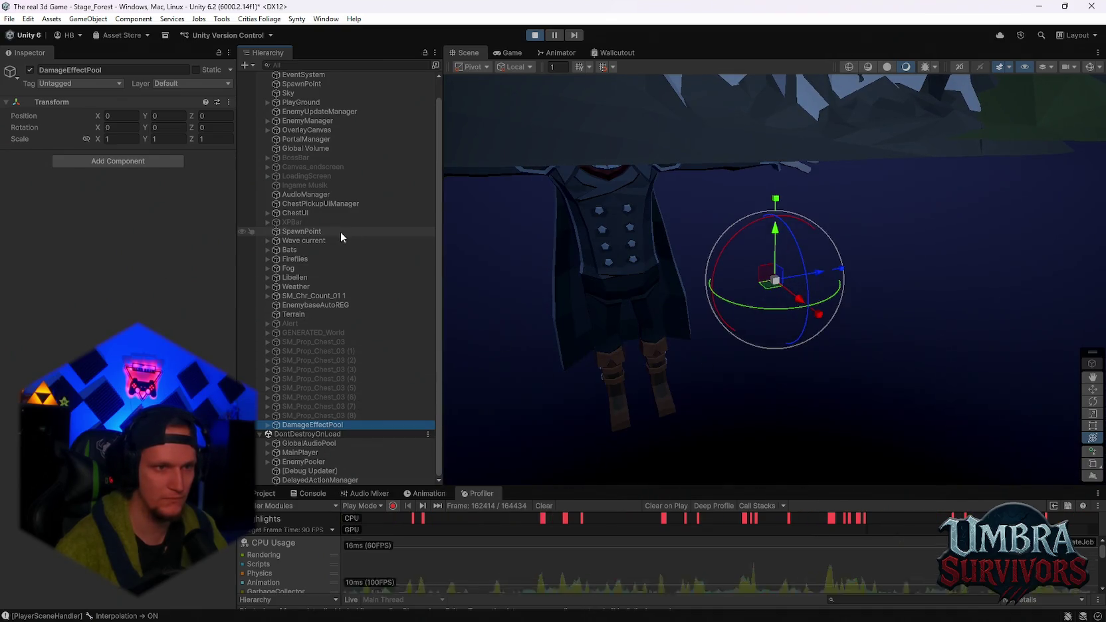
scroll(343, 299, up, 1)
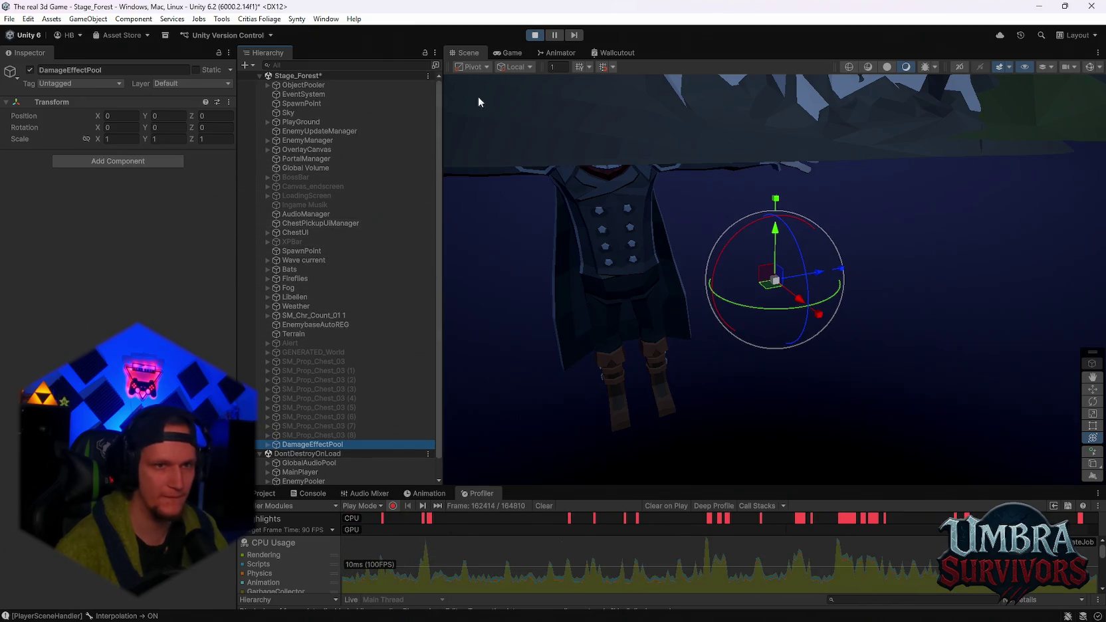
click(508, 53)
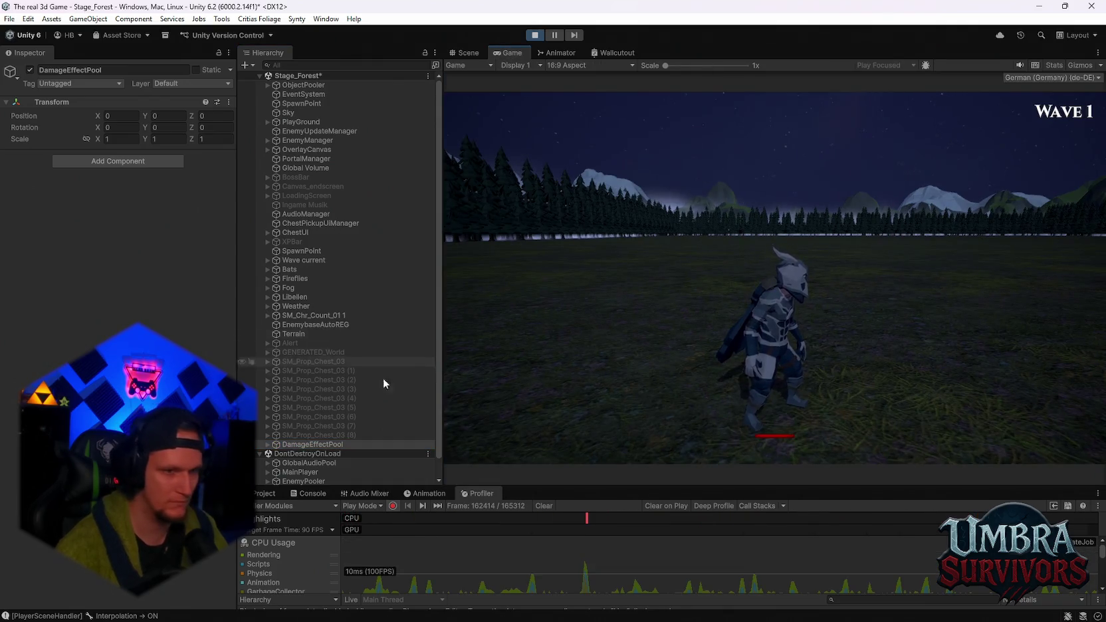
click(346, 352)
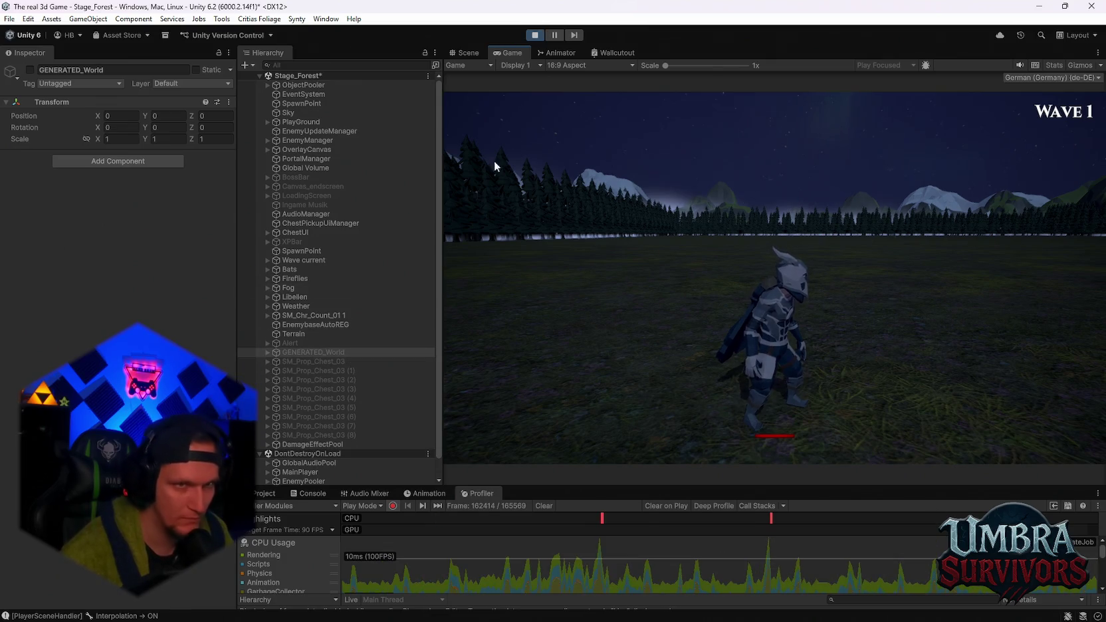
click(534, 34)
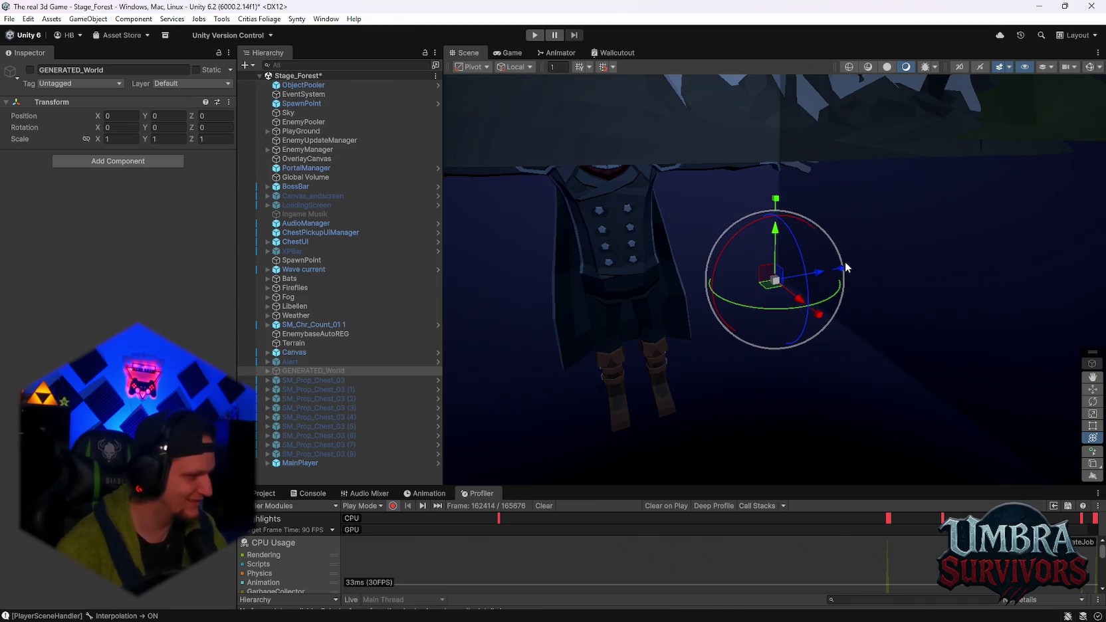
- Frame SpawnPoint, then reactivate the SM_Prop_Chest_03 chests and their clones
mouse_move(674, 186)
mouse_down()
mouse_move(726, 304)
mouse_move(763, 118)
mouse_move(721, 140)
mouse_move(742, 173)
mouse_move(876, 168)
mouse_move(515, 249)
mouse_move(465, 239)
mouse_up()
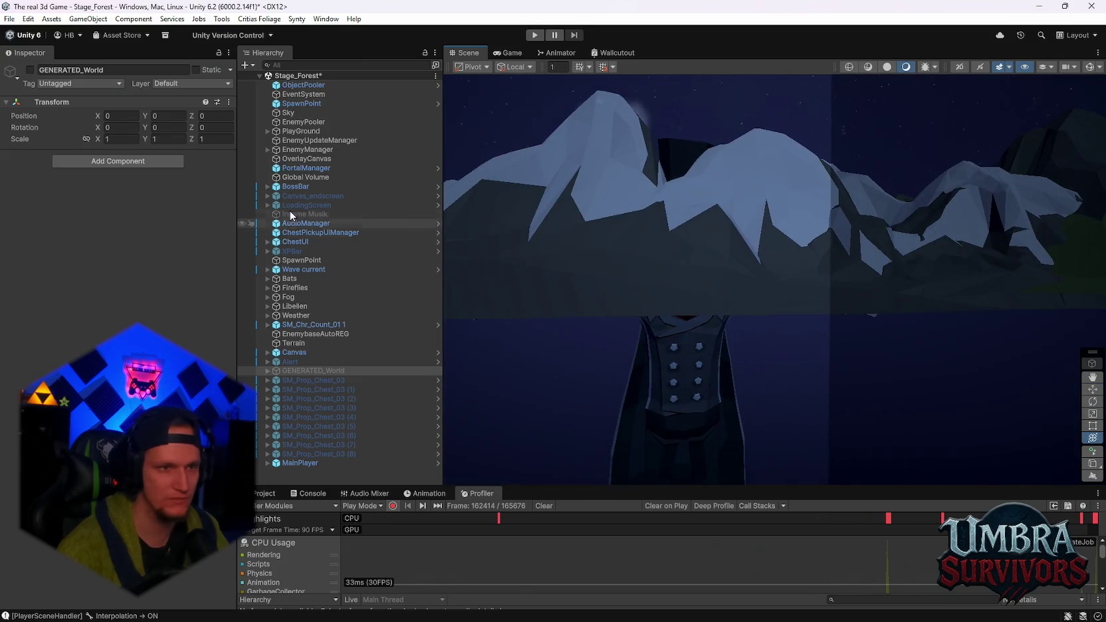
double_click(295, 103)
drag(676, 279, 701, 388)
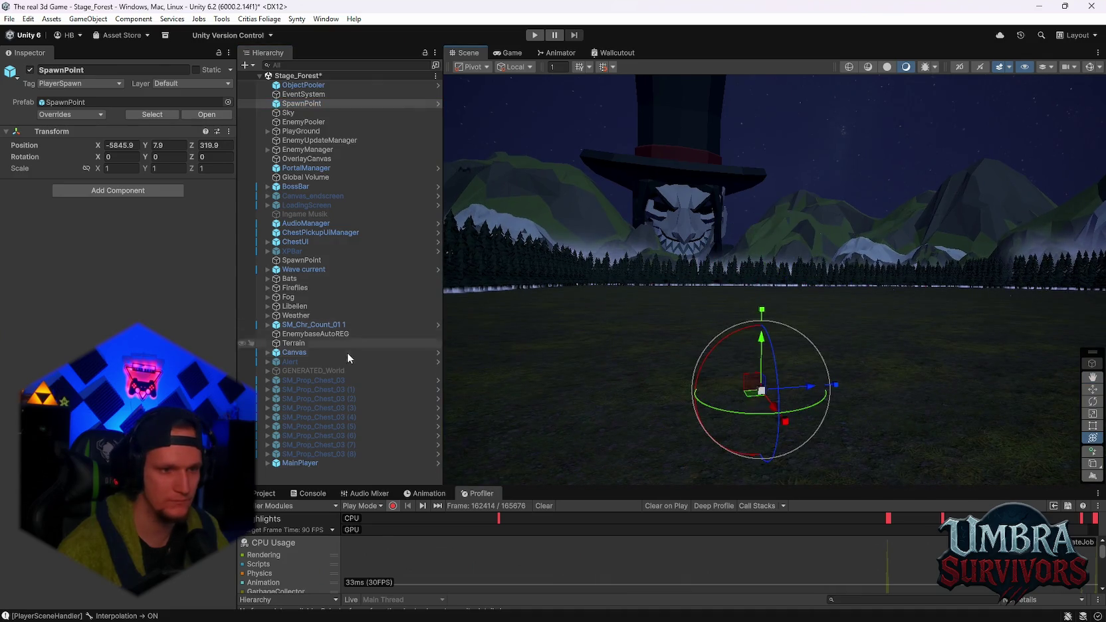
click(304, 384)
shift+click(397, 443)
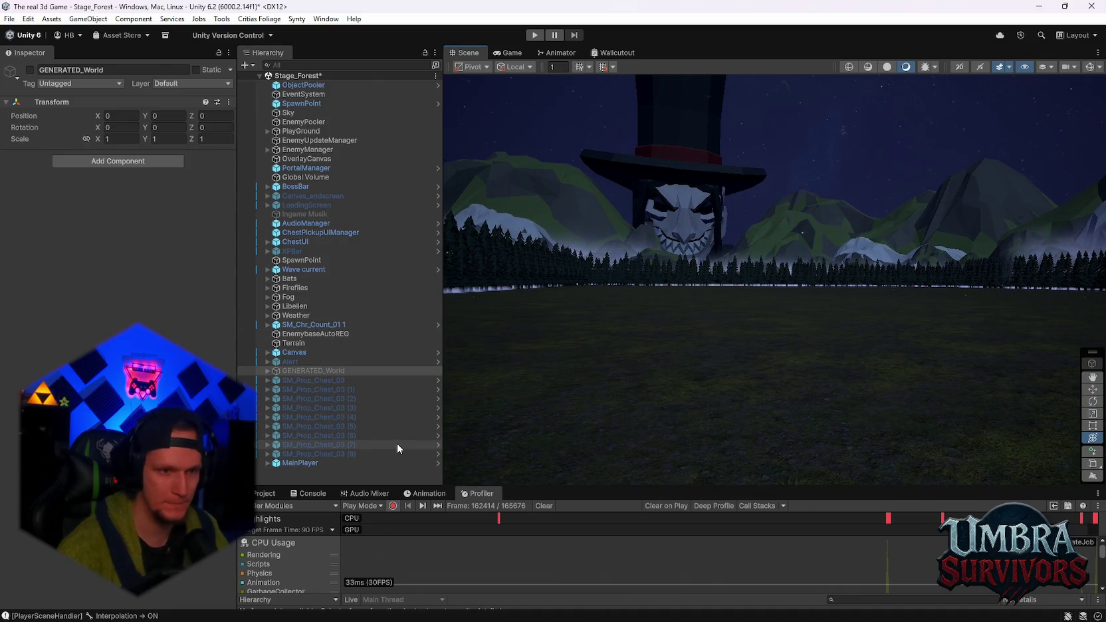
key(f)
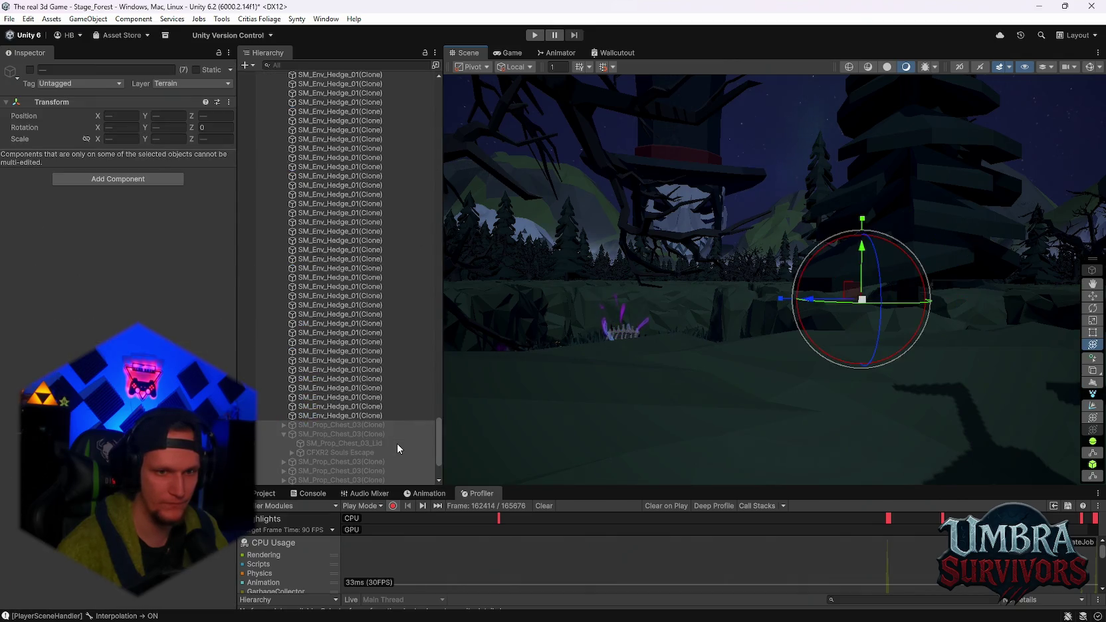
key(alt+shift+a)
- Collapse GENERATED_World in the Hierarchy and start Play mode
scroll(399, 372, up, 3)
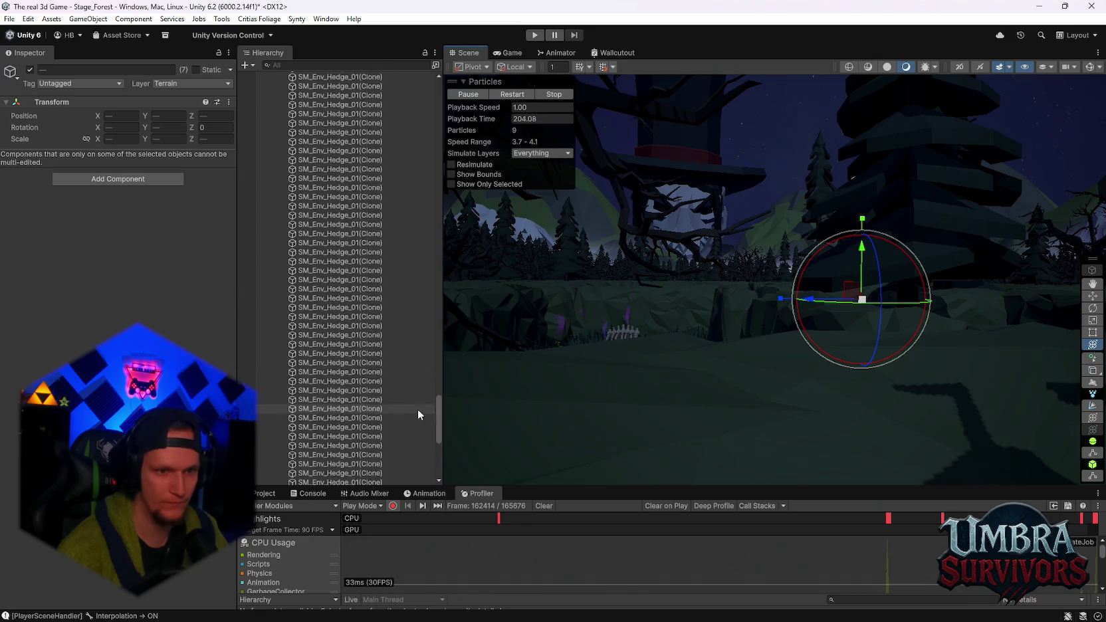
drag(439, 424, 439, 99)
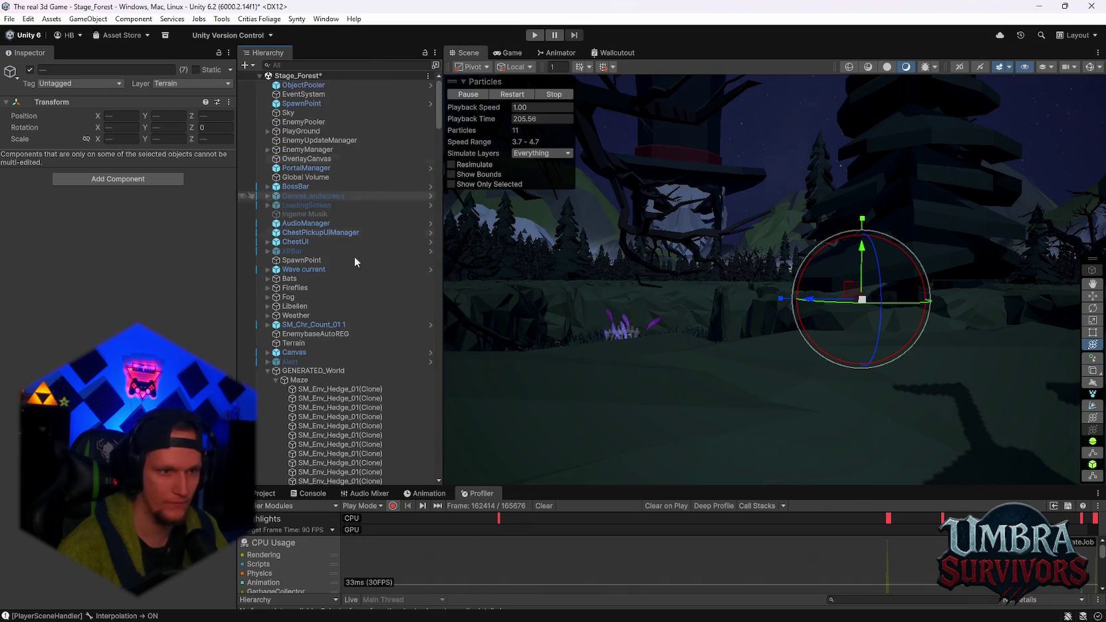
click(268, 371)
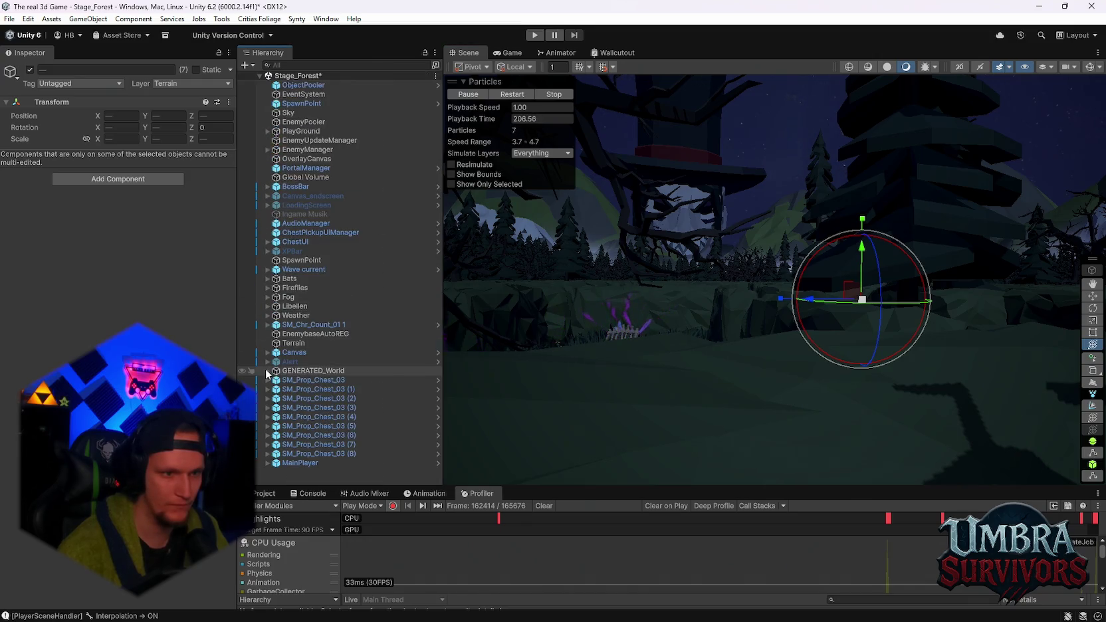
click(535, 35)
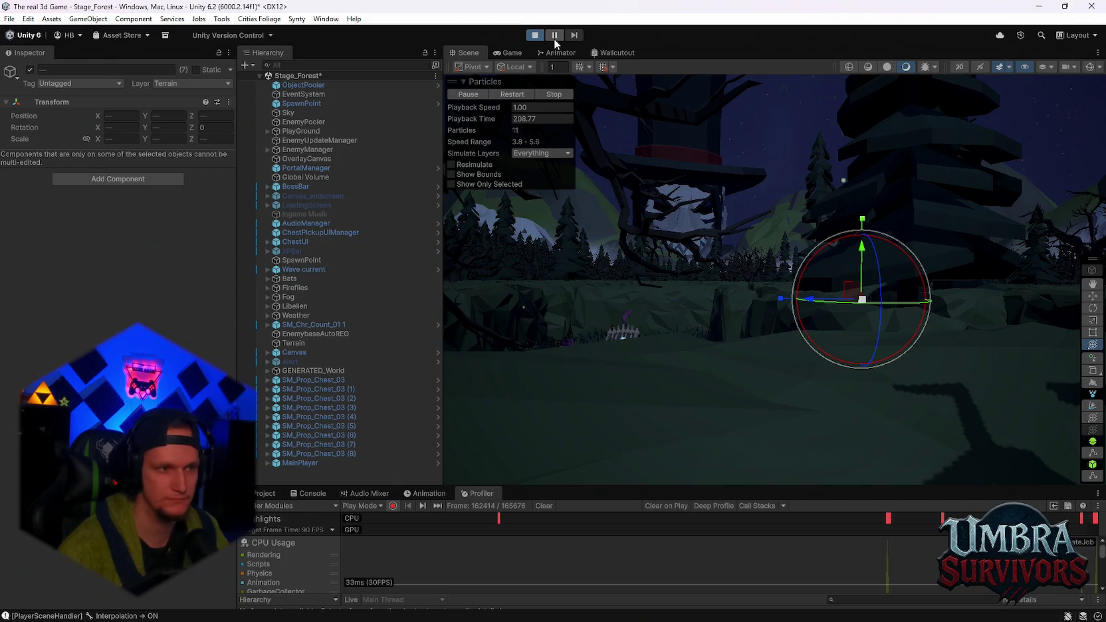
- Let the game run into Wave 1, pause it, and move the Scene camera toward the branches
click(555, 37)
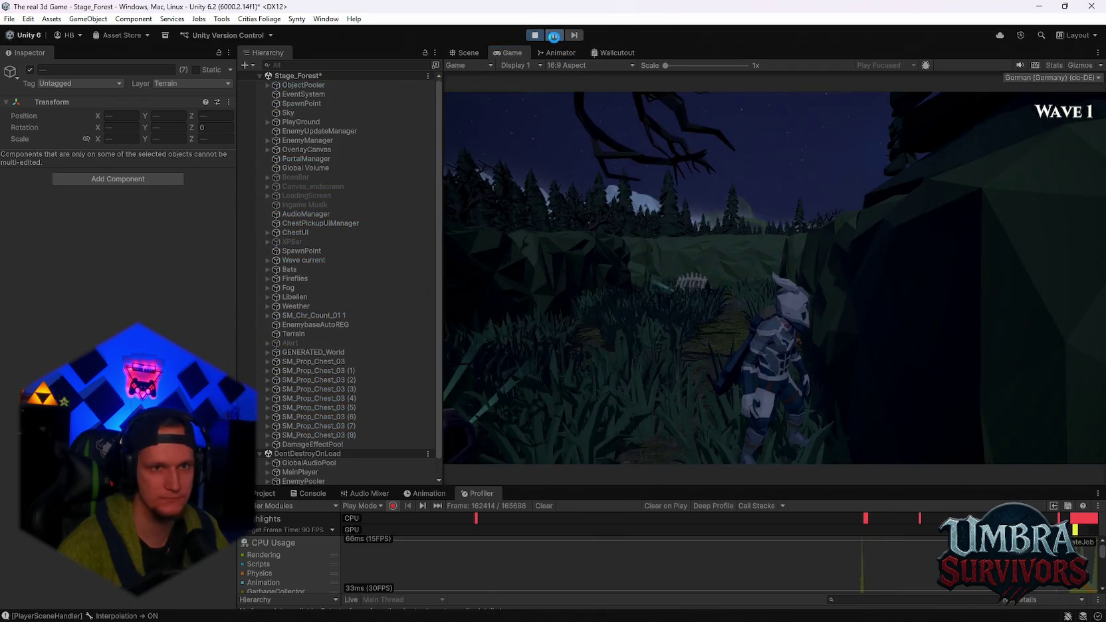
click(556, 37)
mouse_move(576, 156)
mouse_down()
mouse_move(667, 261)
mouse_move(723, 370)
mouse_move(724, 461)
mouse_move(778, 230)
mouse_up()
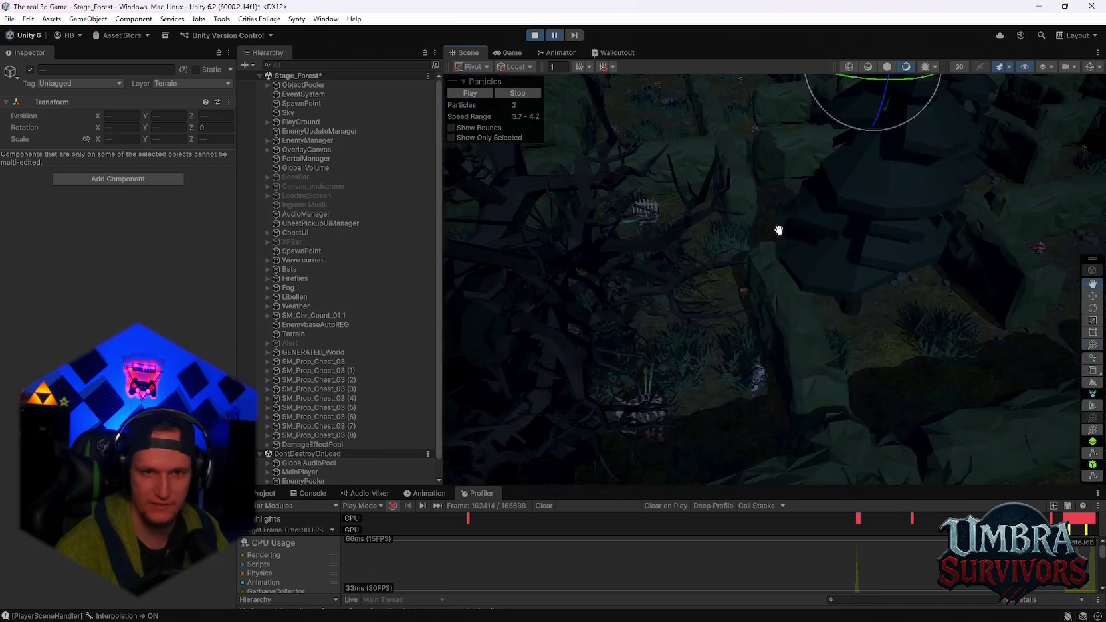
- Navigate the Scene view to the glowing fire patch and select it
scroll(778, 230, down, 10)
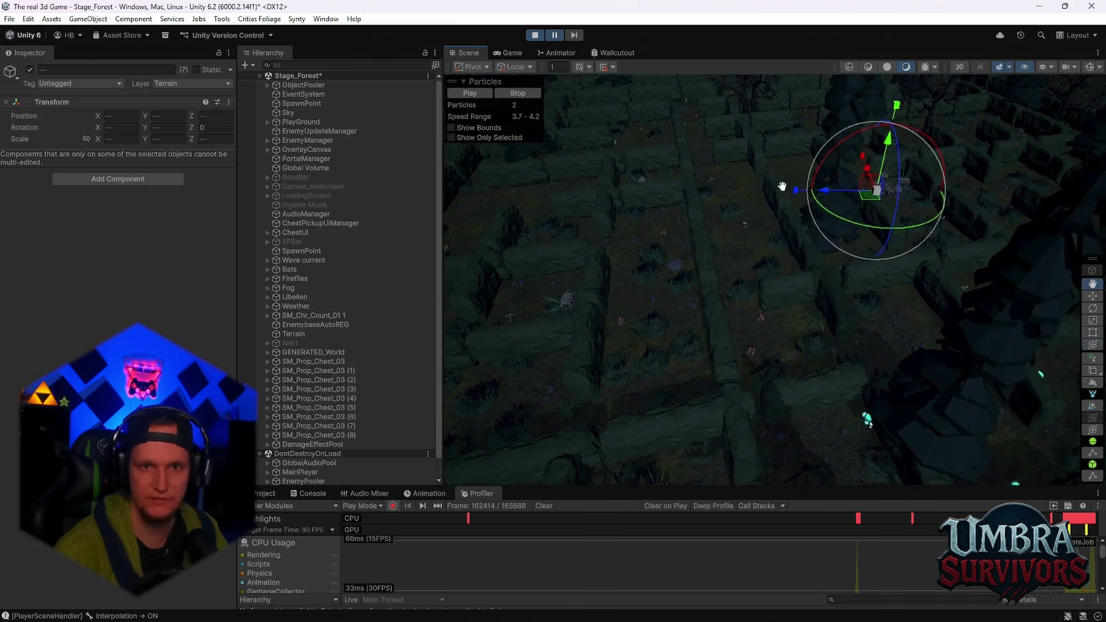
scroll(889, 146, up, 10)
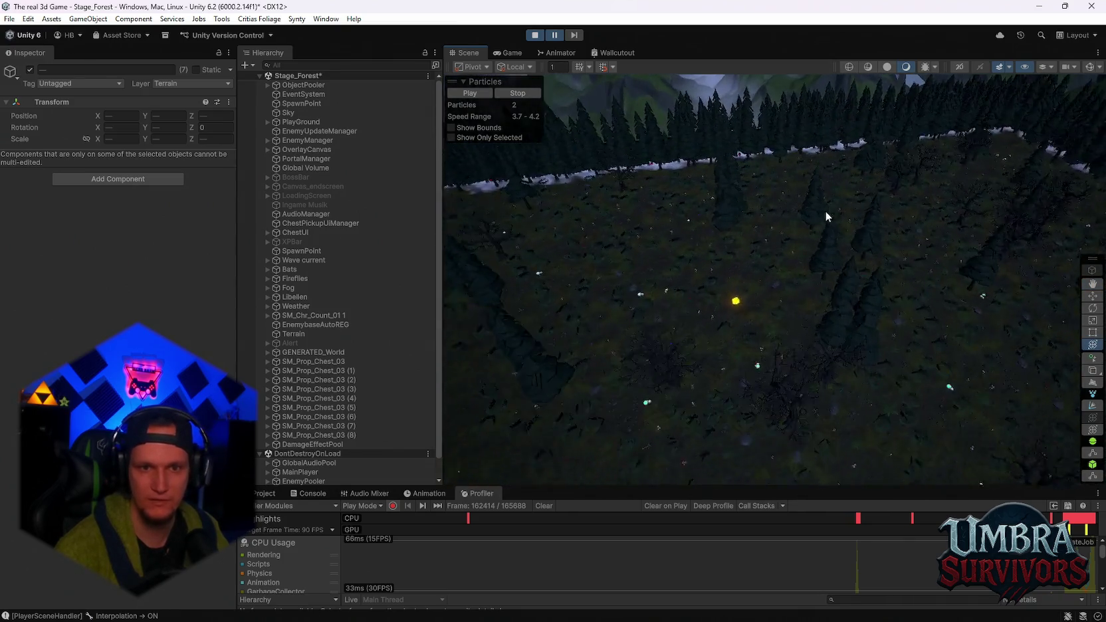
drag(738, 353, 798, 309)
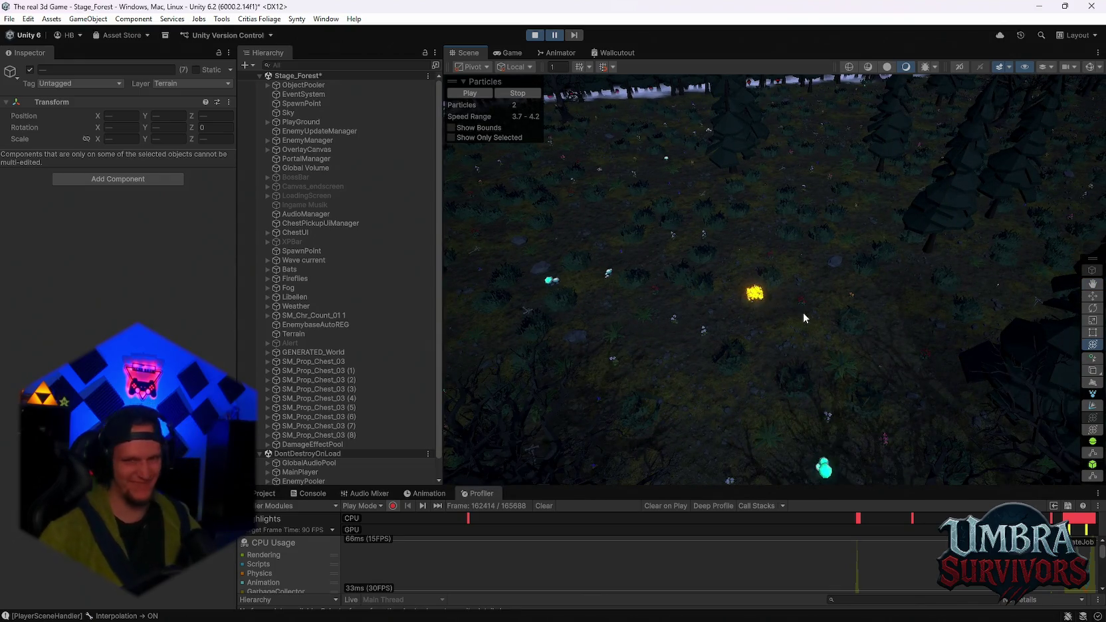
scroll(708, 358, up, 5)
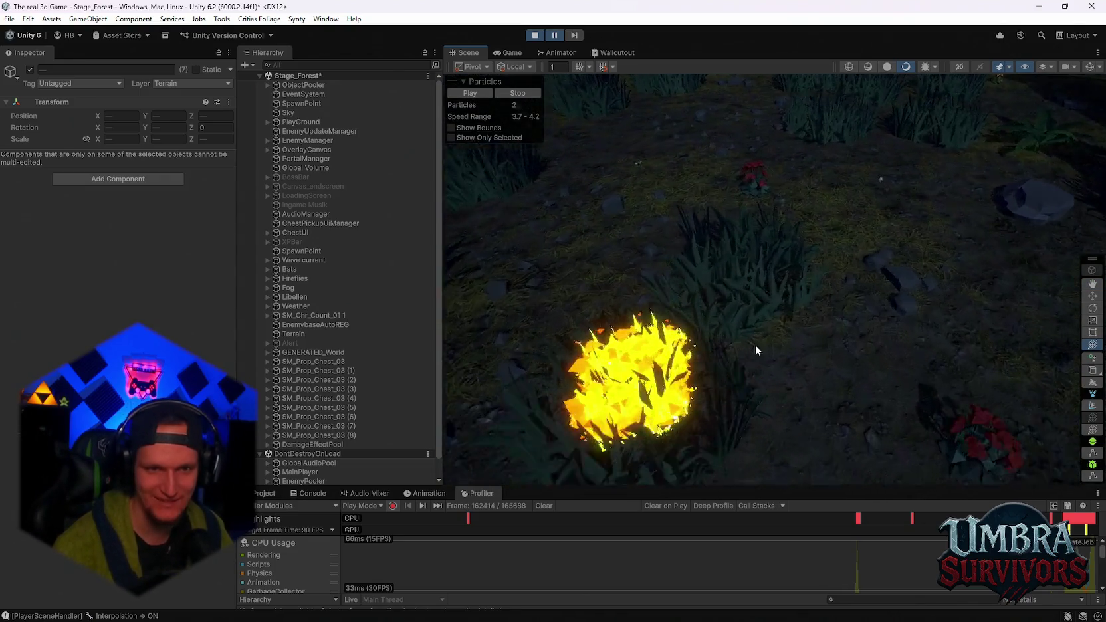
scroll(755, 344, up, 10)
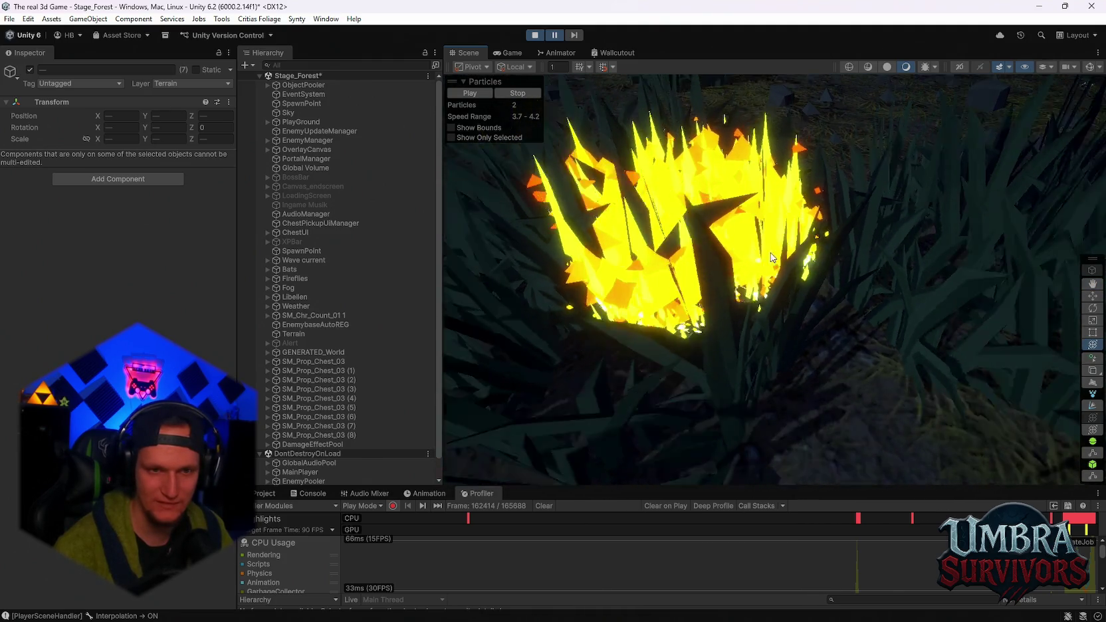
mouse_move(749, 249)
mouse_down()
mouse_move(964, 372)
mouse_move(797, 346)
mouse_move(716, 293)
mouse_up()
scroll(312, 359, down, 2)
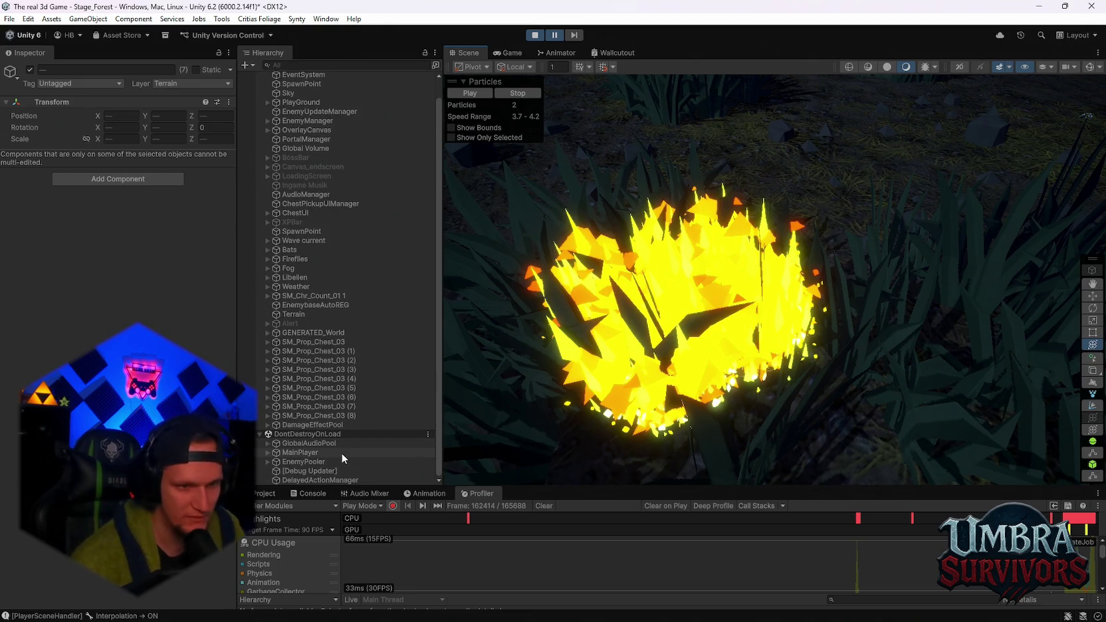
scroll(703, 312, down, 2)
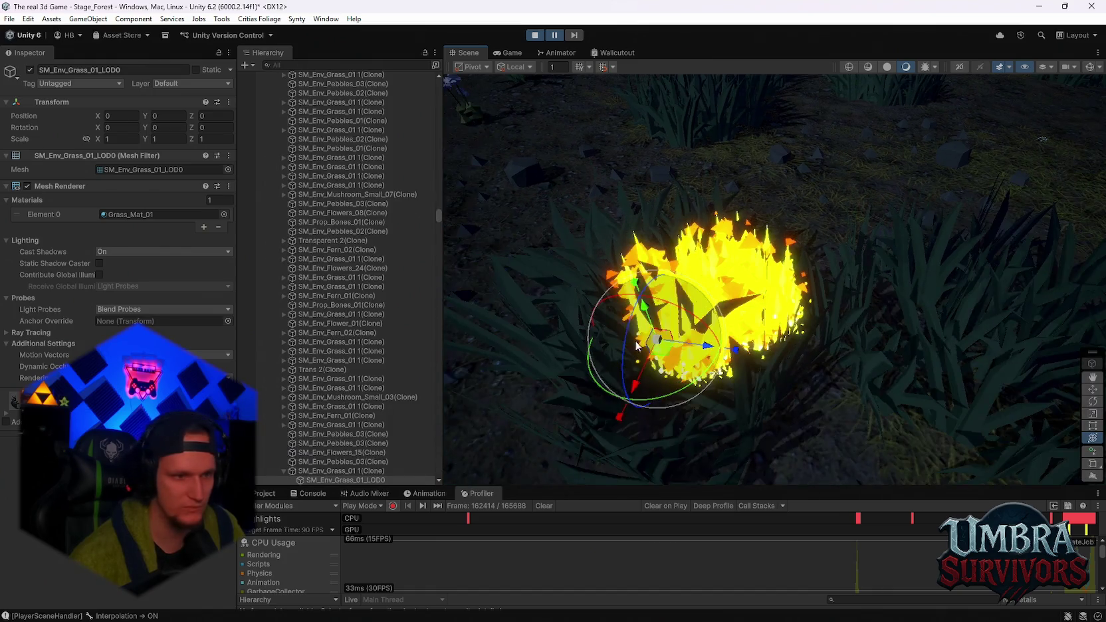
scroll(385, 385, down, 3)
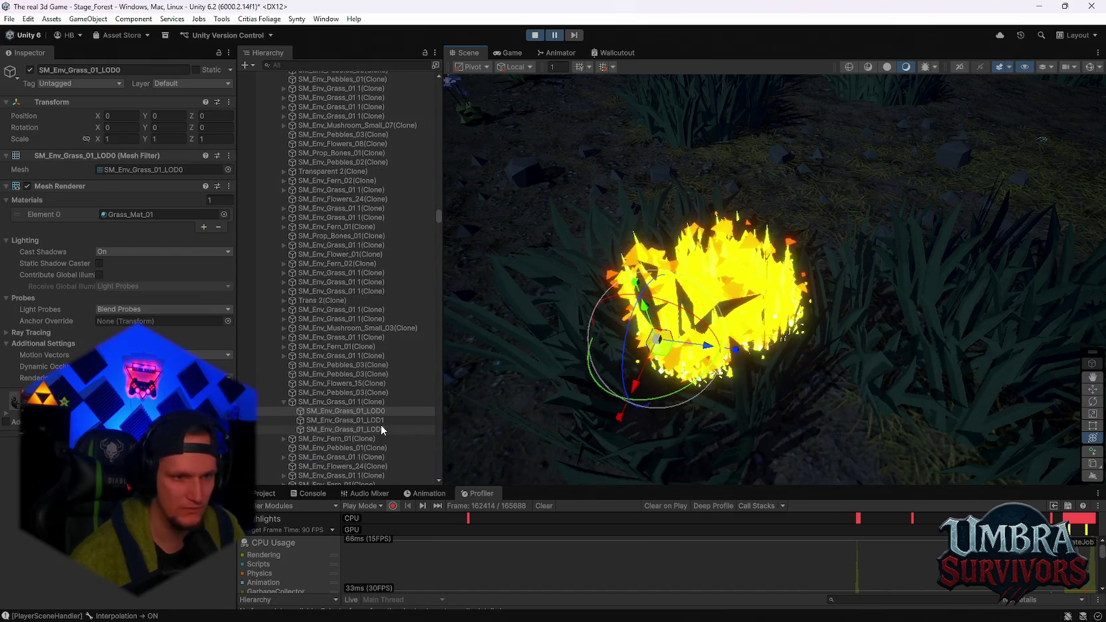
mouse_move(810, 307)
mouse_down()
mouse_move(637, 354)
mouse_move(738, 328)
mouse_up()
click(698, 352)
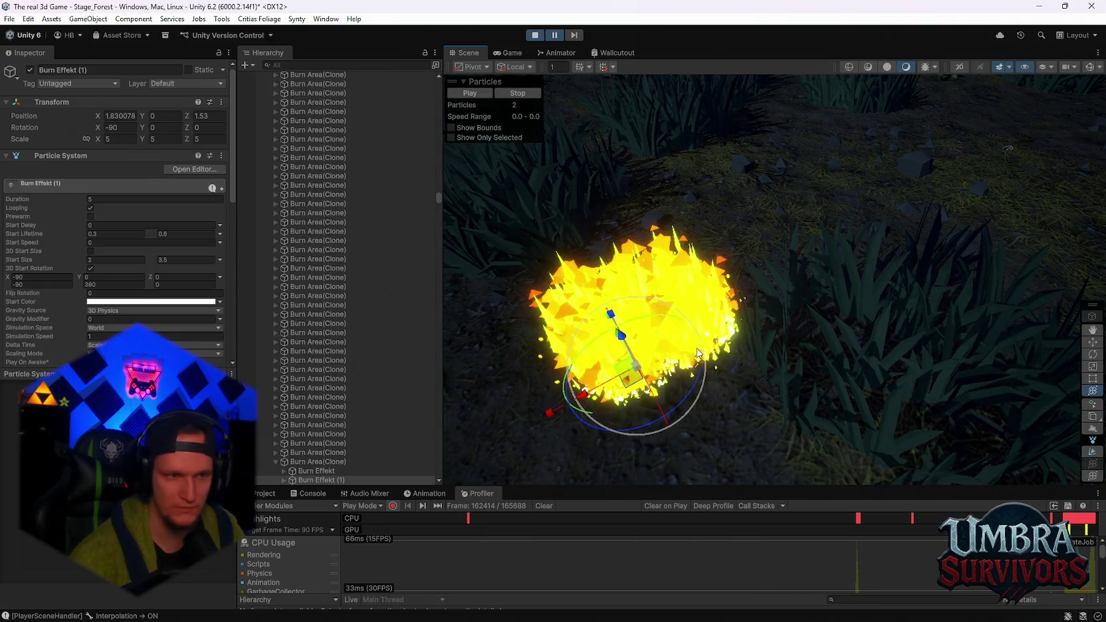
- Select the first Burn Area(Clone) and review its sphere collider and rigidbody in the Inspector
scroll(386, 428, up, 5)
click(324, 299)
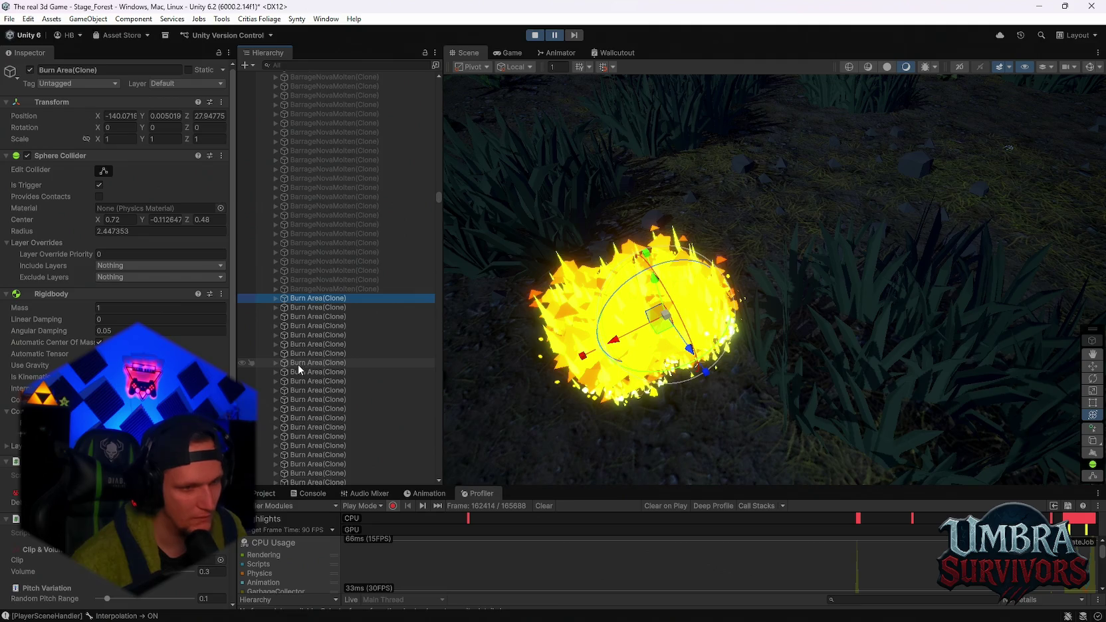
scroll(391, 392, down, 3)
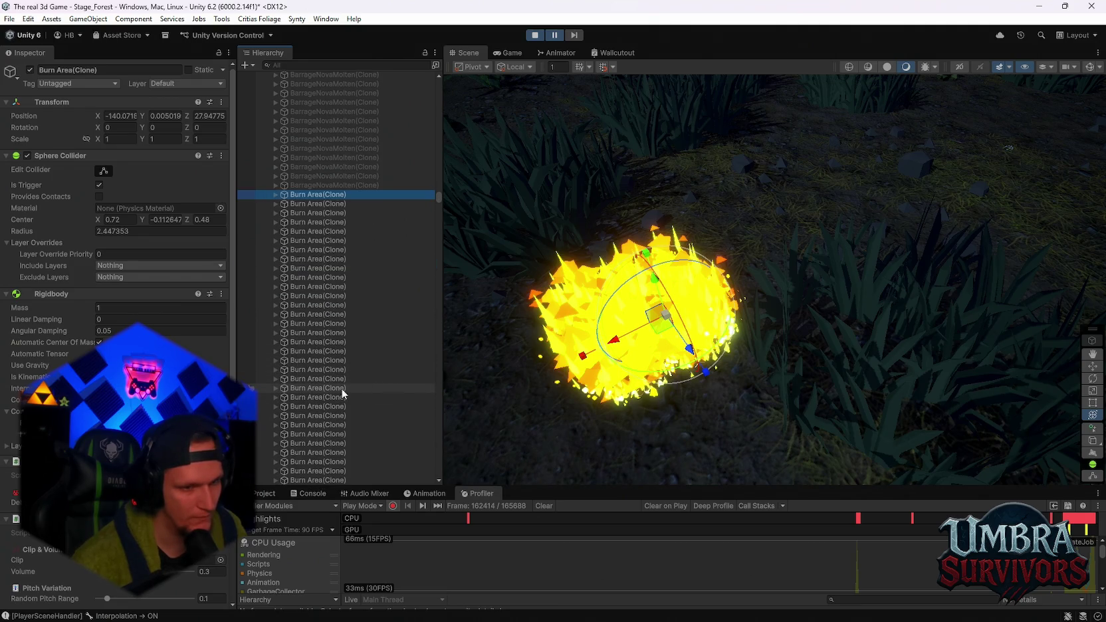
scroll(346, 383, down, 5)
scroll(352, 380, down, 10)
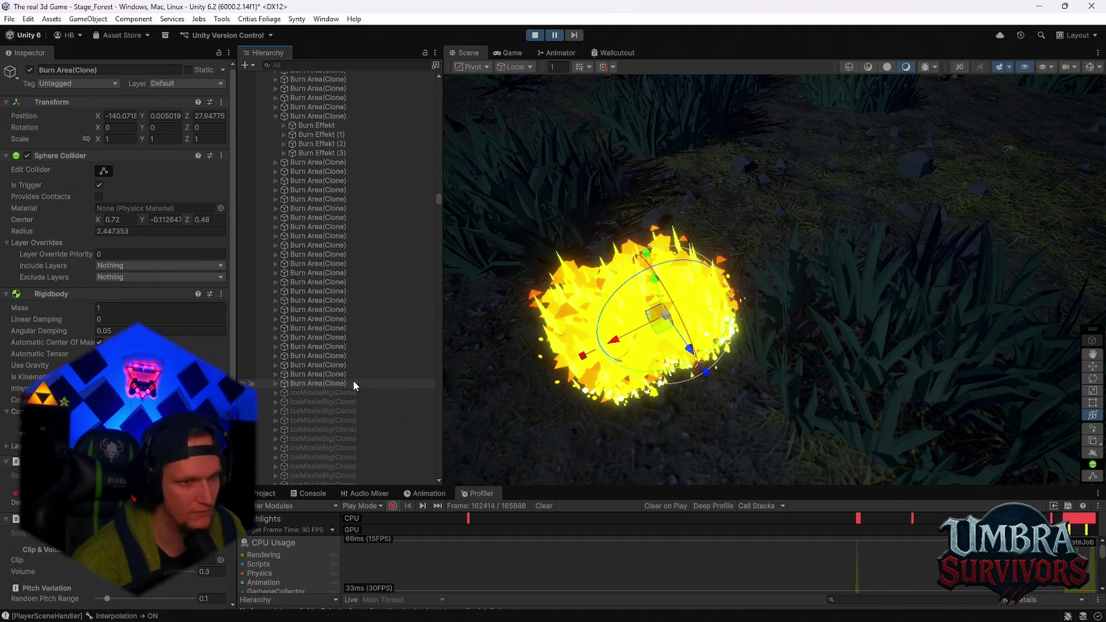
scroll(354, 379, up, 10)
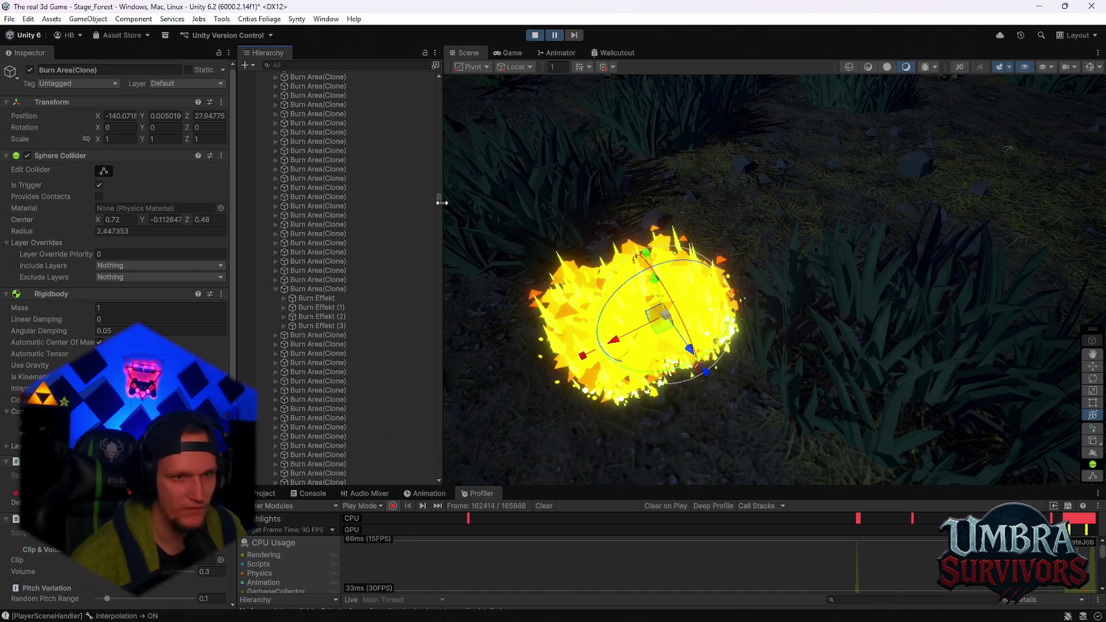
mouse_move(437, 199)
mouse_down()
mouse_move(440, 188)
mouse_move(432, 395)
mouse_move(442, 463)
mouse_move(434, 172)
mouse_move(430, 197)
mouse_up()
scroll(345, 299, up, 5)
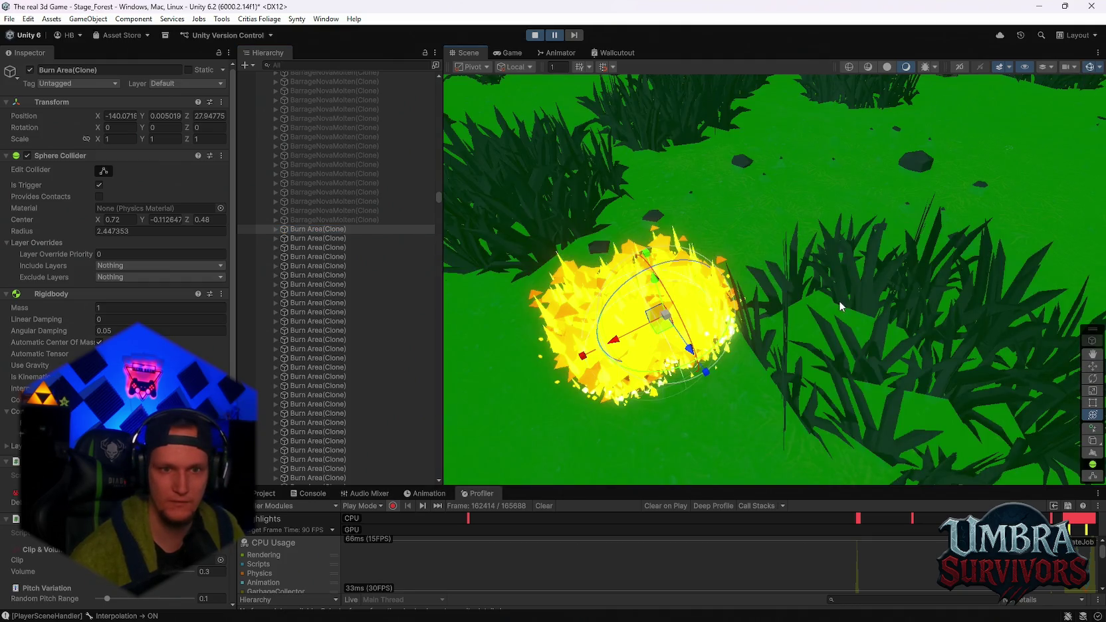
- Switch the Scene shading mode and back to lit while orbiting the burn-area sphere
mouse_move(839, 300)
mouse_down()
mouse_move(891, 291)
mouse_move(884, 281)
mouse_up()
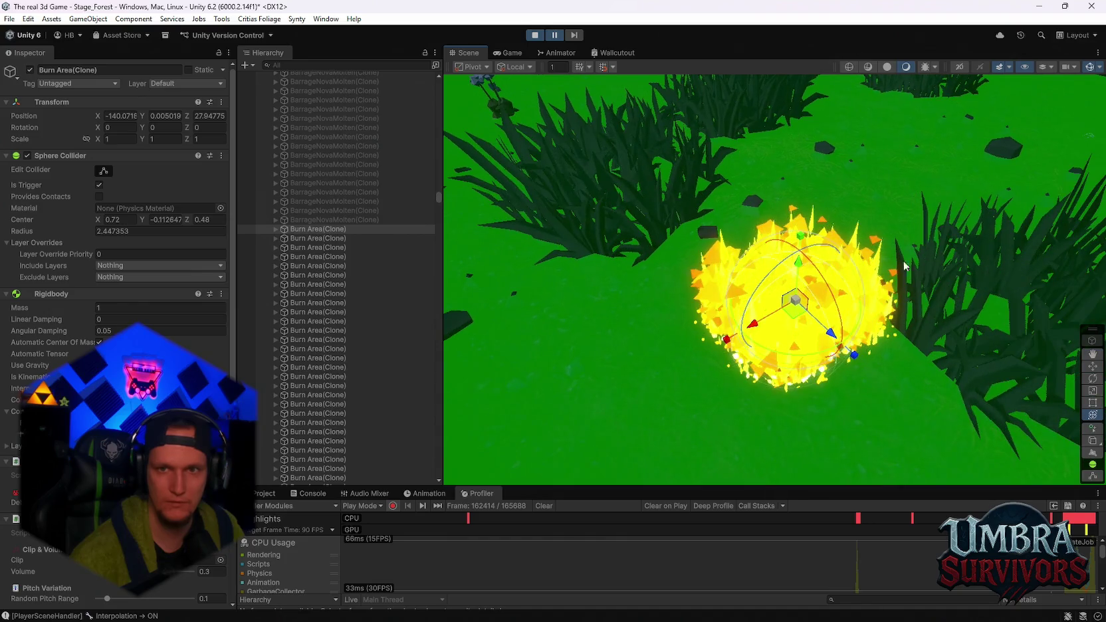
click(905, 67)
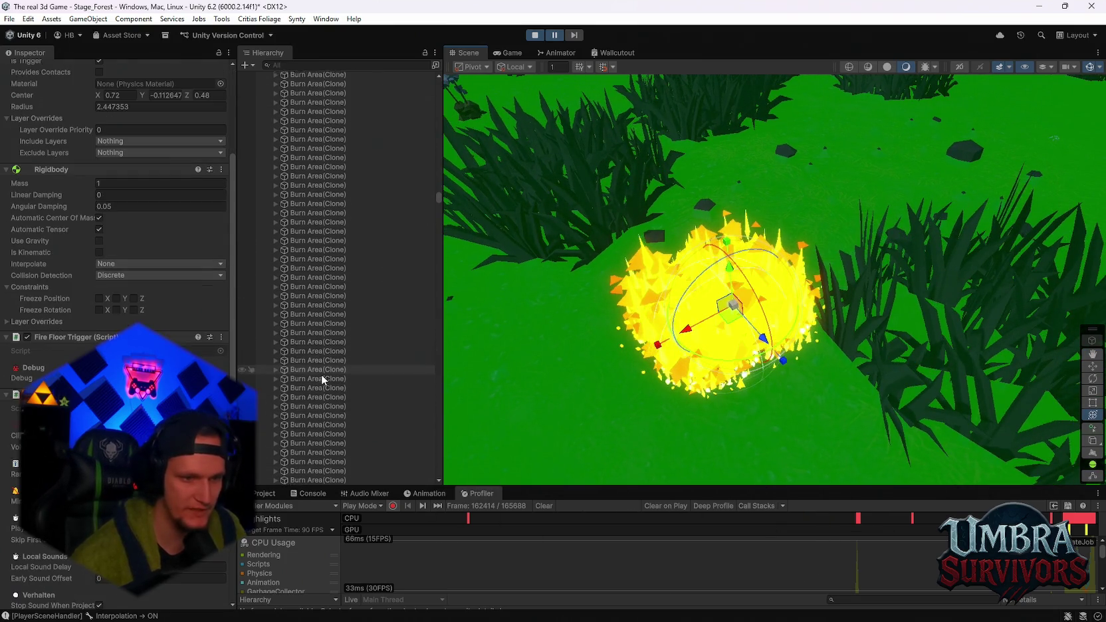
scroll(362, 388, down, 3)
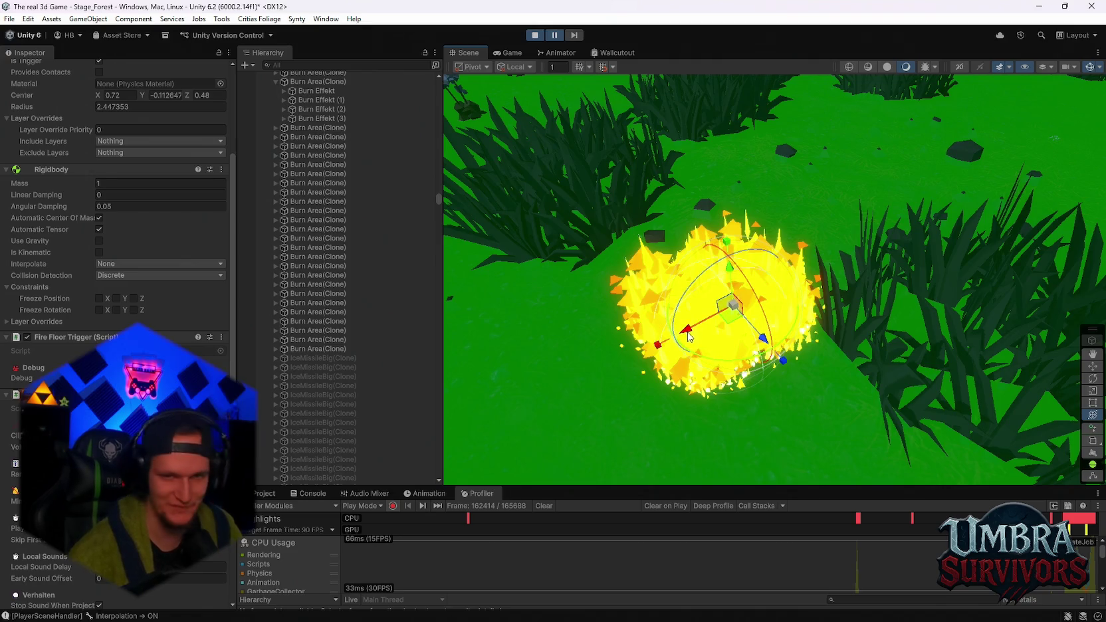
click(1084, 67)
mouse_move(930, 219)
mouse_down()
mouse_move(815, 274)
mouse_move(691, 210)
mouse_move(832, 244)
mouse_move(751, 214)
mouse_up()
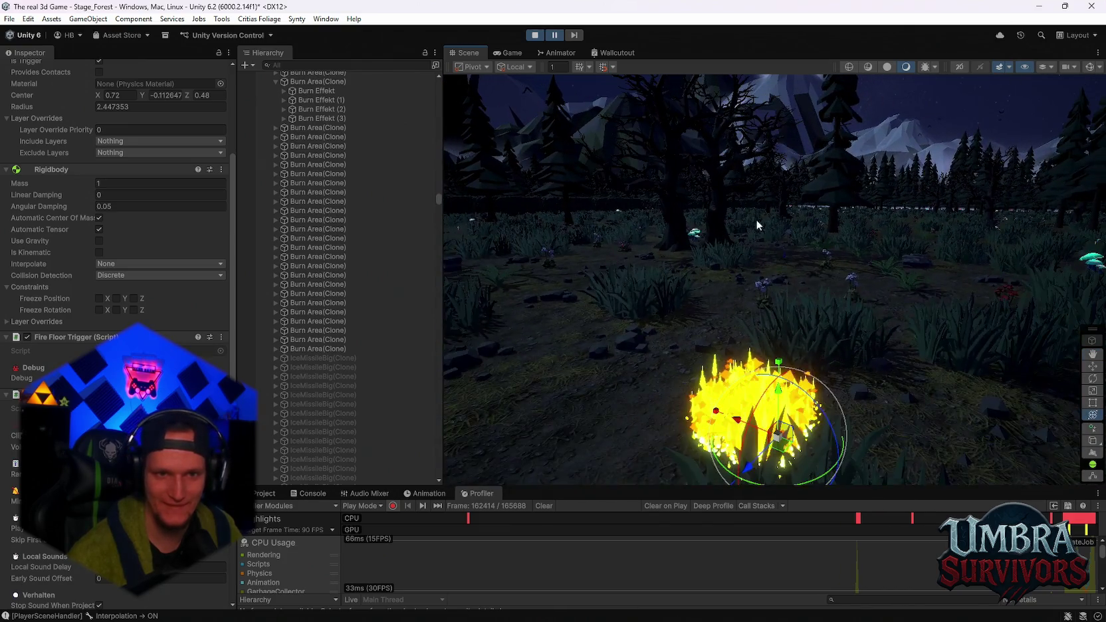
scroll(348, 320, up, 7)
scroll(347, 319, up, 2)
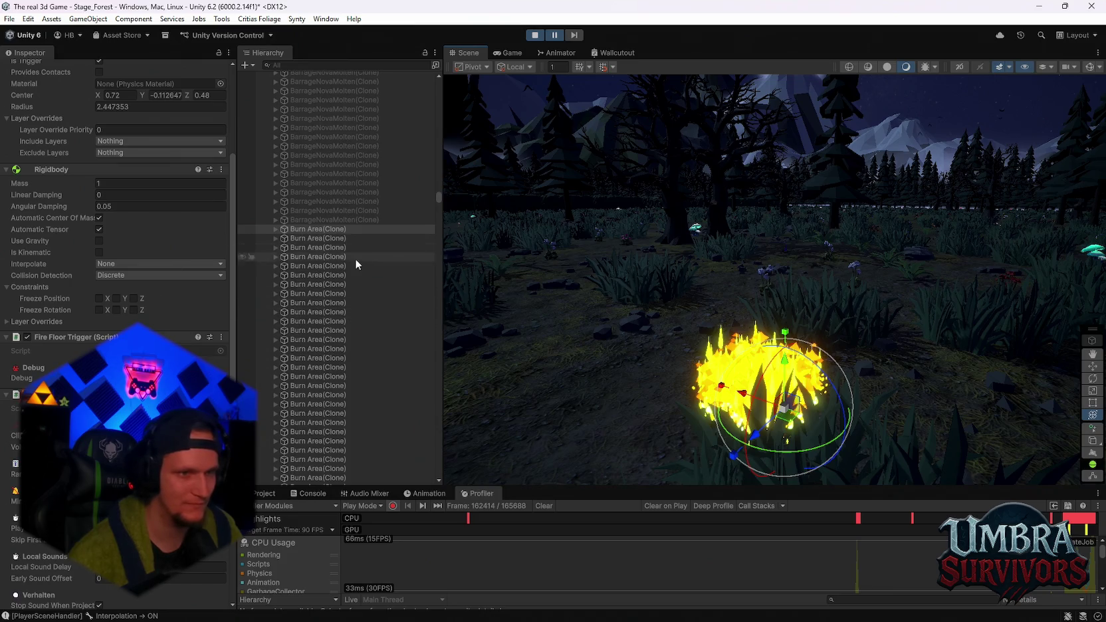
drag(731, 252, 759, 302)
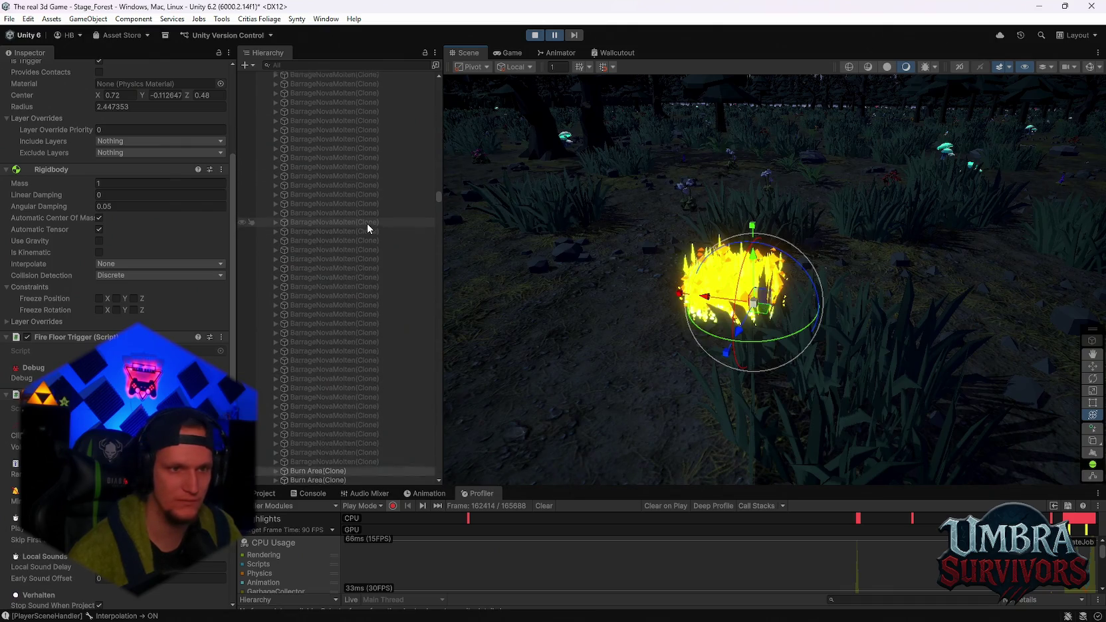
drag(440, 193, 442, 97)
drag(443, 202, 444, 90)
- Select ObjectPooler and scroll its Pools List to the FireNova and BarrageNovaMolten entries
click(282, 85)
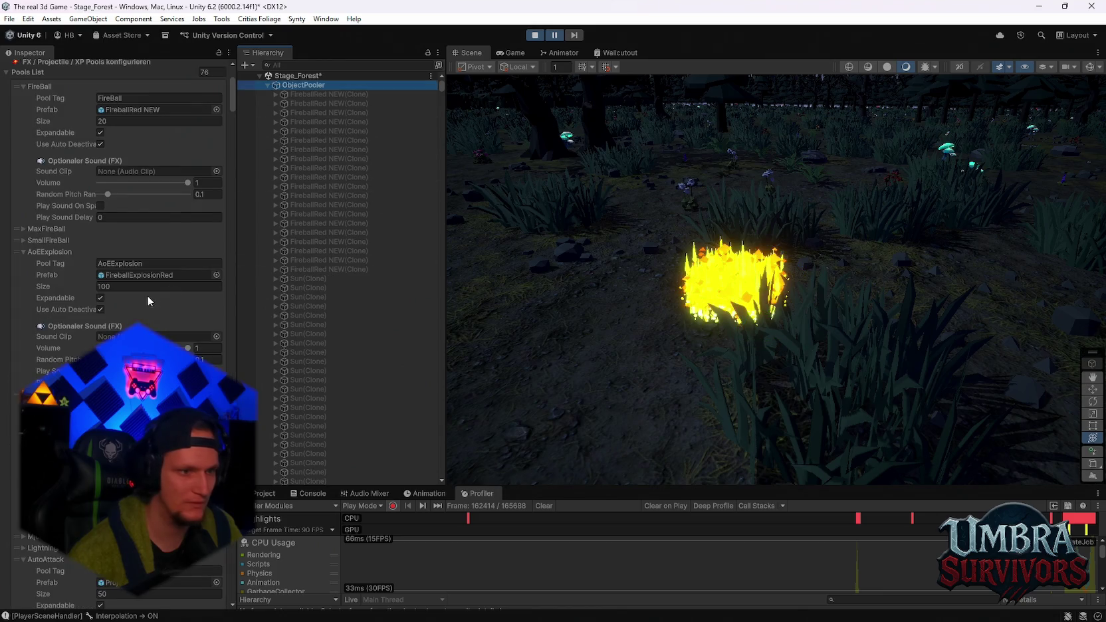
scroll(148, 296, down, 10)
scroll(126, 200, down, 15)
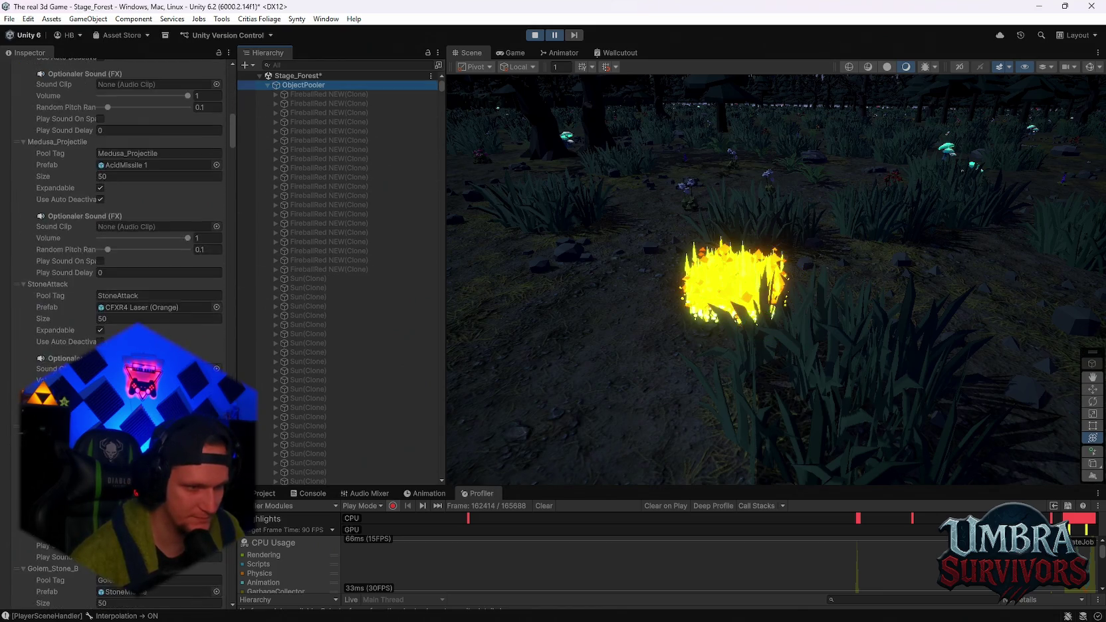
scroll(217, 564, down, 10)
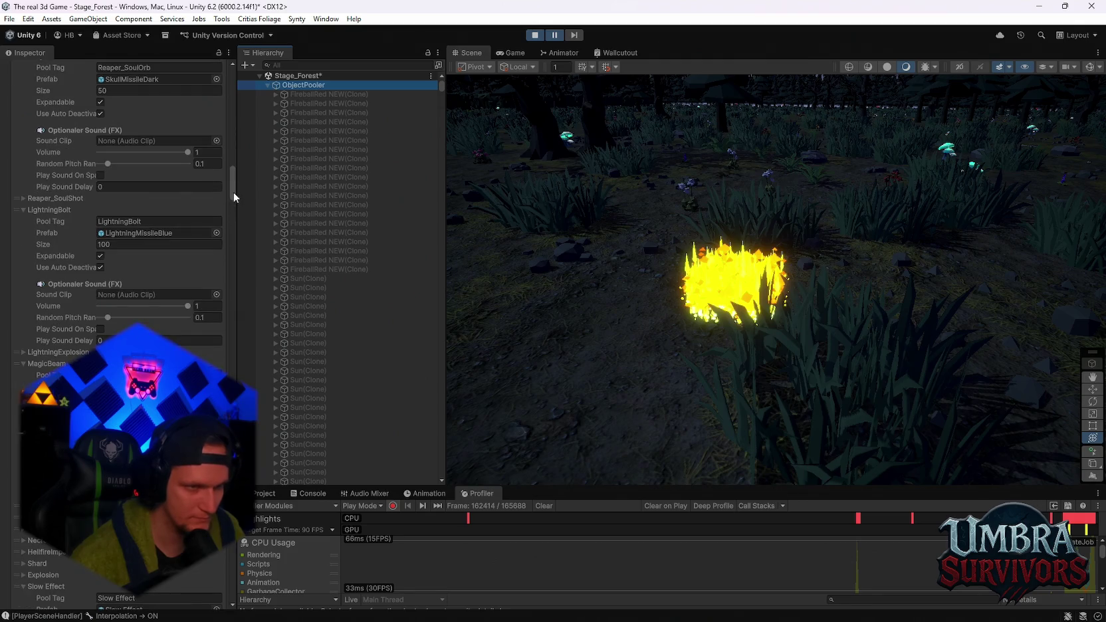
scroll(216, 563, down, 8)
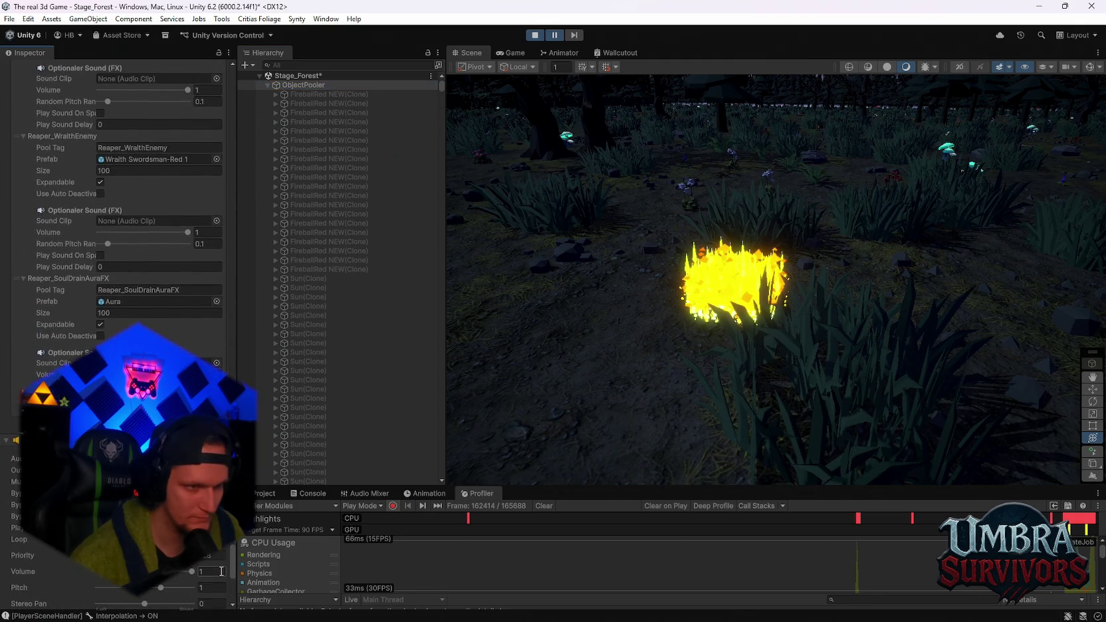
scroll(224, 556, up, 6)
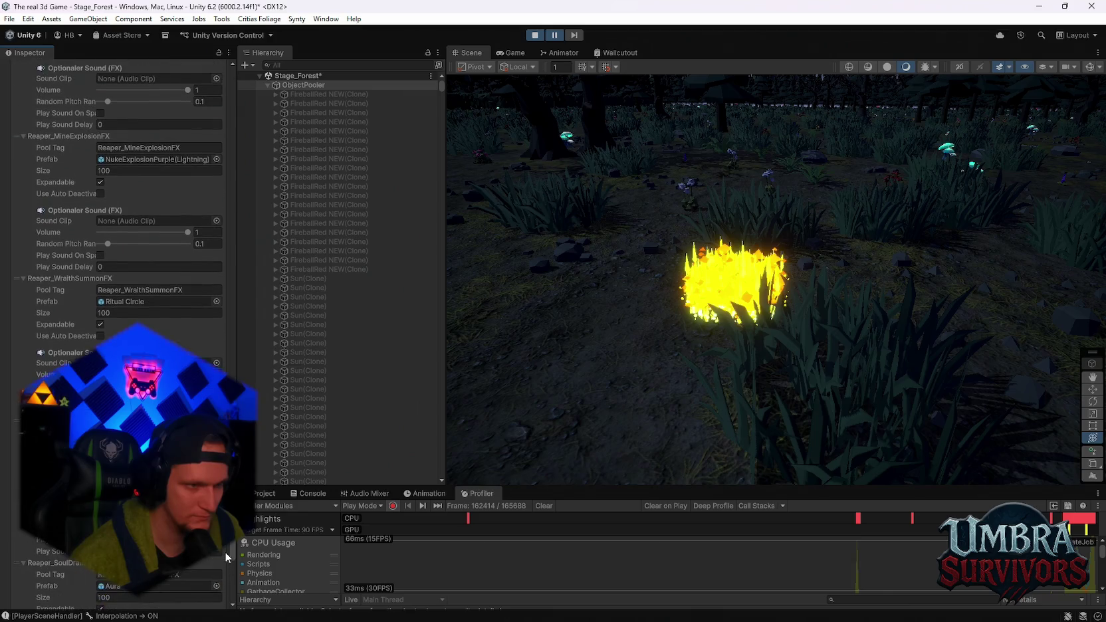
scroll(226, 547, up, 5)
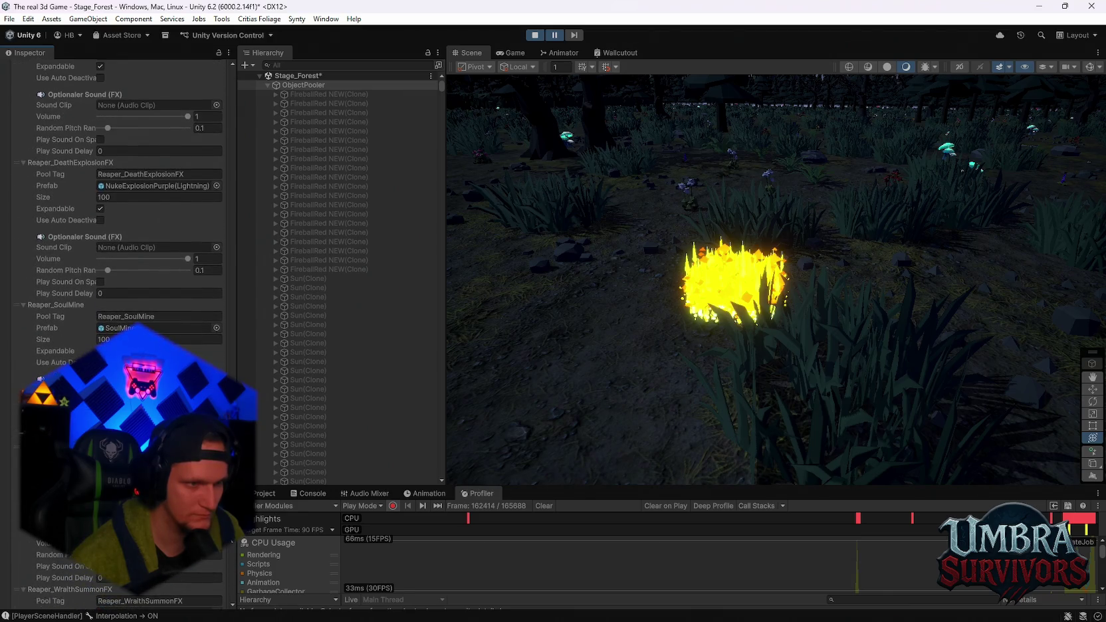
scroll(226, 548, up, 5)
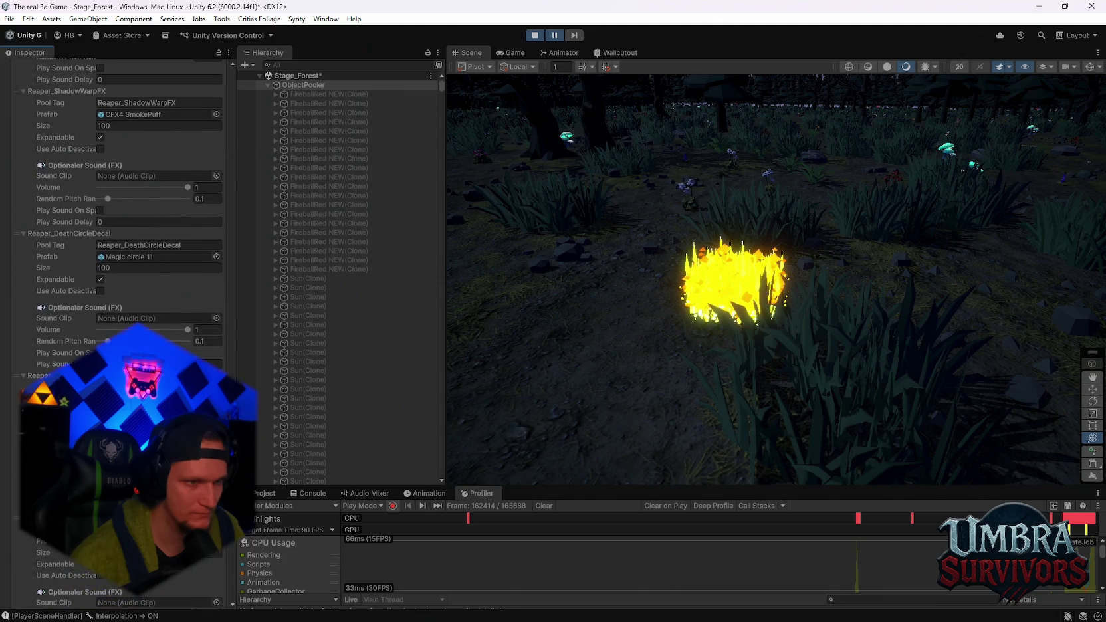
scroll(226, 549, up, 5)
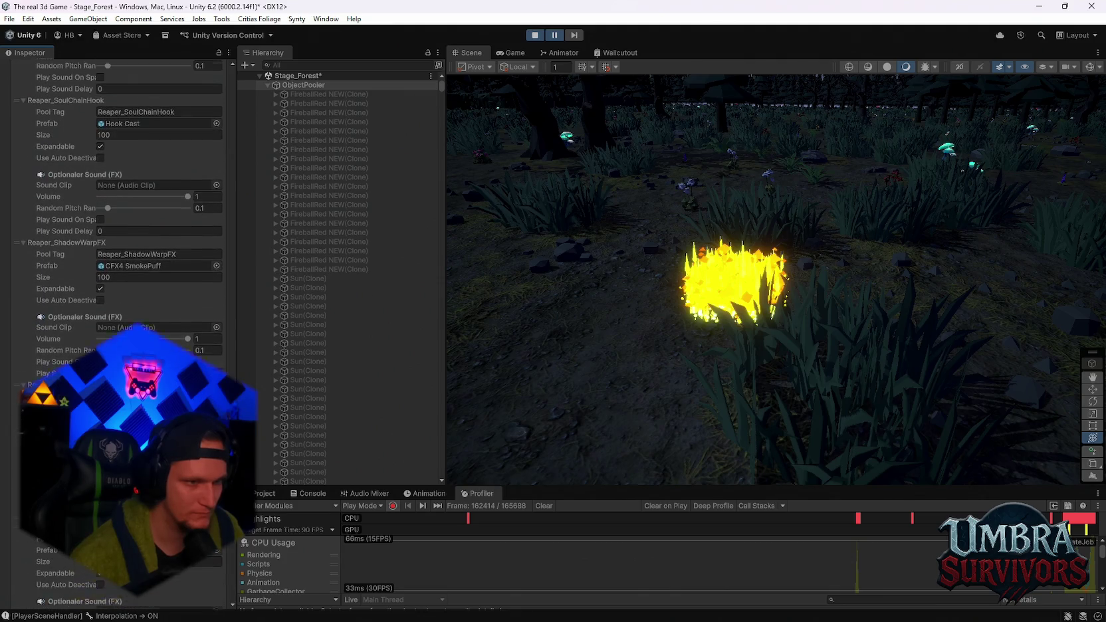
scroll(226, 549, up, 1)
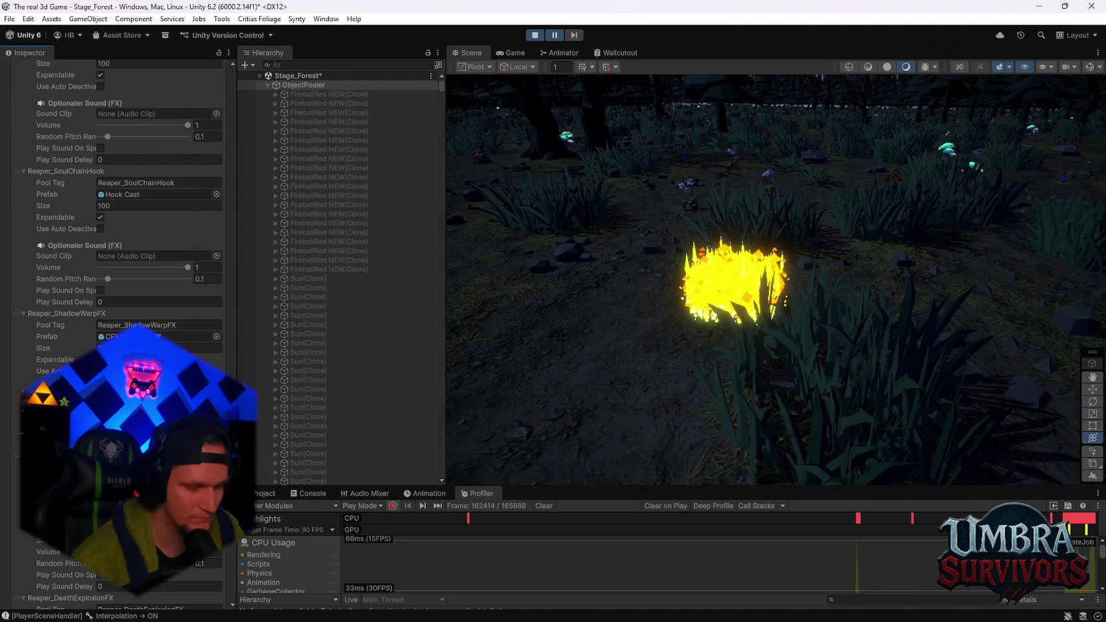
scroll(226, 548, up, 1)
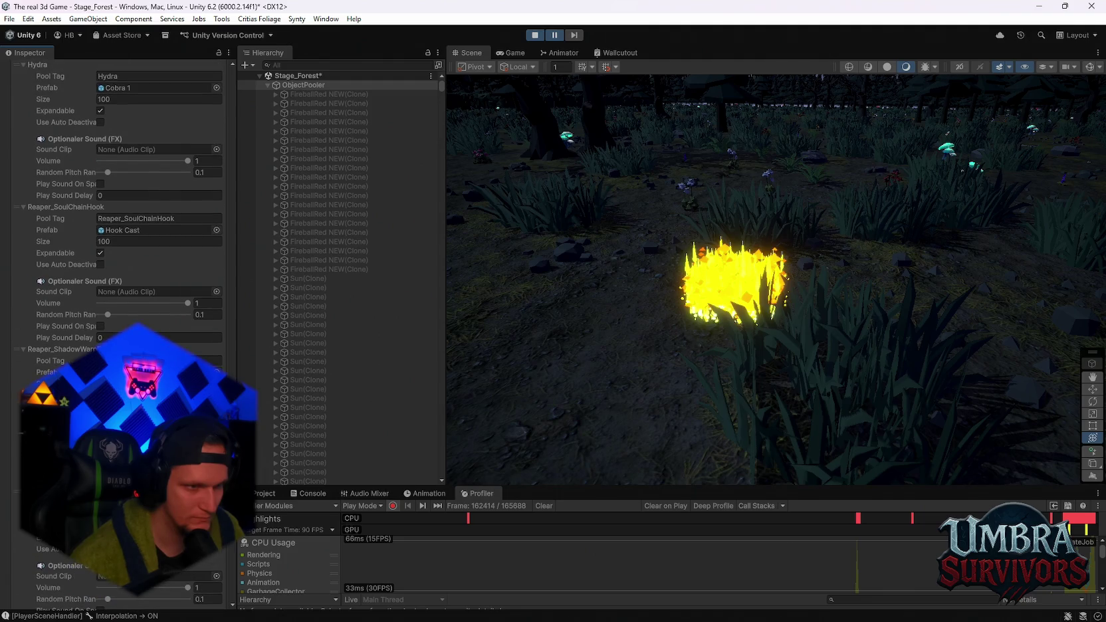
scroll(226, 549, up, 12)
scroll(226, 549, up, 4)
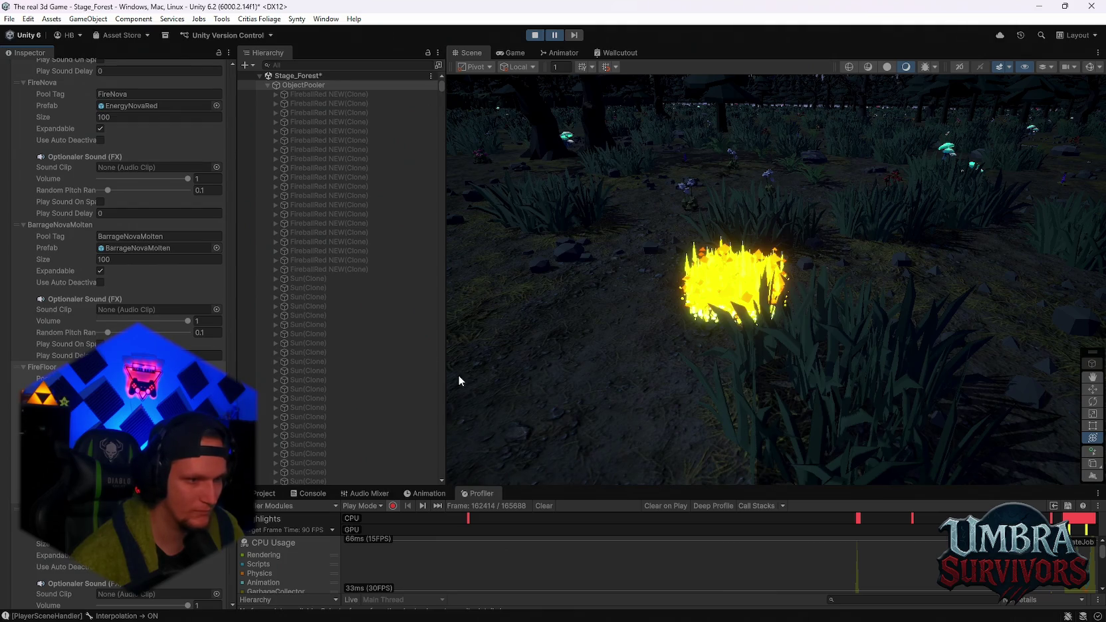
scroll(640, 331, down, 5)
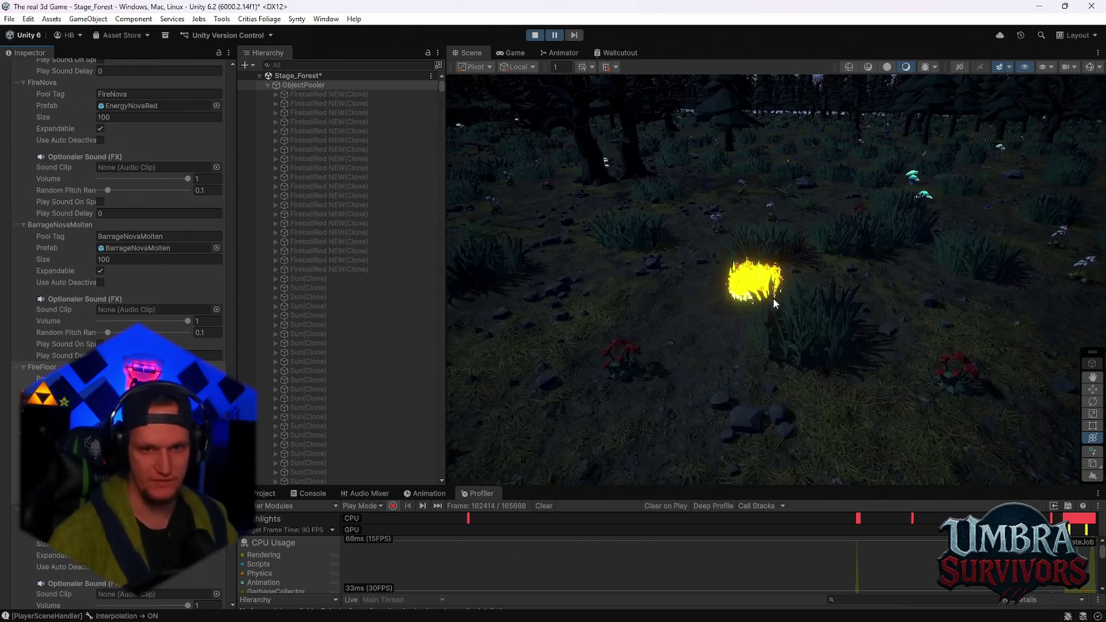
scroll(770, 307, up, 5)
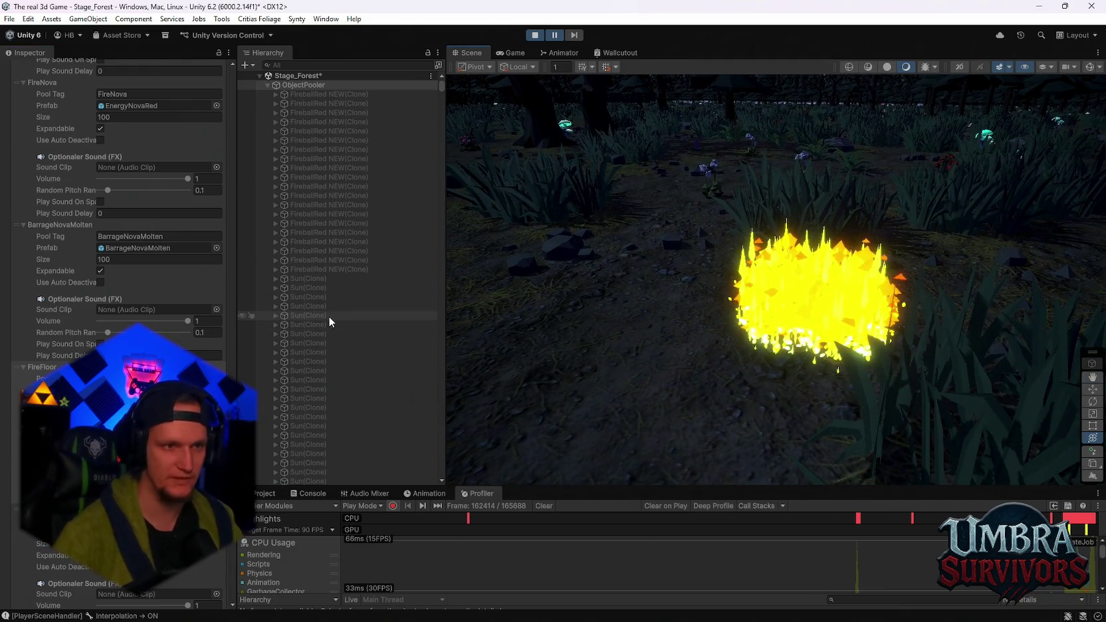
scroll(329, 315, down, 10)
mouse_move(687, 483)
mouse_down()
mouse_move(661, 415)
mouse_move(359, 408)
mouse_up()
- Clear the Project search, untick Burn Area's active checkbox in Scorching Critical, and stop Play mode
click(264, 394)
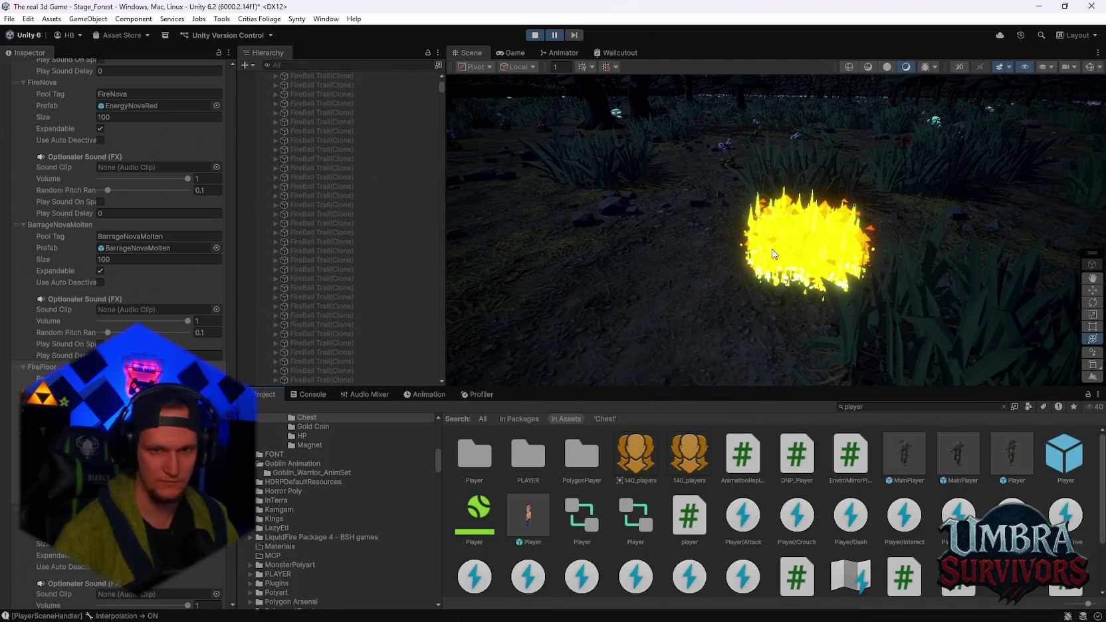
click(875, 407)
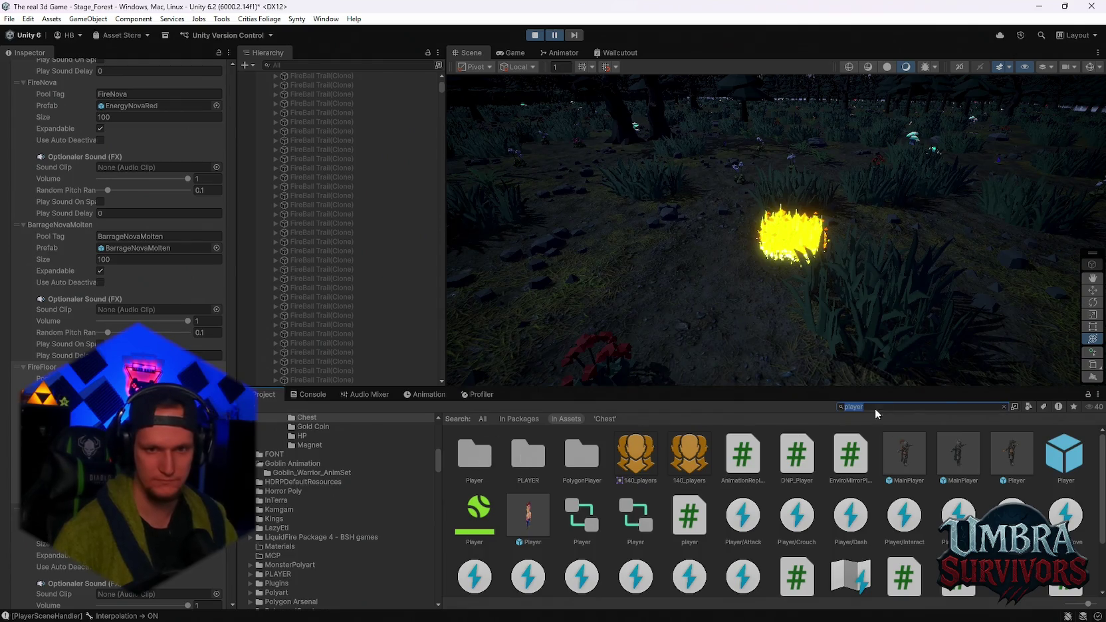
key(BackSpace)
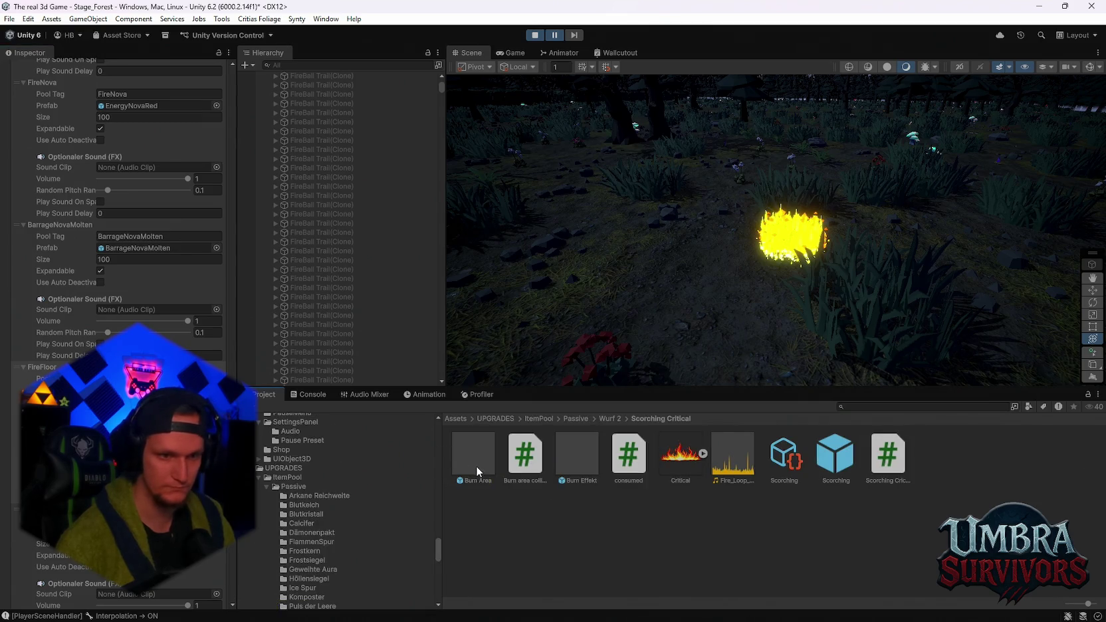
click(475, 465)
scroll(172, 225, down, 3)
scroll(172, 225, up, 5)
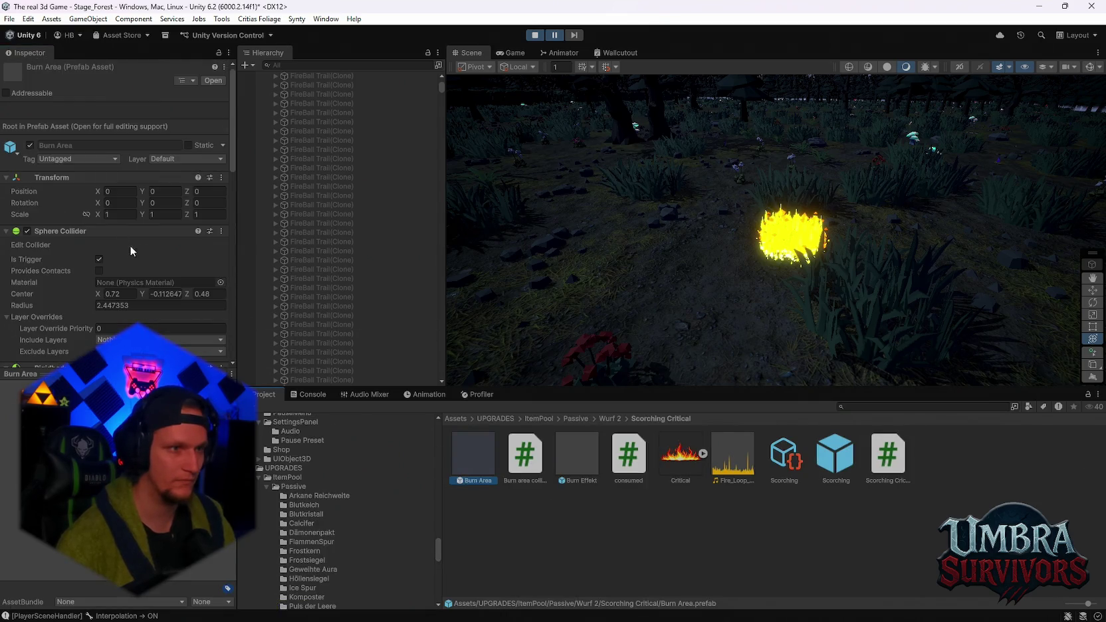
click(30, 145)
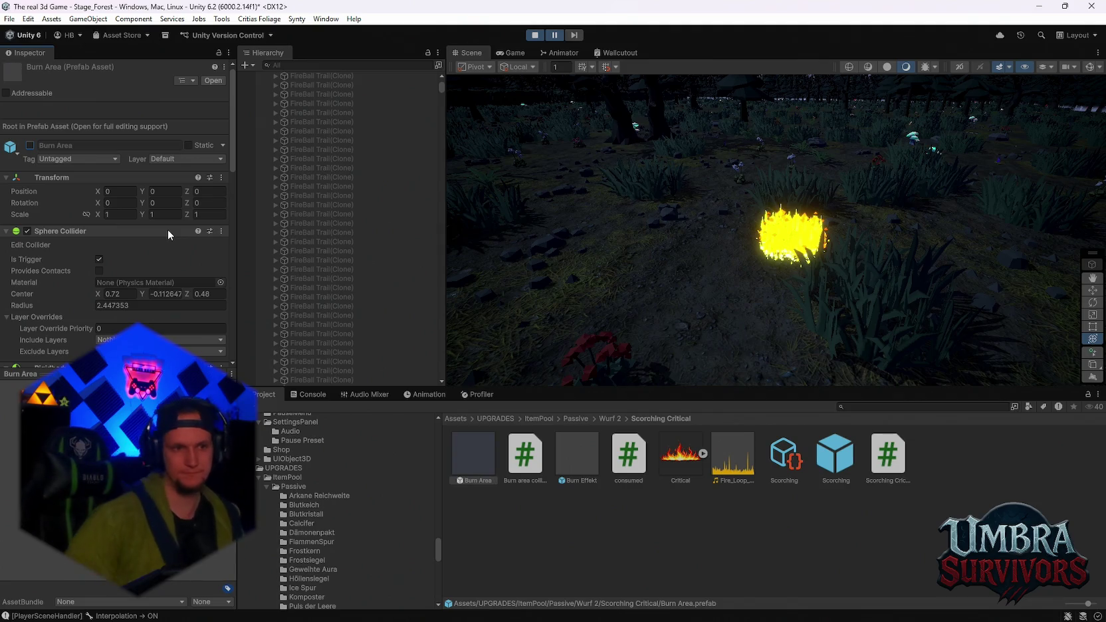
click(535, 35)
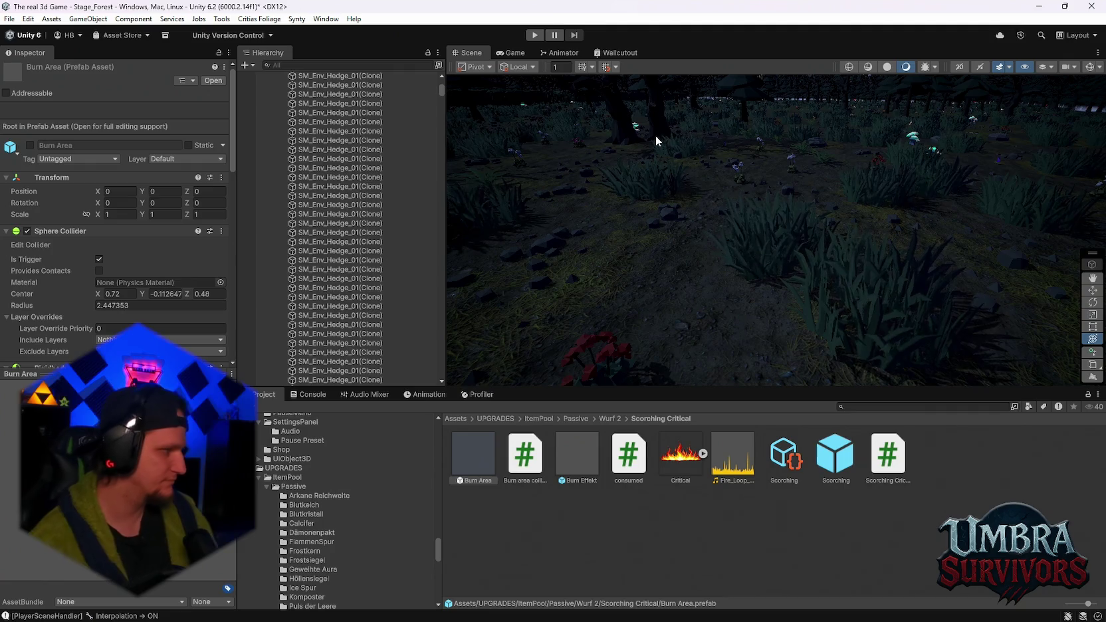
- Run the game, pause it once the burn patch appears, and switch to the Scene tab
click(534, 35)
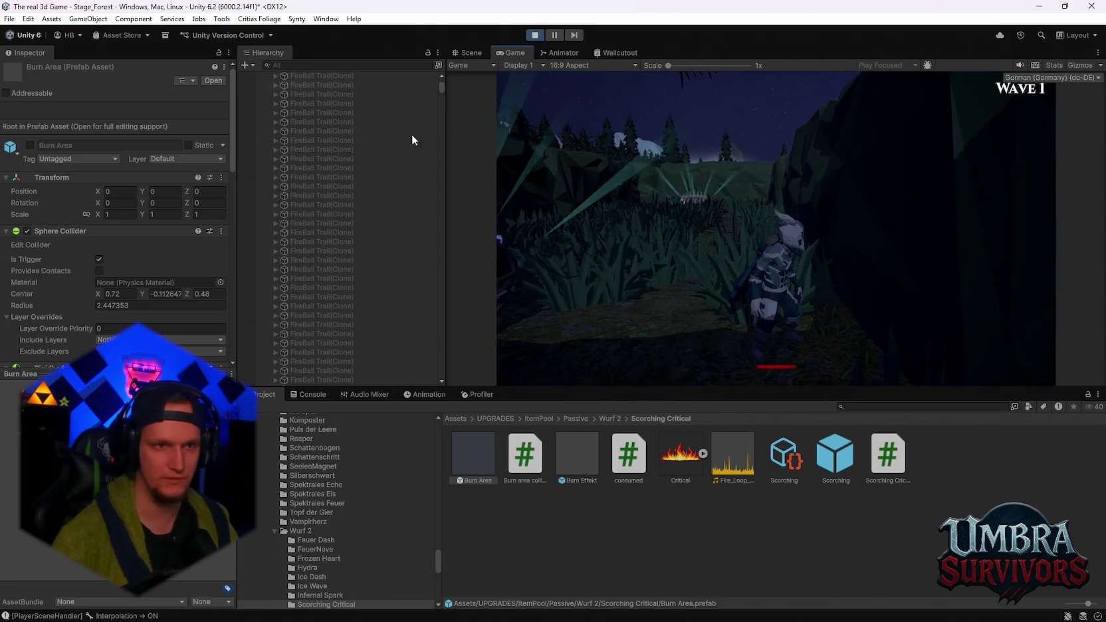
click(554, 34)
click(469, 52)
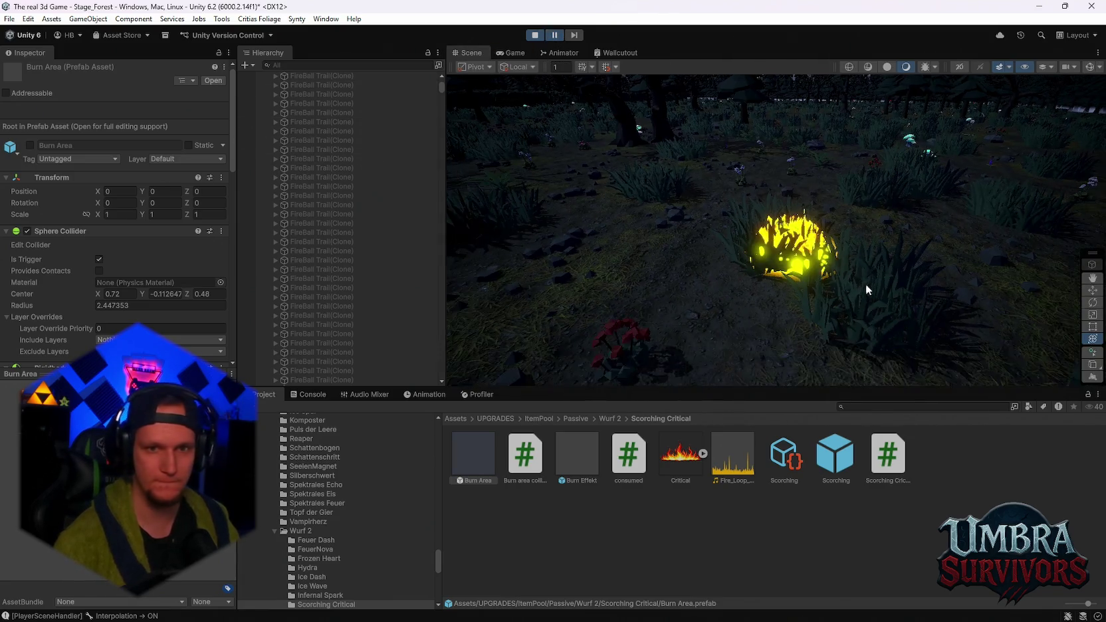
scroll(865, 290, up, 3)
scroll(465, 319, down, 2)
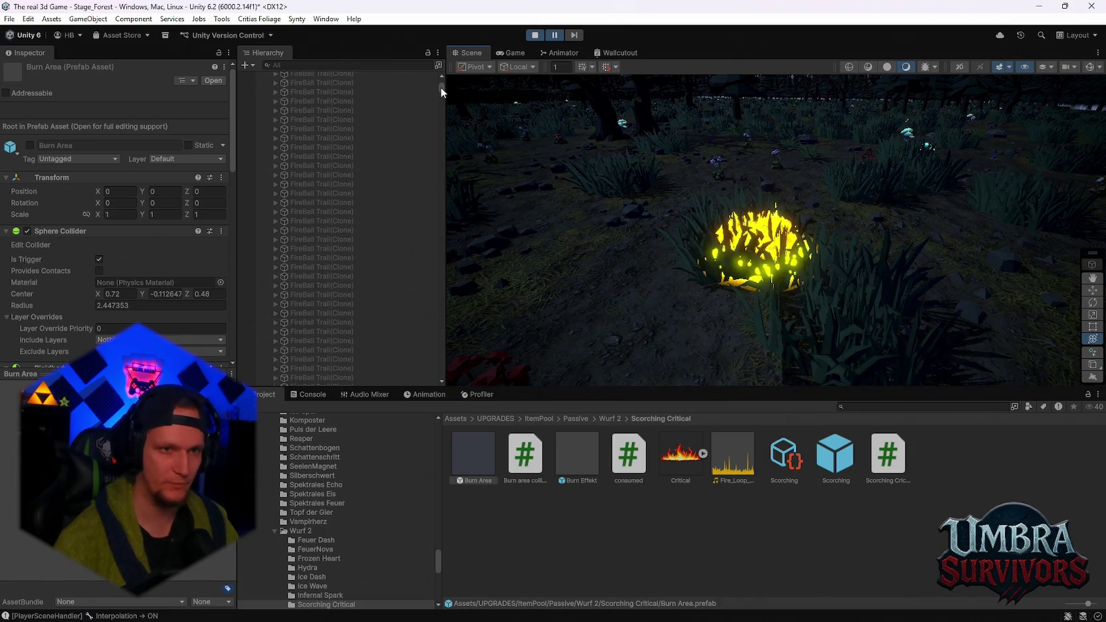
mouse_move(441, 87)
mouse_down()
mouse_move(421, 374)
mouse_move(437, 75)
mouse_up()
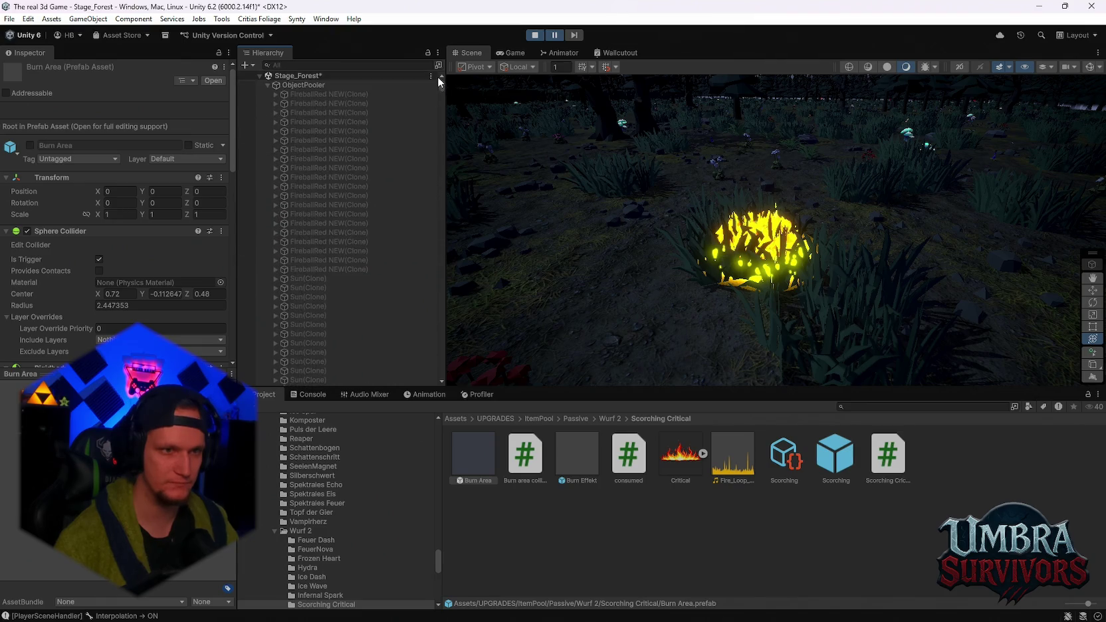
- Choose Edit Script from the Object Pooler component's ⋮ menu on ObjectPooler
click(332, 85)
click(221, 155)
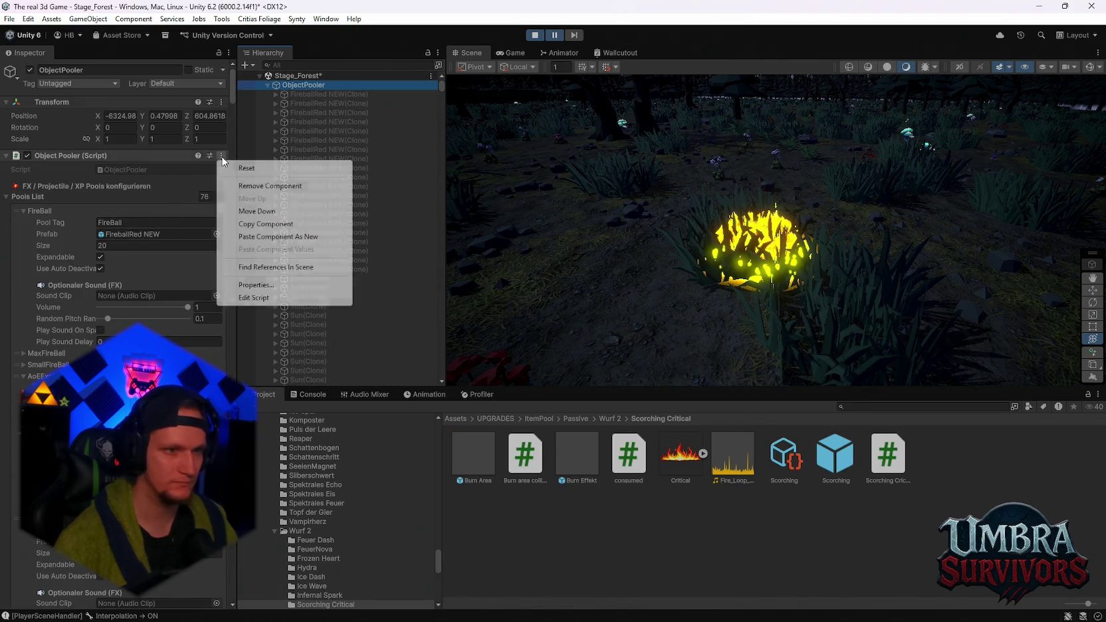
click(253, 297)
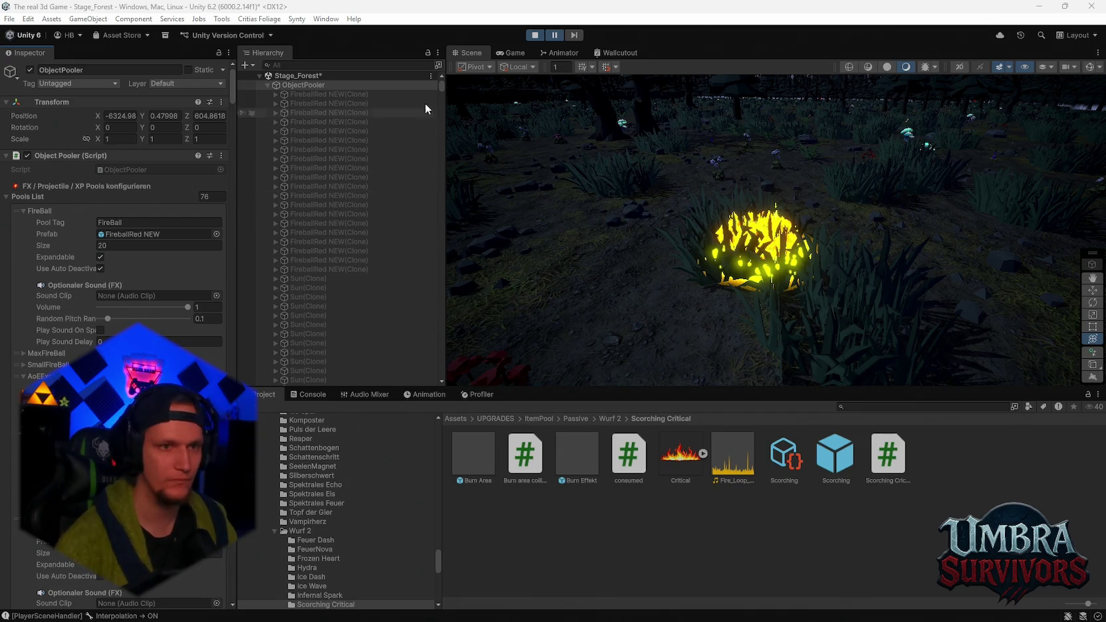
mouse_move(441, 83)
mouse_down()
mouse_move(439, 299)
mouse_move(436, 275)
mouse_up()
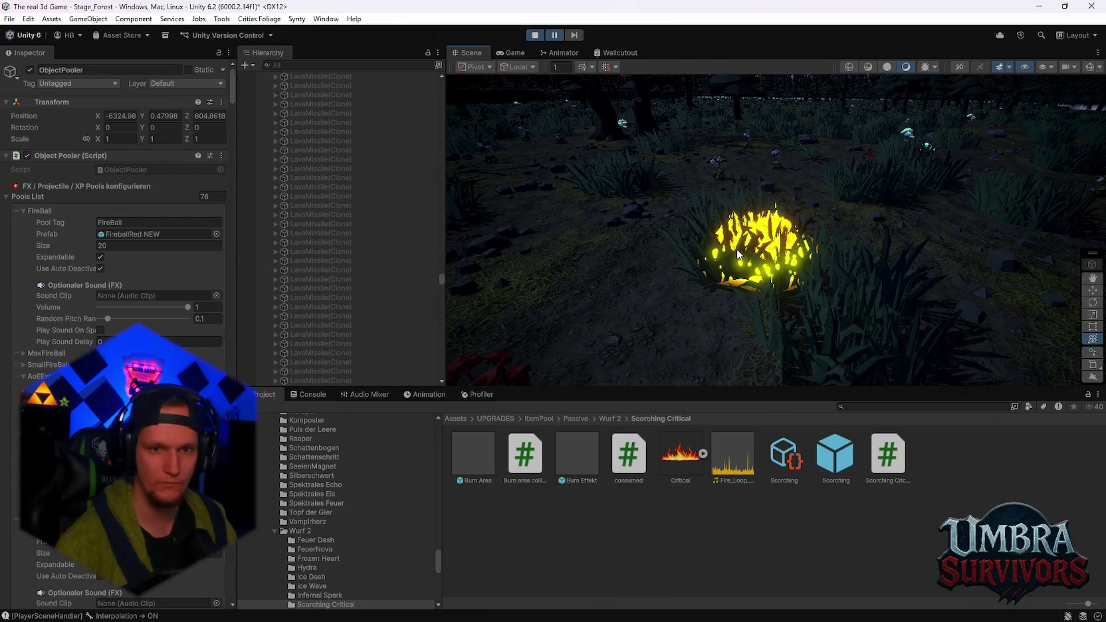
click(731, 278)
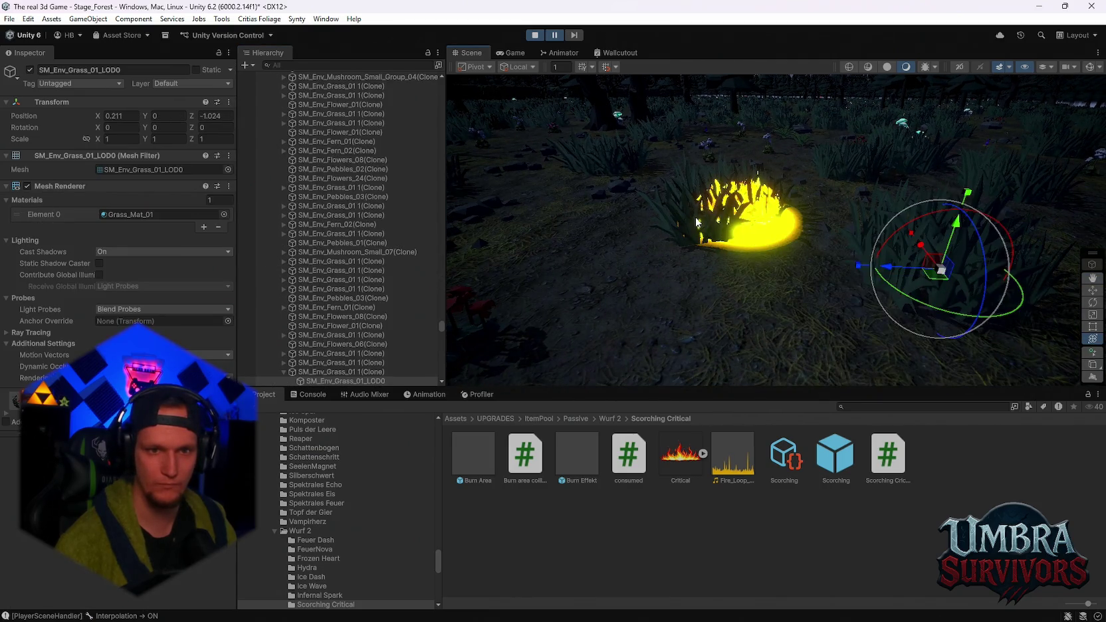
- Select the Burn Effekt clone in the Scene view and snip a screenshot of it
click(734, 217)
click(735, 218)
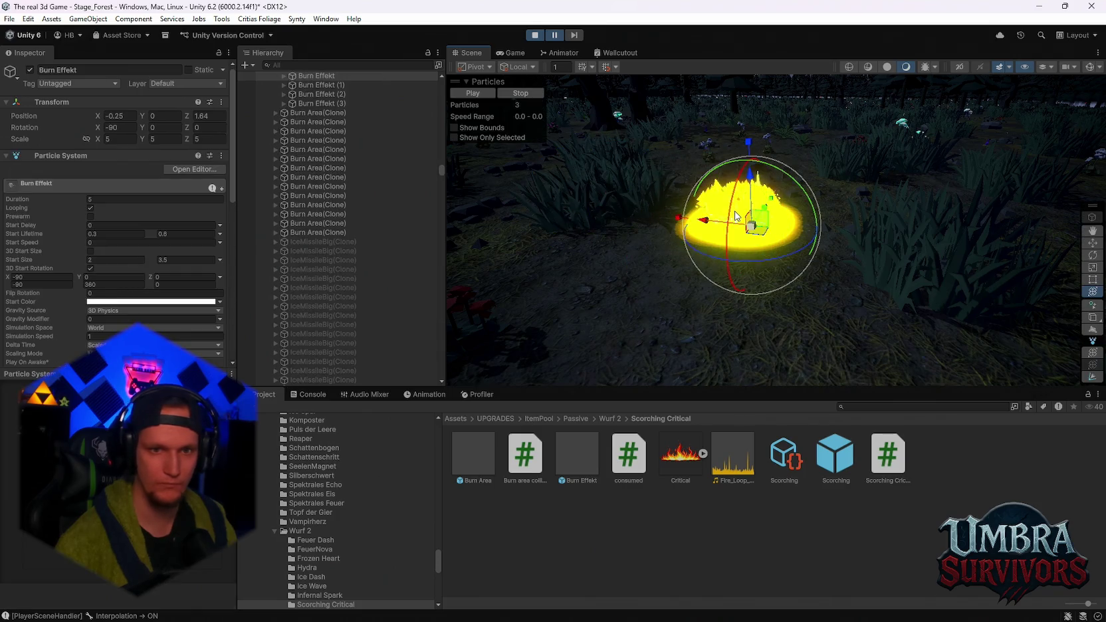
scroll(346, 193, down, 2)
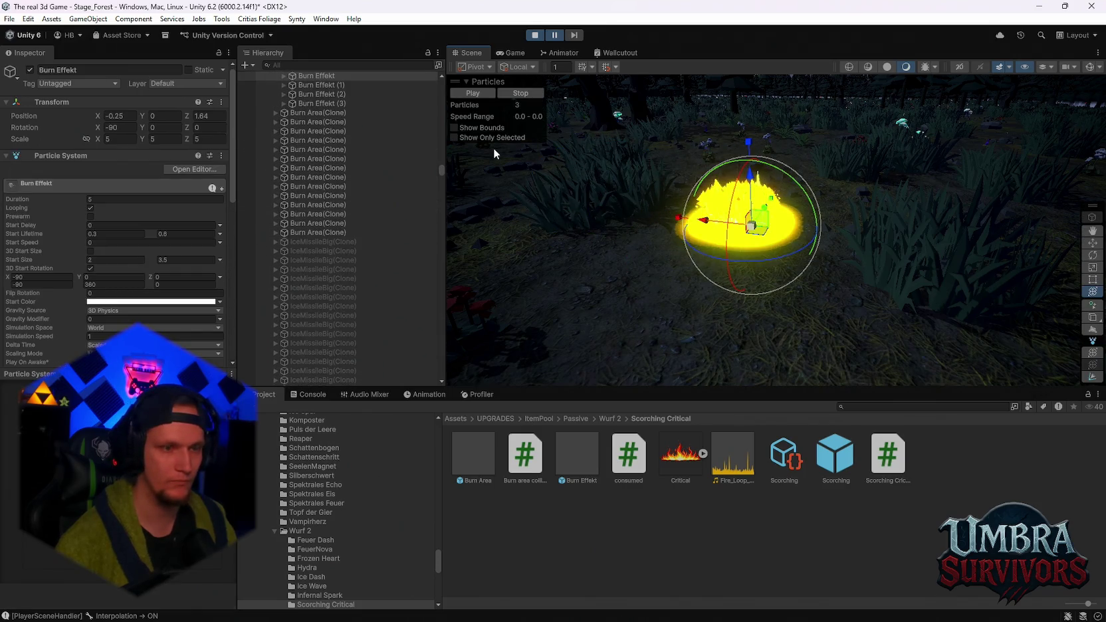
key(super+shift+s)
drag(854, 44, 336, 275)
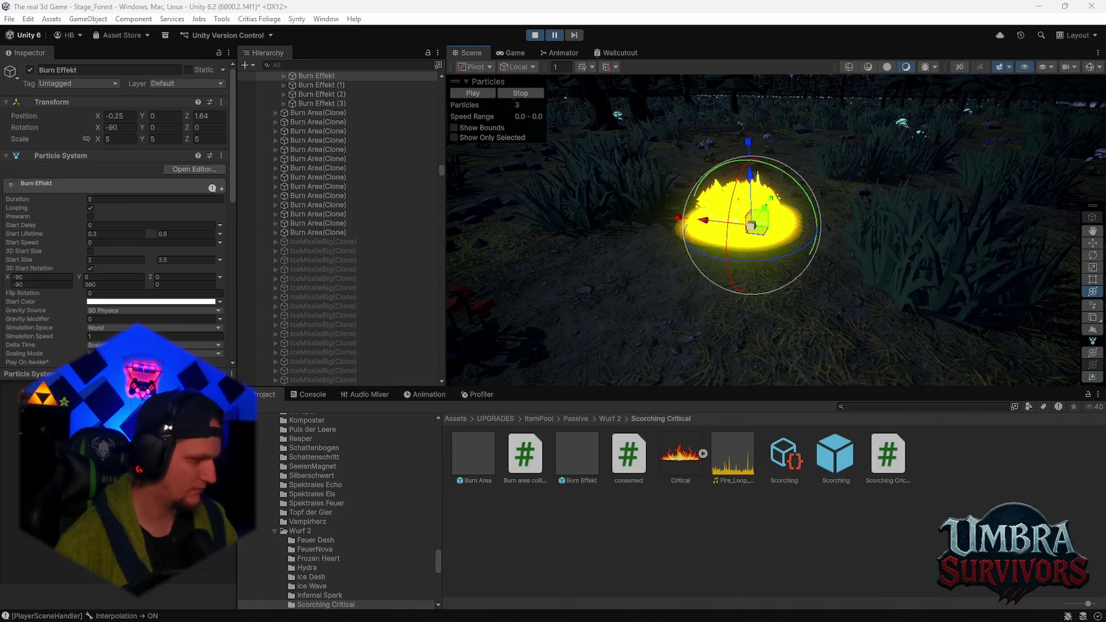
- Collapse the ObjectPooler's children in the Hierarchy and stop Play mode
scroll(359, 294, down, 5)
scroll(359, 278, up, 10)
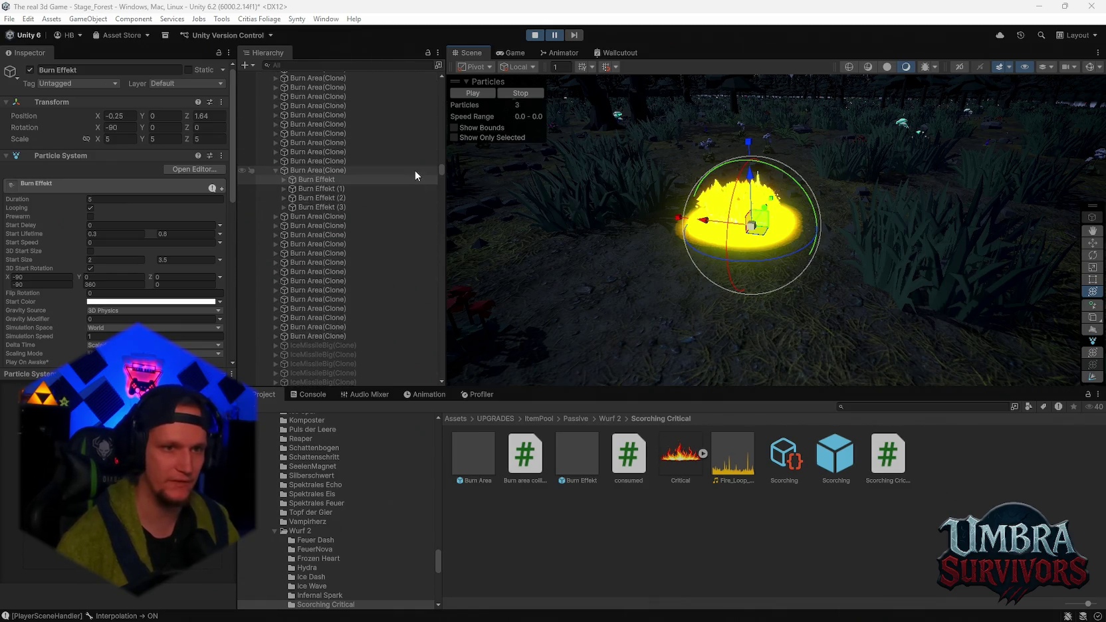
mouse_move(440, 171)
mouse_down()
mouse_move(443, 80)
mouse_move(422, 258)
mouse_move(430, 359)
mouse_move(433, 162)
mouse_move(428, 192)
mouse_move(428, 182)
mouse_up()
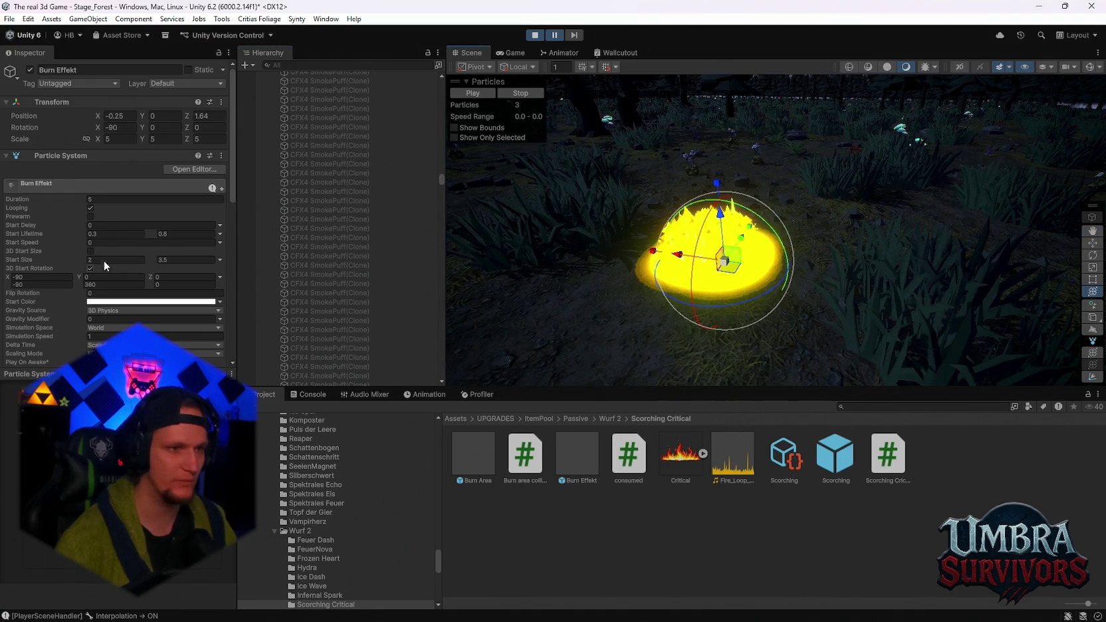
scroll(148, 277, down, 10)
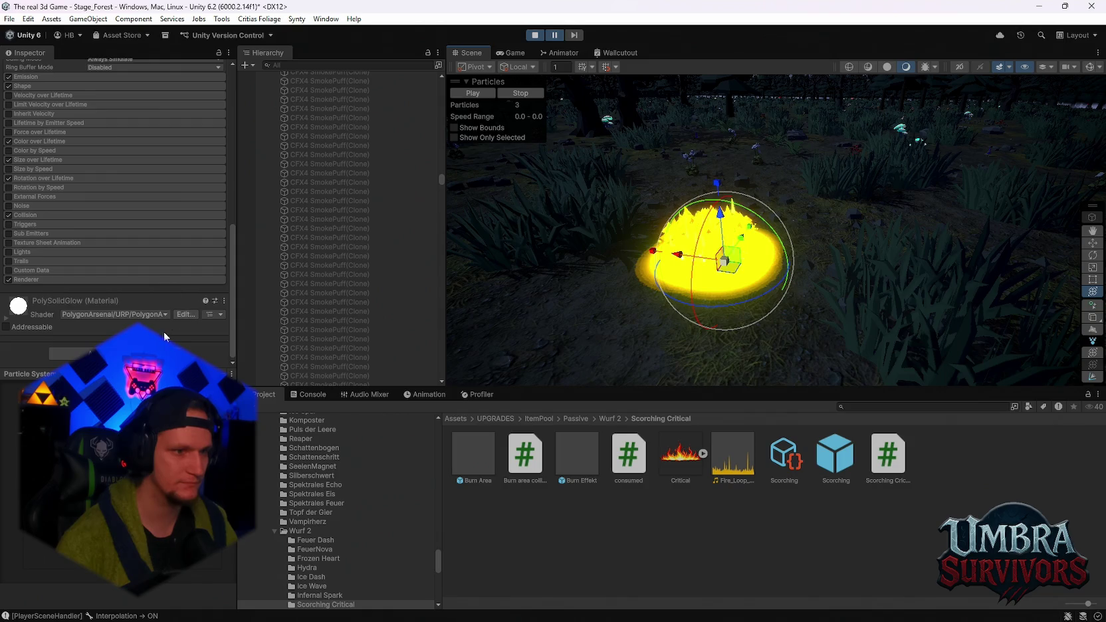
scroll(170, 319, up, 10)
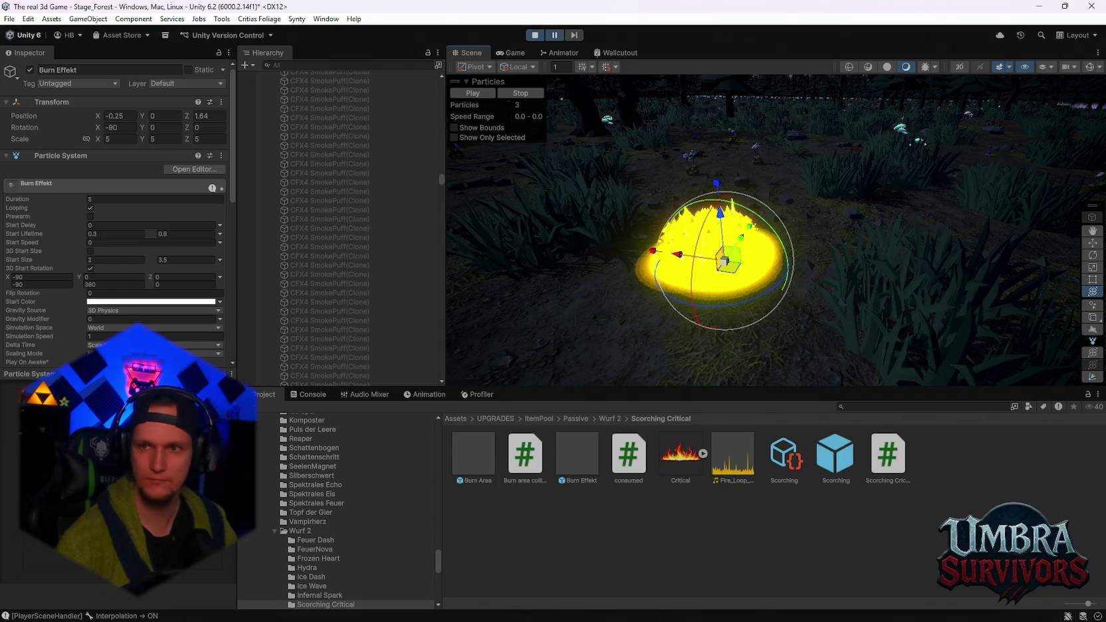
scroll(705, 278, down, 2)
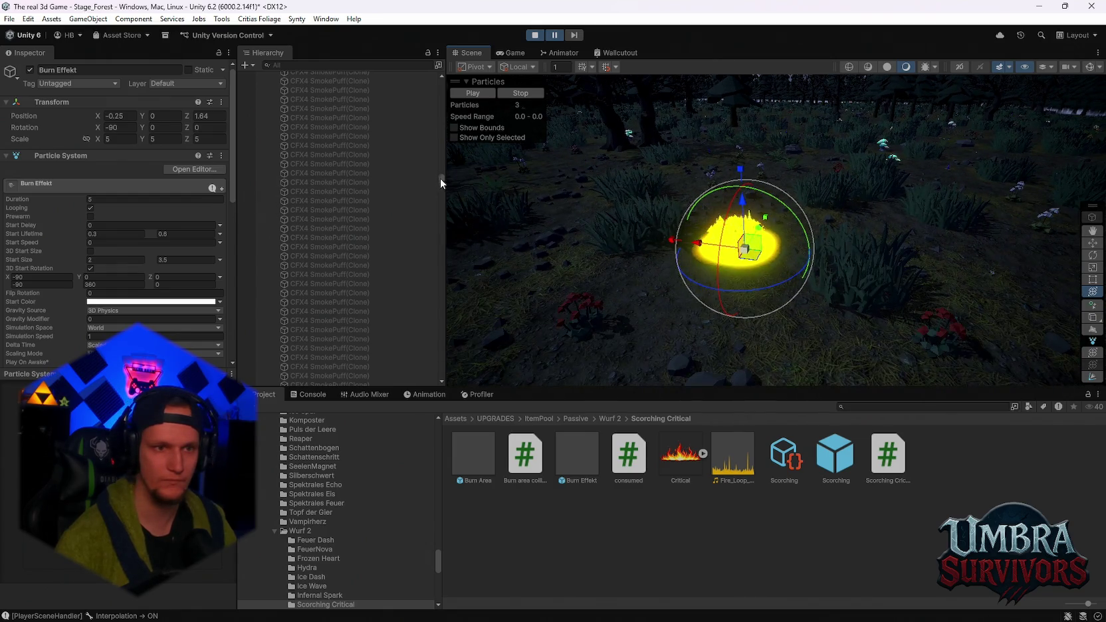
drag(440, 180, 444, 81)
click(269, 85)
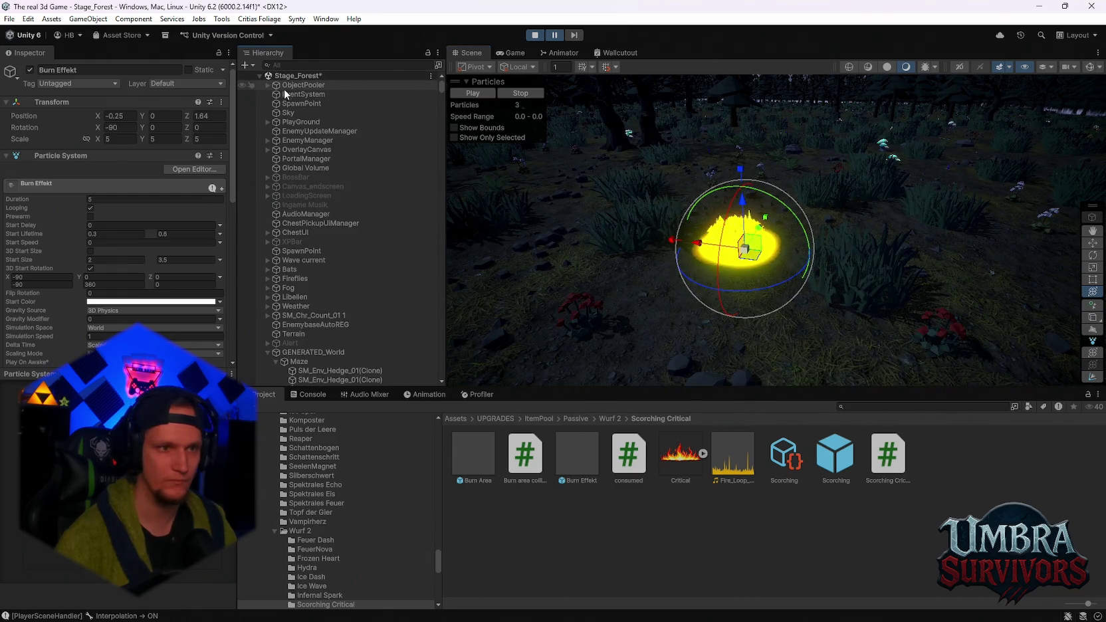
scroll(324, 290, down, 3)
click(535, 37)
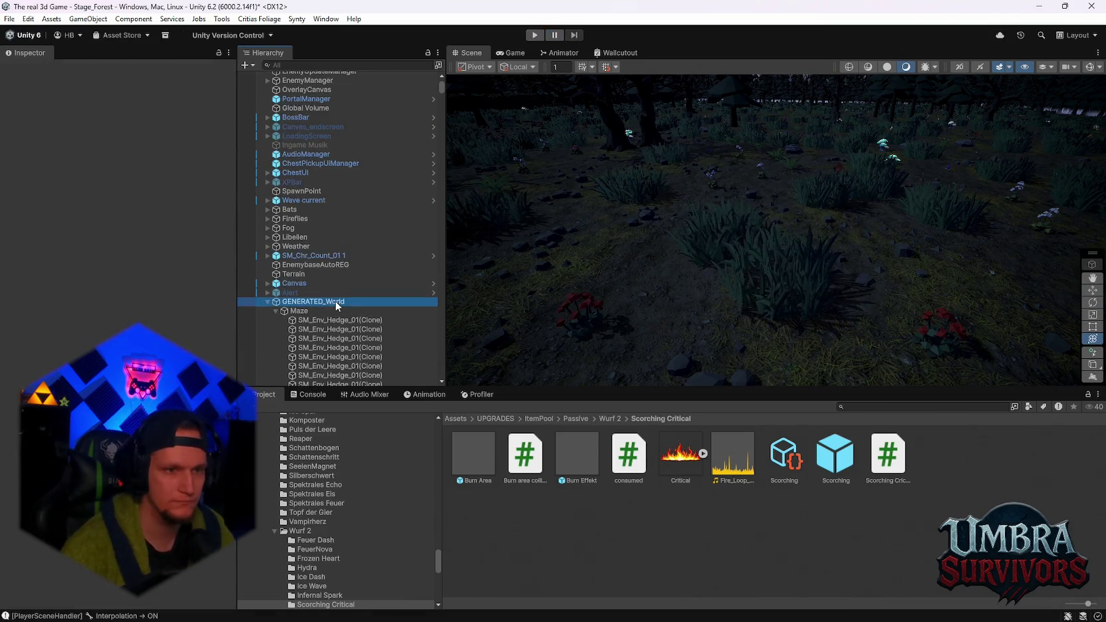
- Flag GENERATED_World as Static, apply it to all children, then collapse its hierarchy
click(335, 300)
click(196, 69)
click(525, 339)
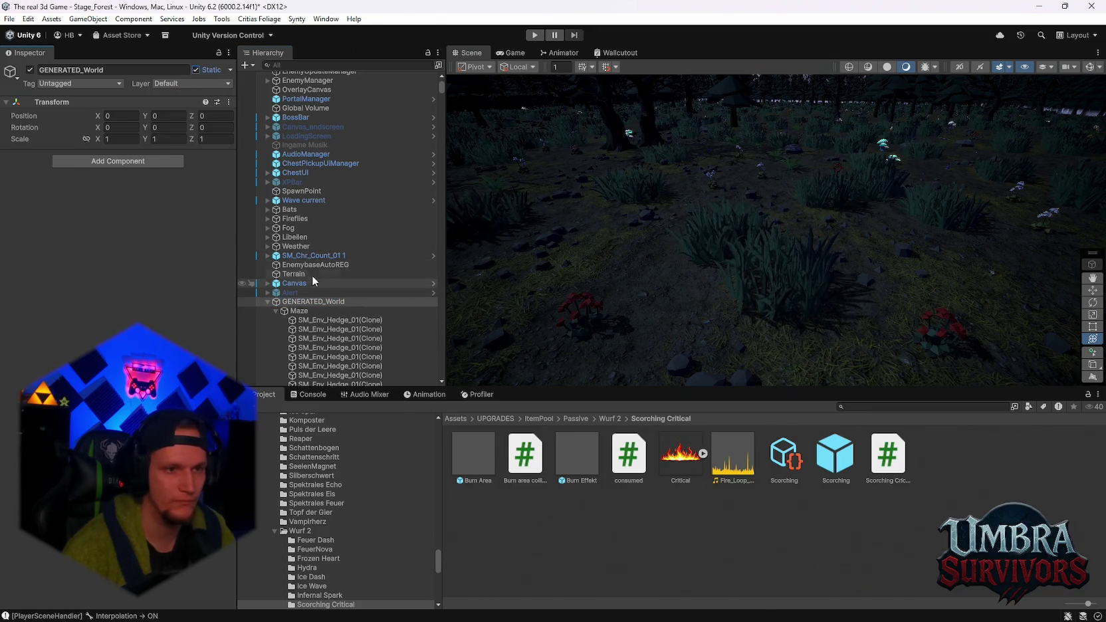
scroll(392, 265, down, 5)
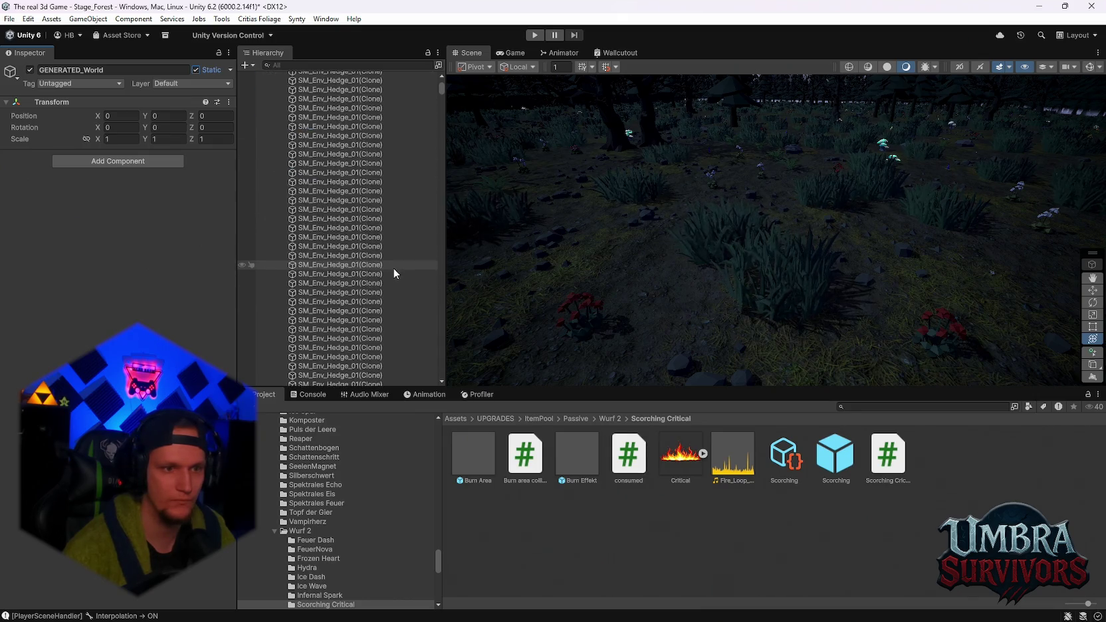
scroll(319, 173, up, 3)
click(267, 164)
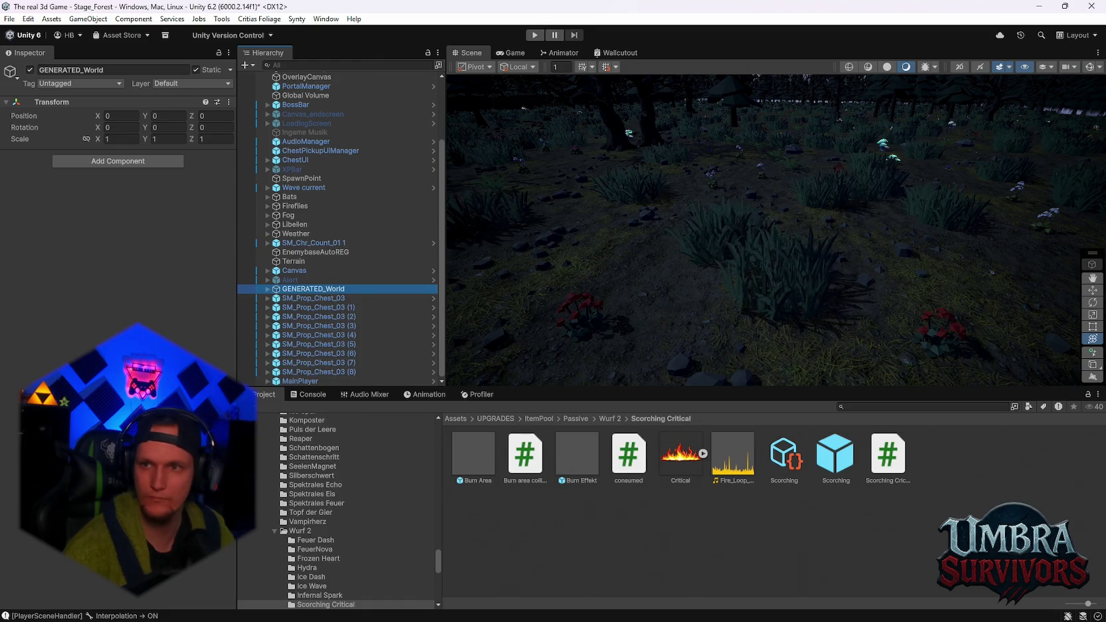
- Select the Burn Effekt prefab and look through its Inspector
click(585, 455)
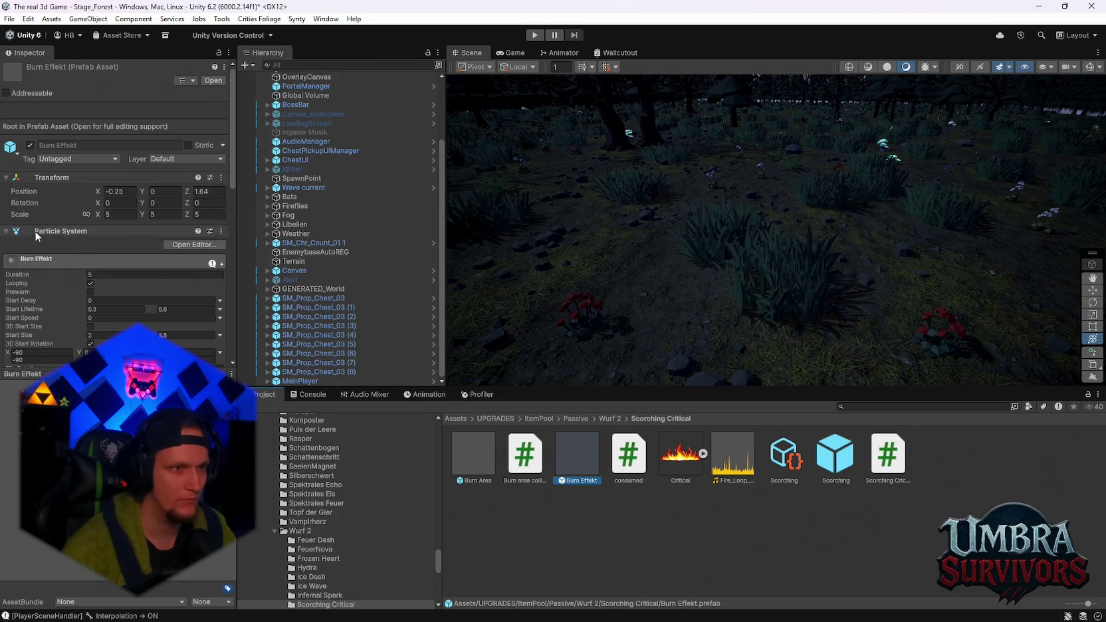
scroll(113, 229, down, 15)
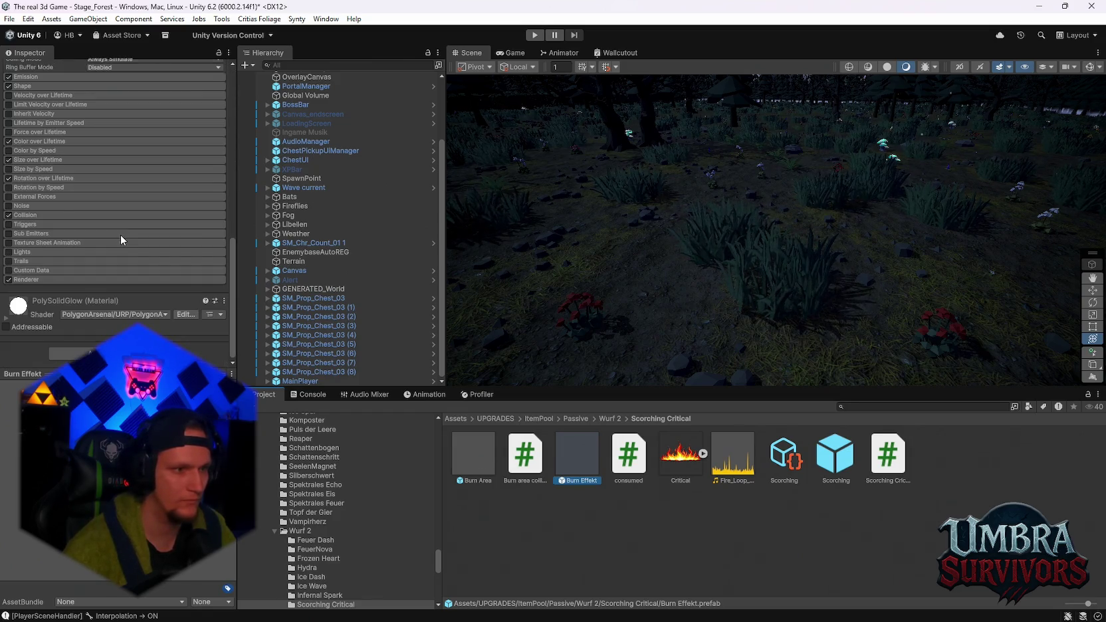
scroll(151, 273, up, 3)
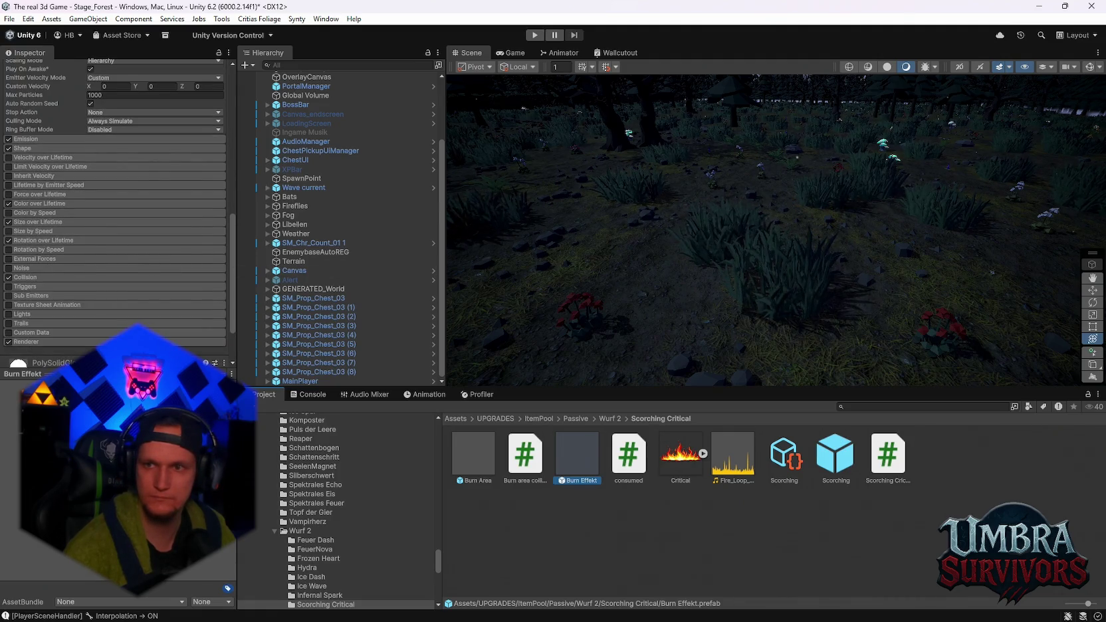
- Review the Burn Area prefab's components, then open it in Prefab Mode
click(473, 456)
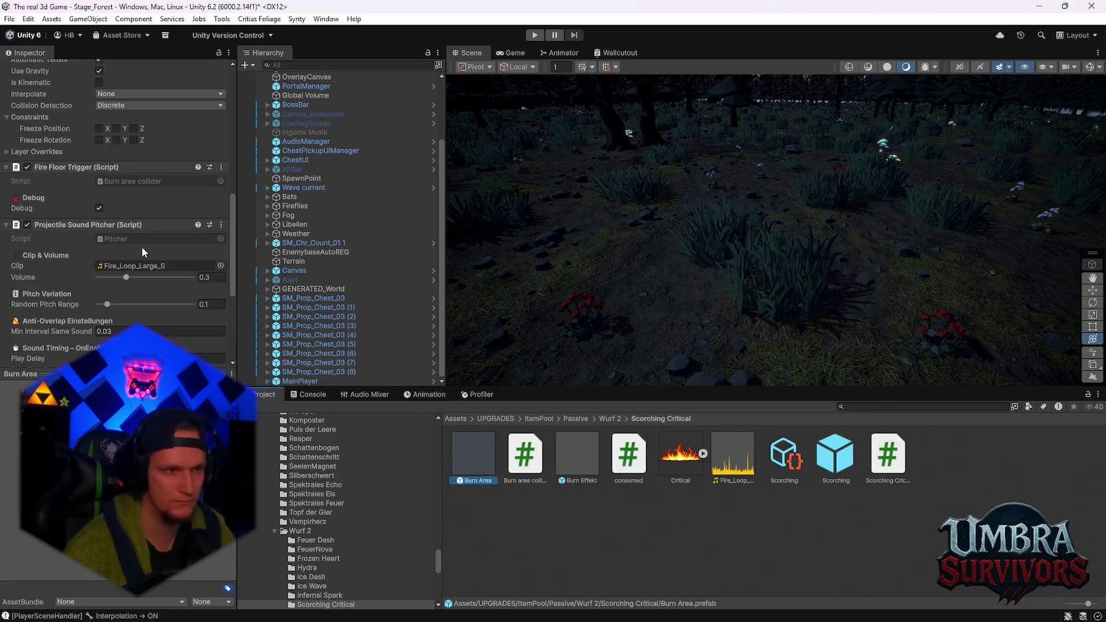
scroll(160, 281, down, 9)
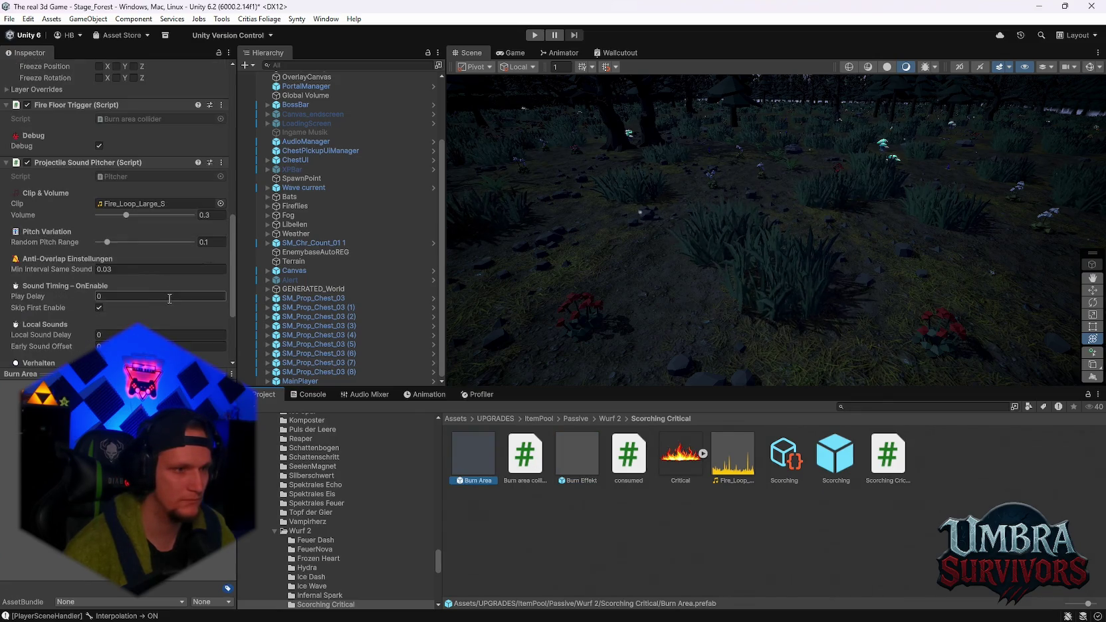
scroll(168, 283, up, 2)
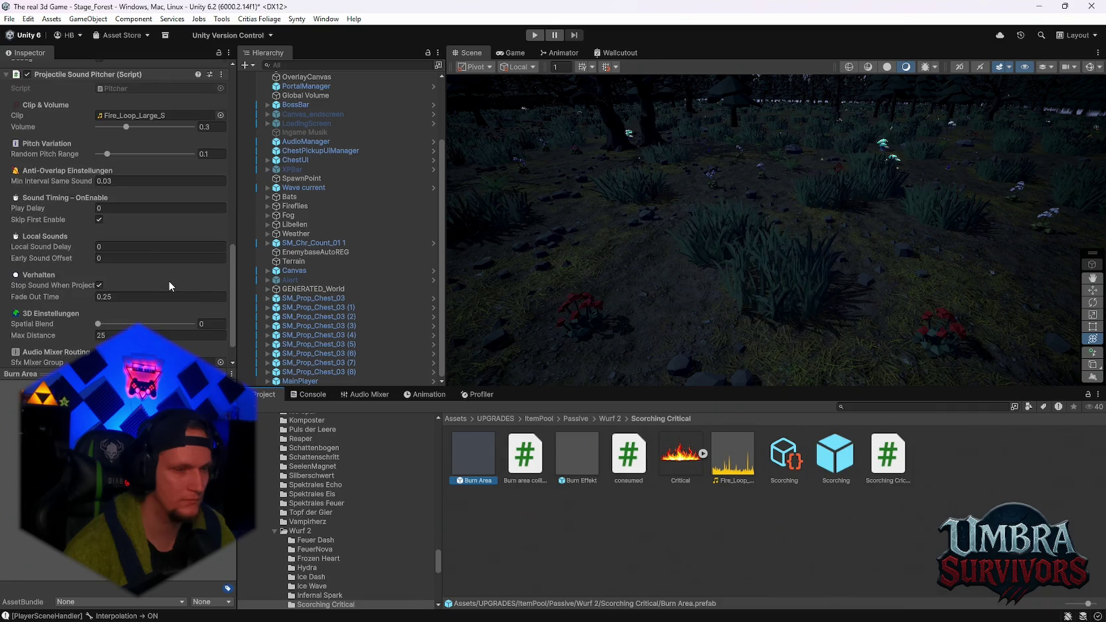
scroll(170, 286, down, 2)
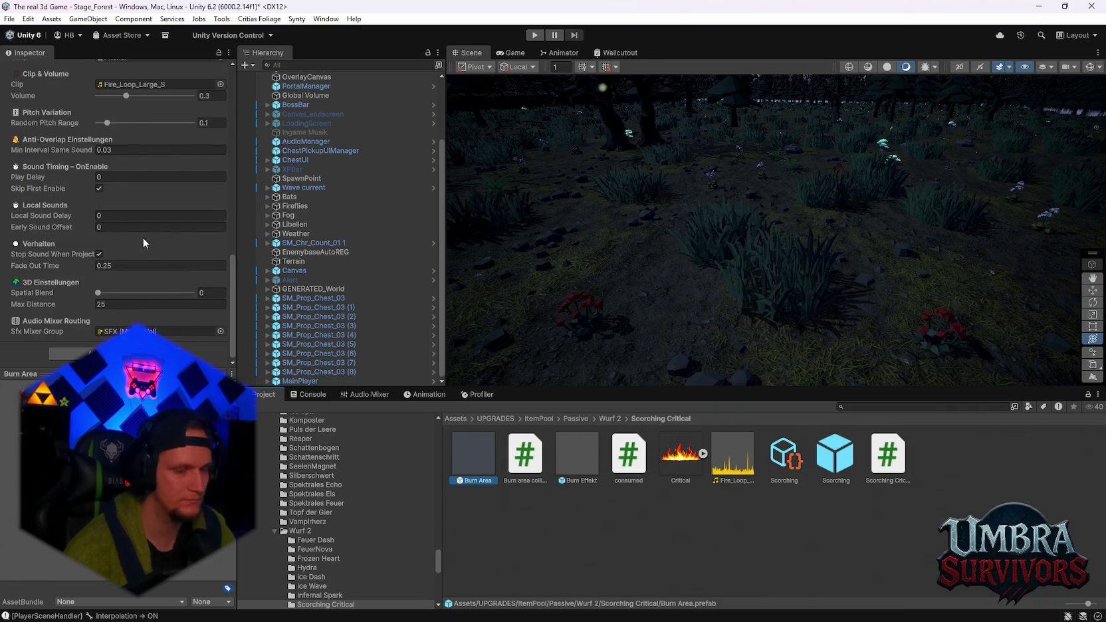
scroll(164, 250, up, 20)
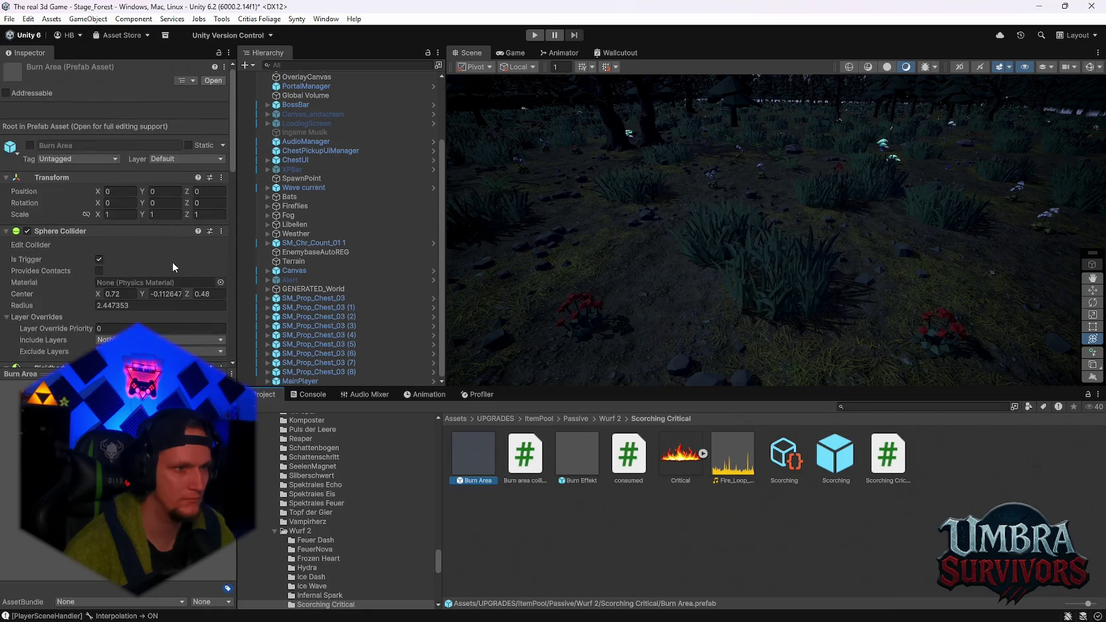
scroll(172, 261, down, 5)
double_click(458, 446)
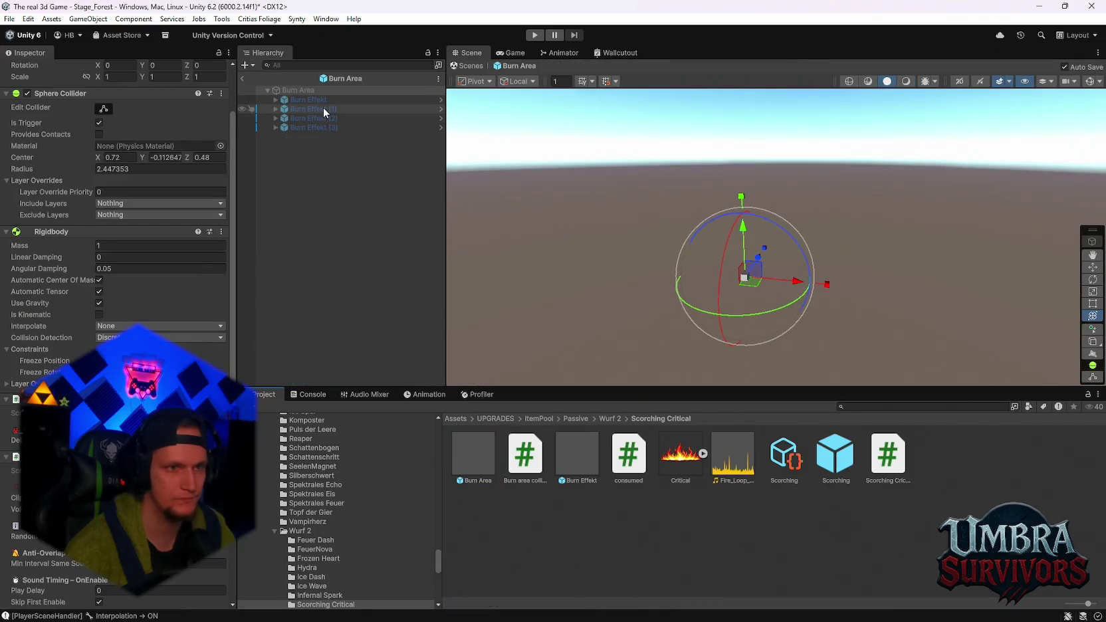
- Check the first Burn Effekt, select all four Burn Effekt systems, then exit to the scene
click(307, 98)
scroll(132, 221, down, 5)
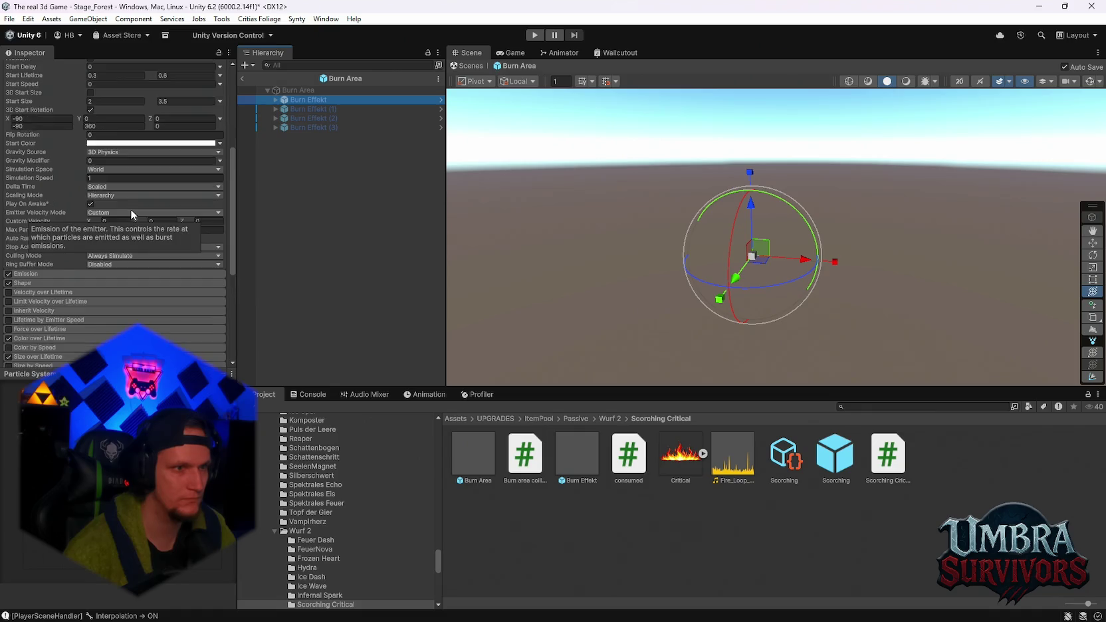
scroll(130, 209, up, 3)
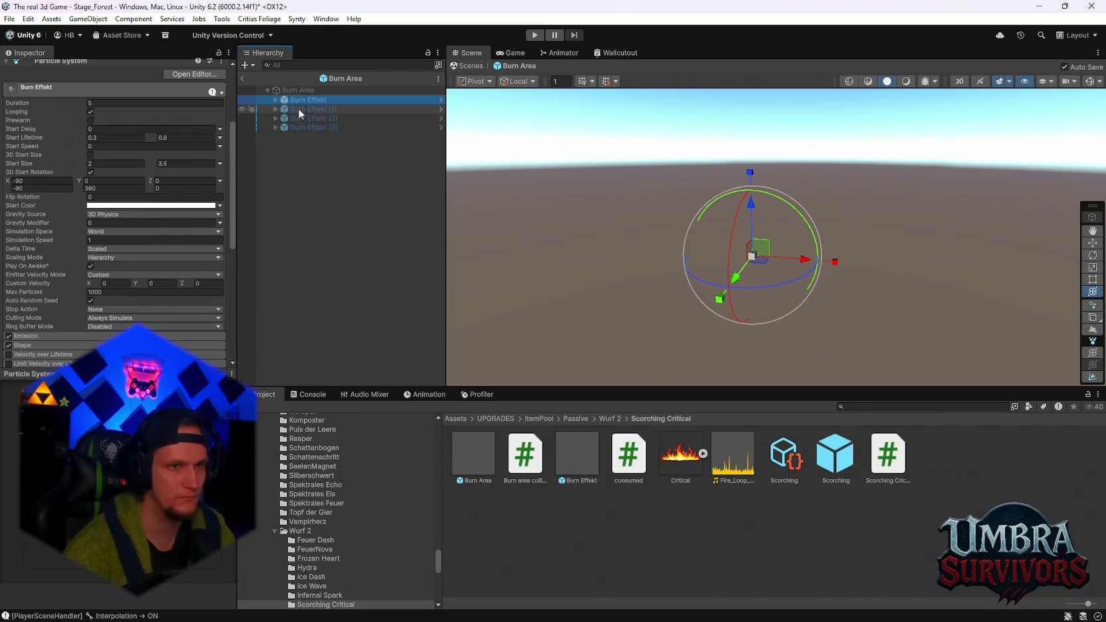
shift+click(297, 127)
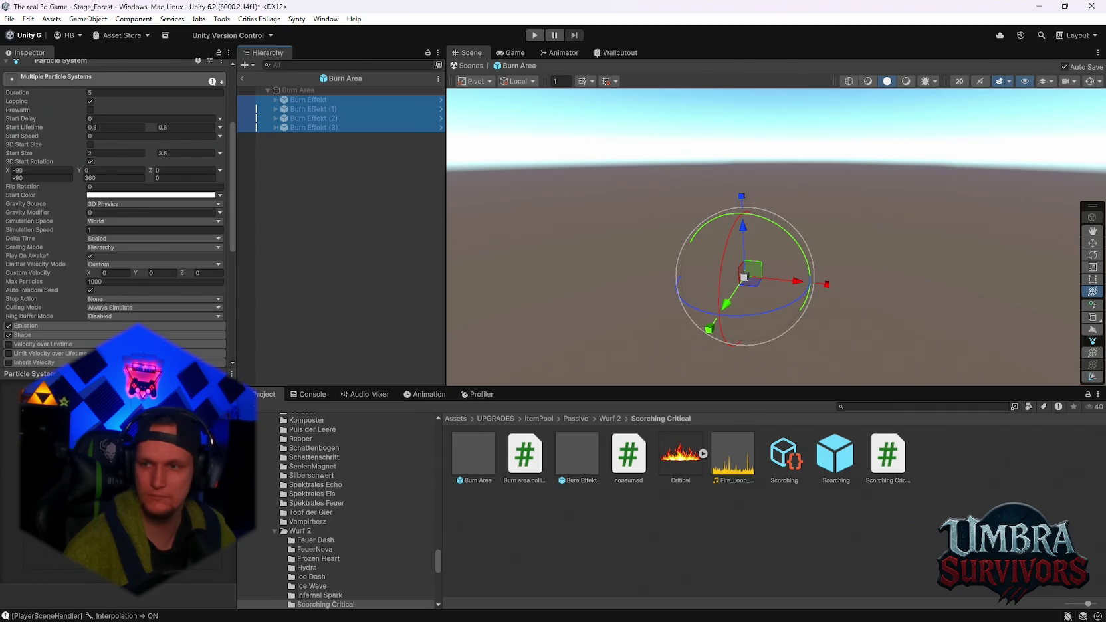
click(242, 80)
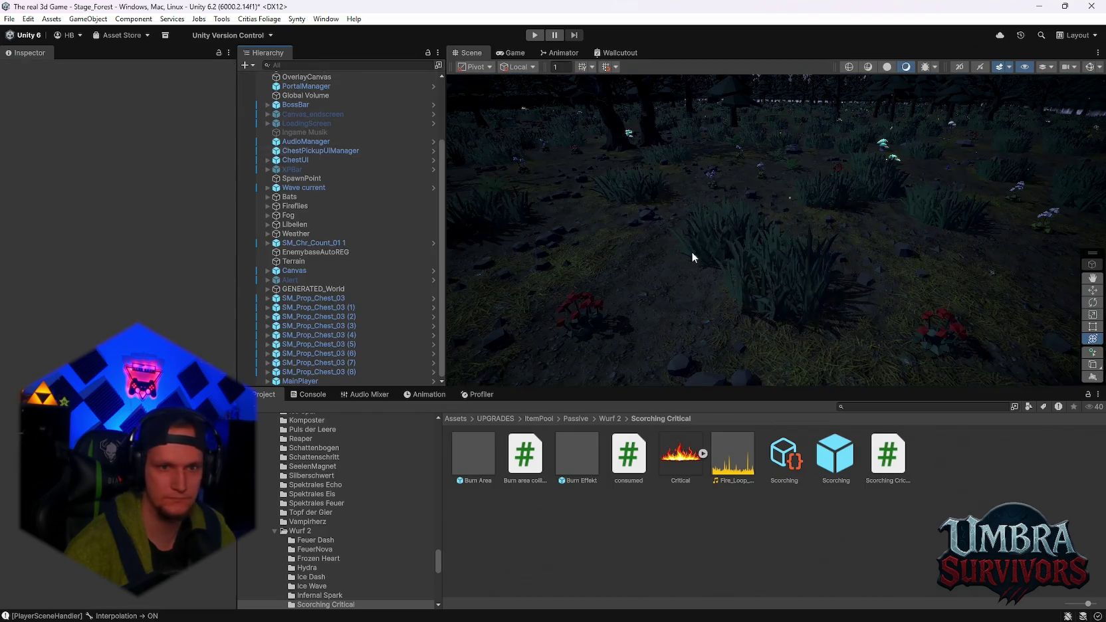
- Save the project from the File menu
click(10, 19)
click(10, 19)
click(9, 19)
click(37, 143)
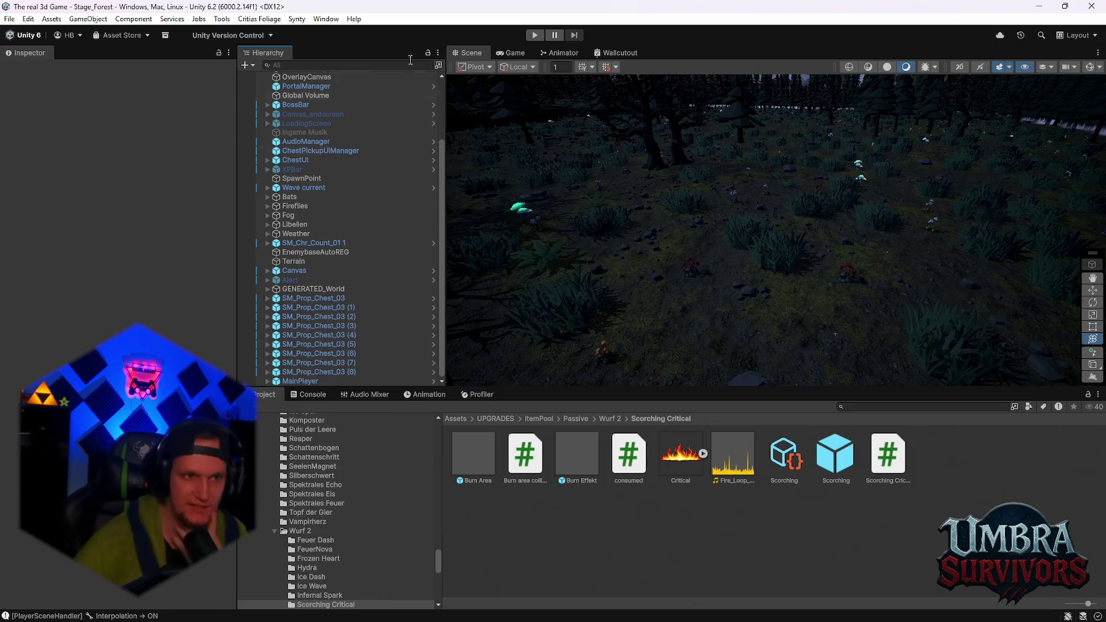
- Select ObjectPooler and scroll through its Pools List entries like OrbitalLaserFX and InfernoTornado
scroll(349, 189, up, 3)
click(295, 86)
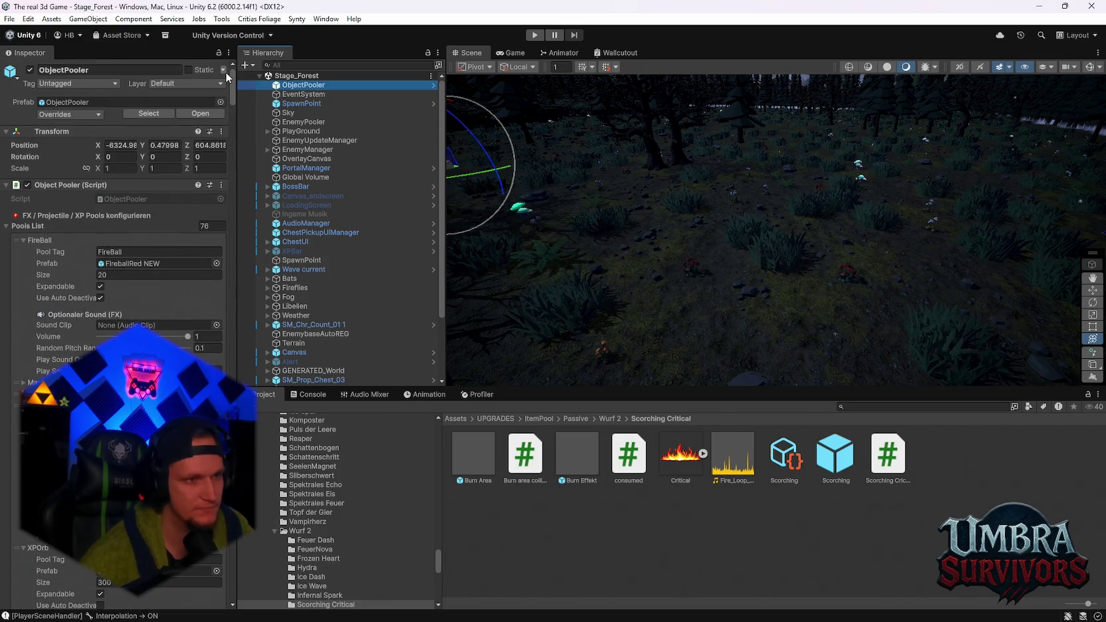
drag(231, 93, 233, 596)
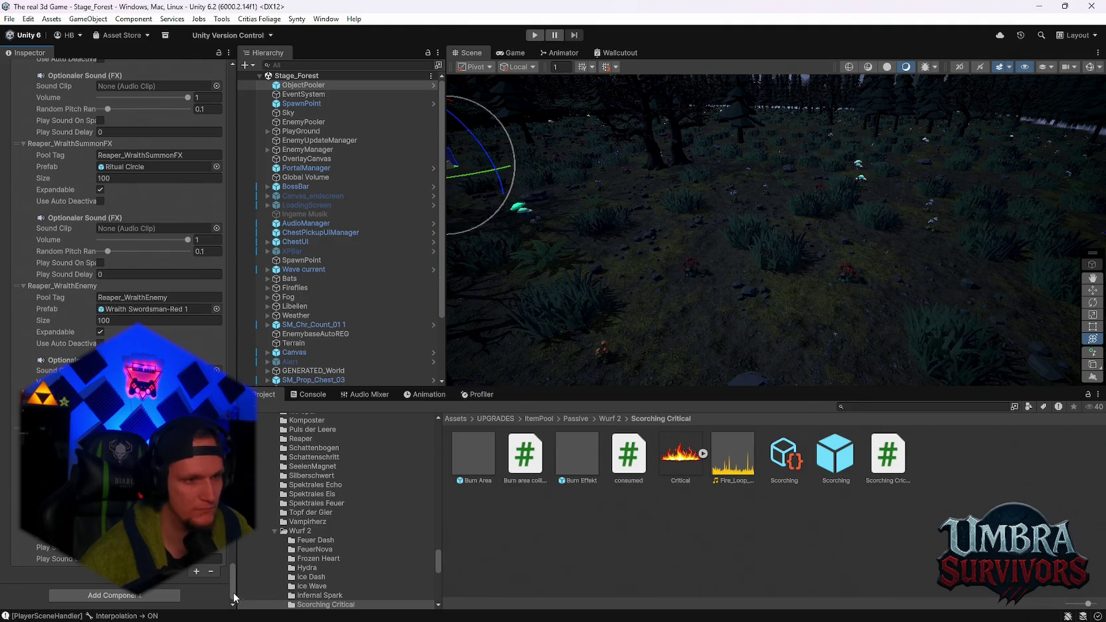
mouse_move(235, 587)
mouse_down()
mouse_move(302, 431)
mouse_move(315, 349)
mouse_up()
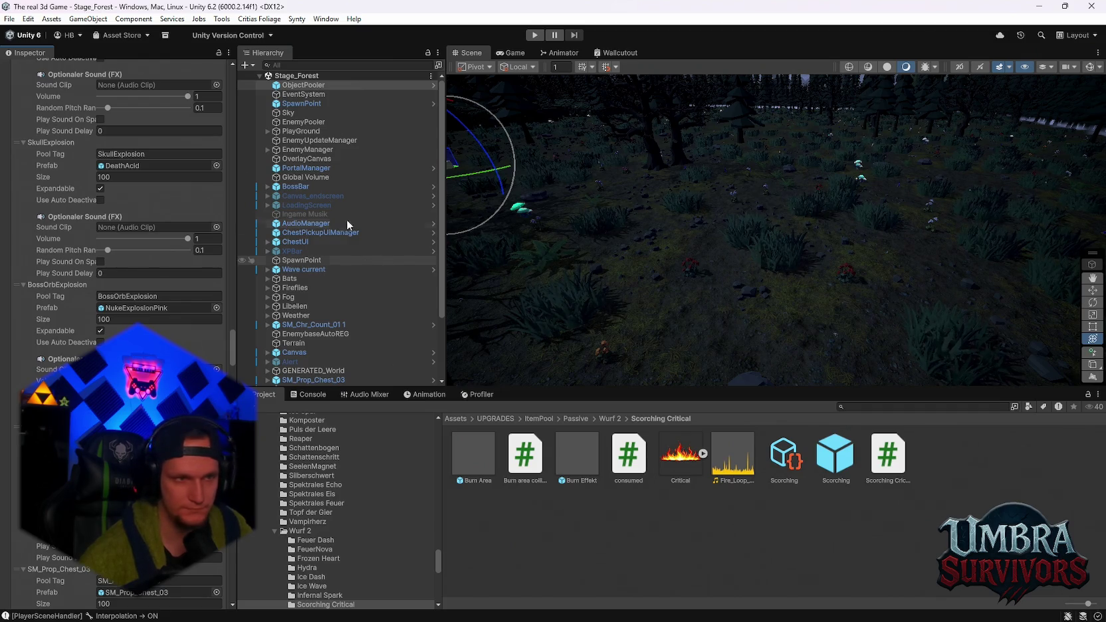
scroll(168, 242, up, 5)
scroll(169, 242, up, 10)
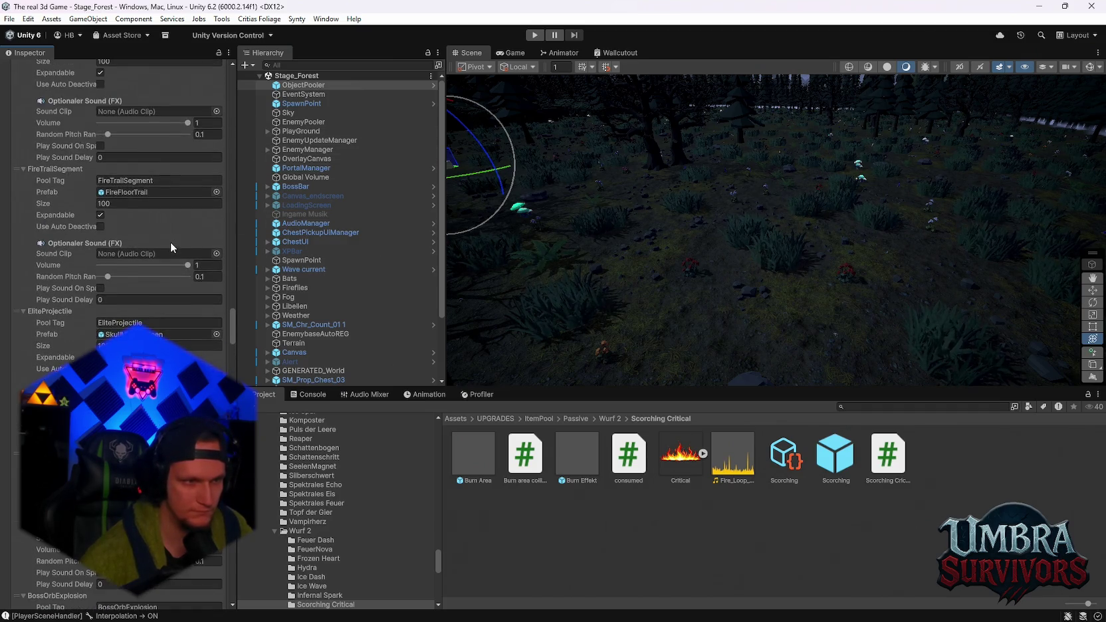
scroll(168, 244, up, 3)
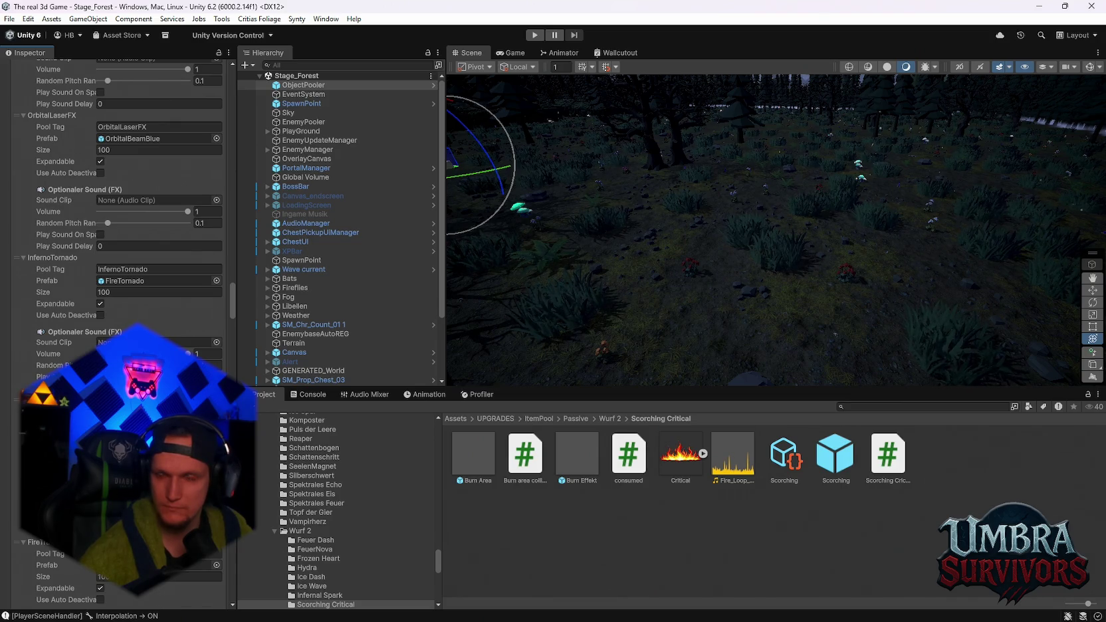
scroll(727, 272, down, 5)
- Look around the forest in the Scene view and select the Burn Area prefab
mouse_move(730, 280)
mouse_down()
mouse_move(772, 281)
mouse_move(891, 224)
mouse_move(897, 193)
mouse_move(720, 204)
mouse_up()
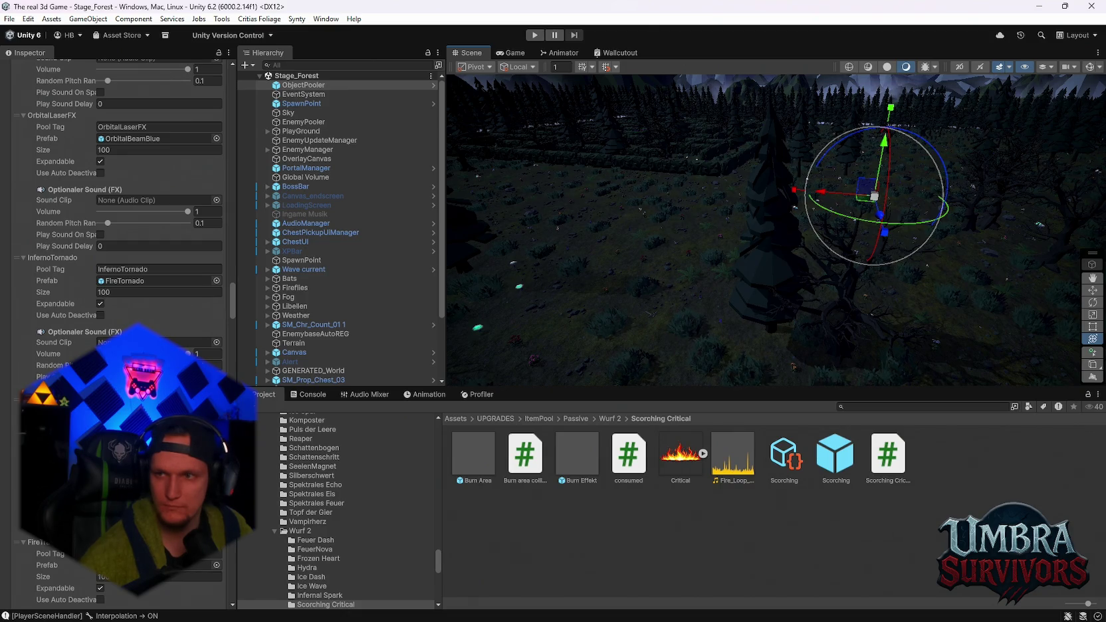
mouse_move(665, 220)
mouse_down()
mouse_move(743, 211)
mouse_move(792, 290)
mouse_move(881, 278)
mouse_move(871, 265)
mouse_up()
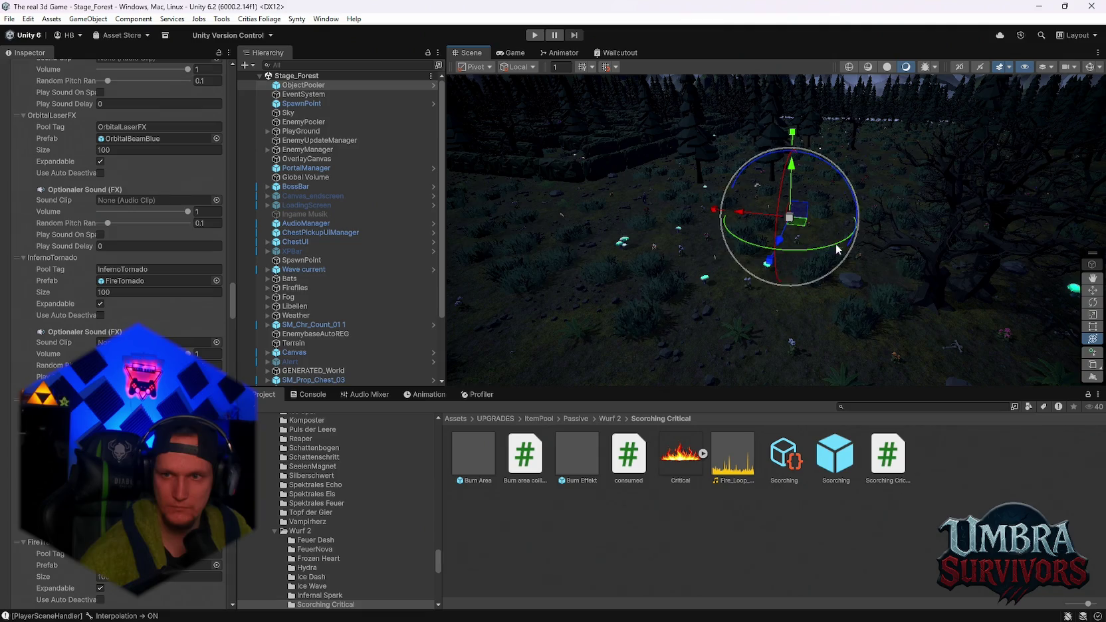
click(485, 467)
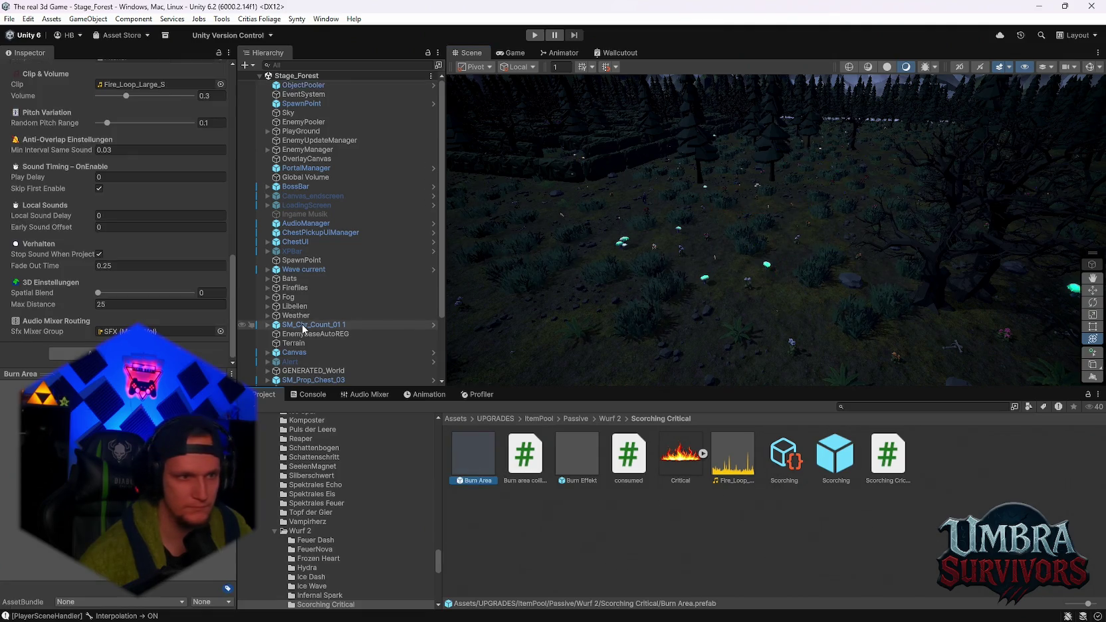
- Open the Burn Area prefab and turn off Looping on all four Burn Effekt systems
double_click(473, 441)
click(299, 100)
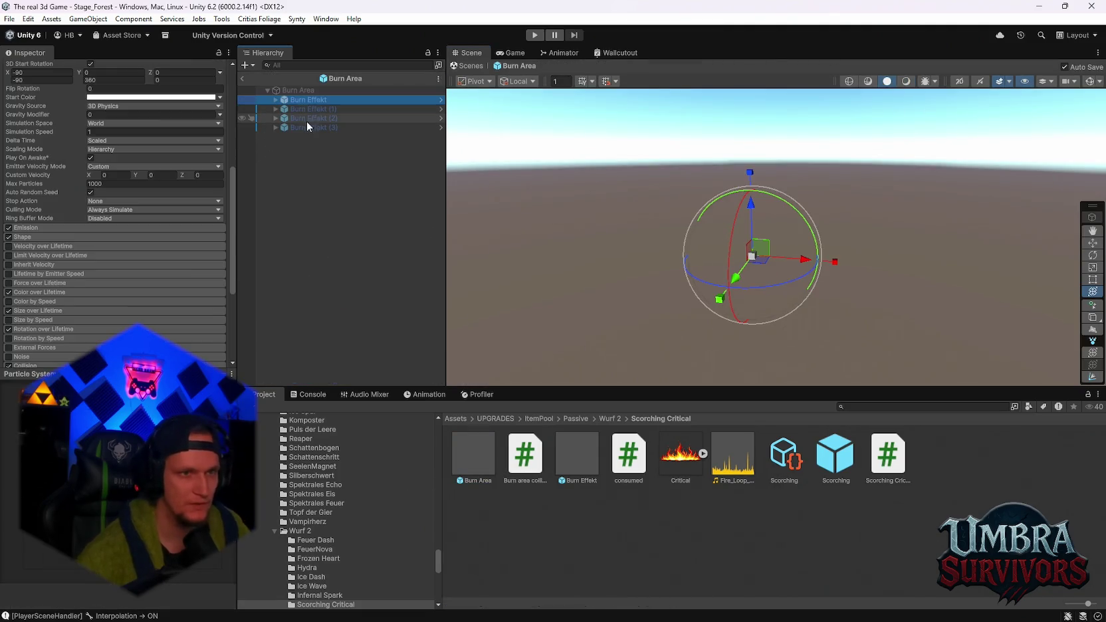
shift+click(303, 126)
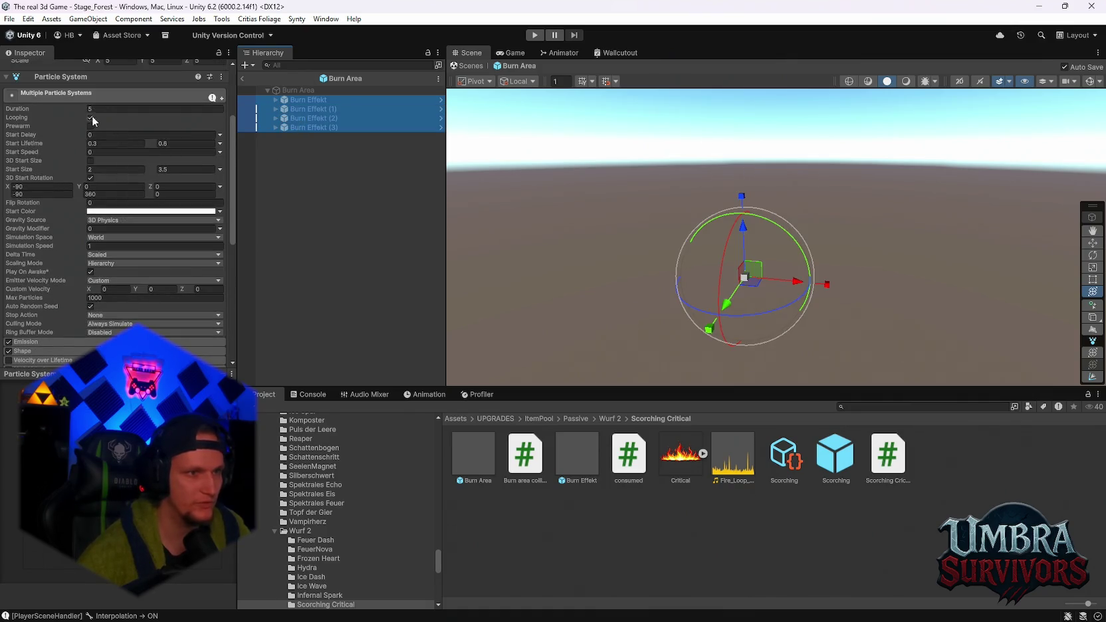
click(90, 117)
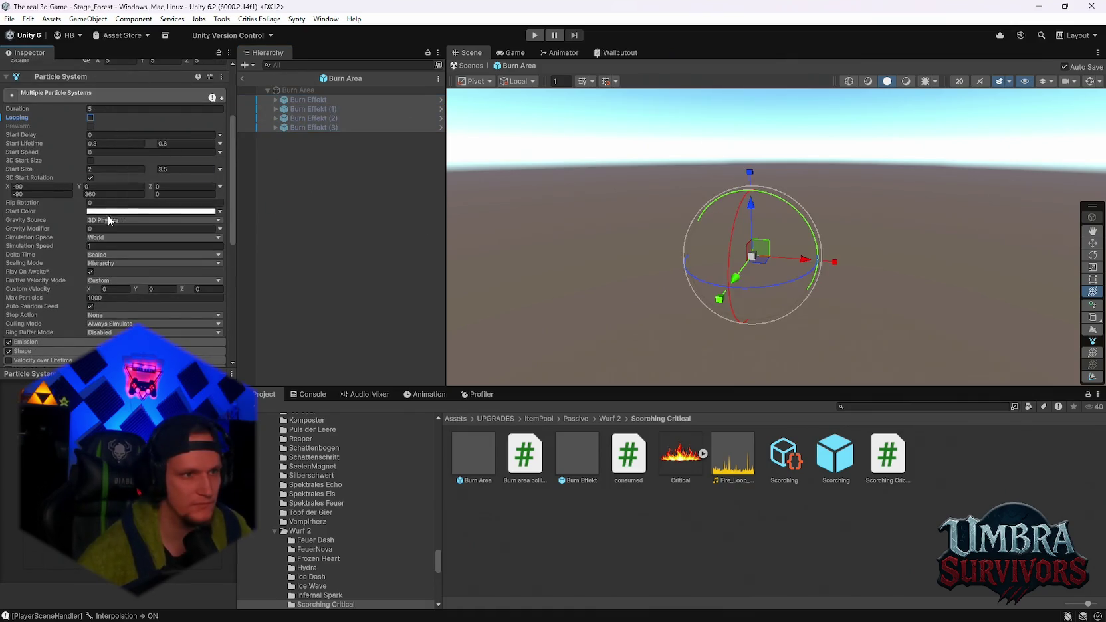
- Preview the Burn Effekt (1) particles and expand each Burn Effekt's Smoke, Glow and Sparks children
scroll(109, 221, up, 3)
scroll(101, 239, down, 4)
scroll(96, 250, down, 3)
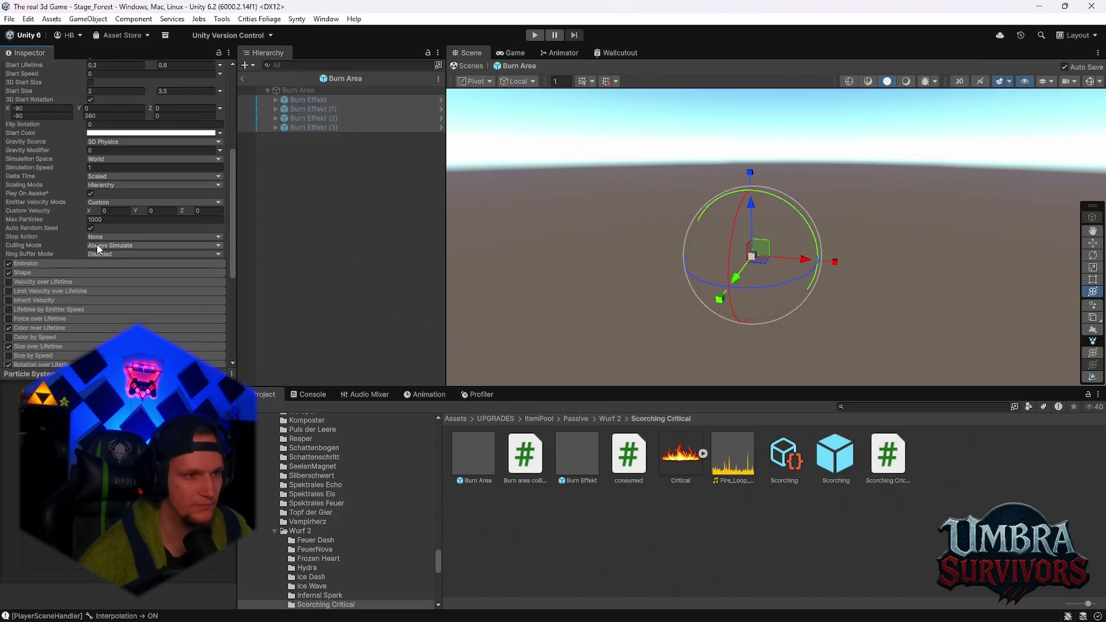
scroll(106, 250, up, 3)
click(315, 101)
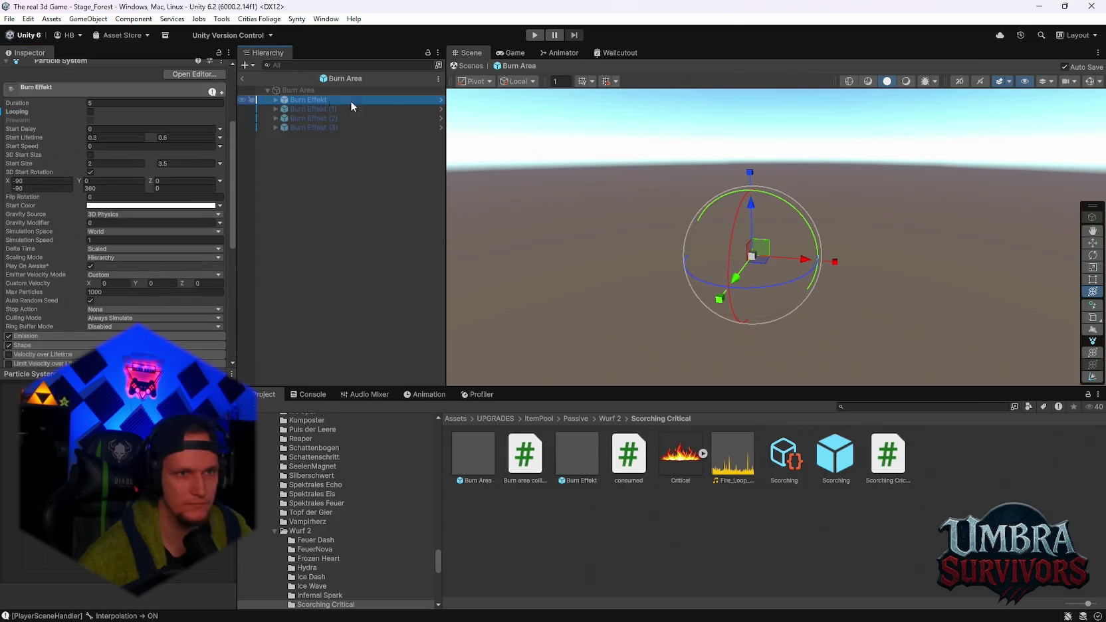
click(287, 91)
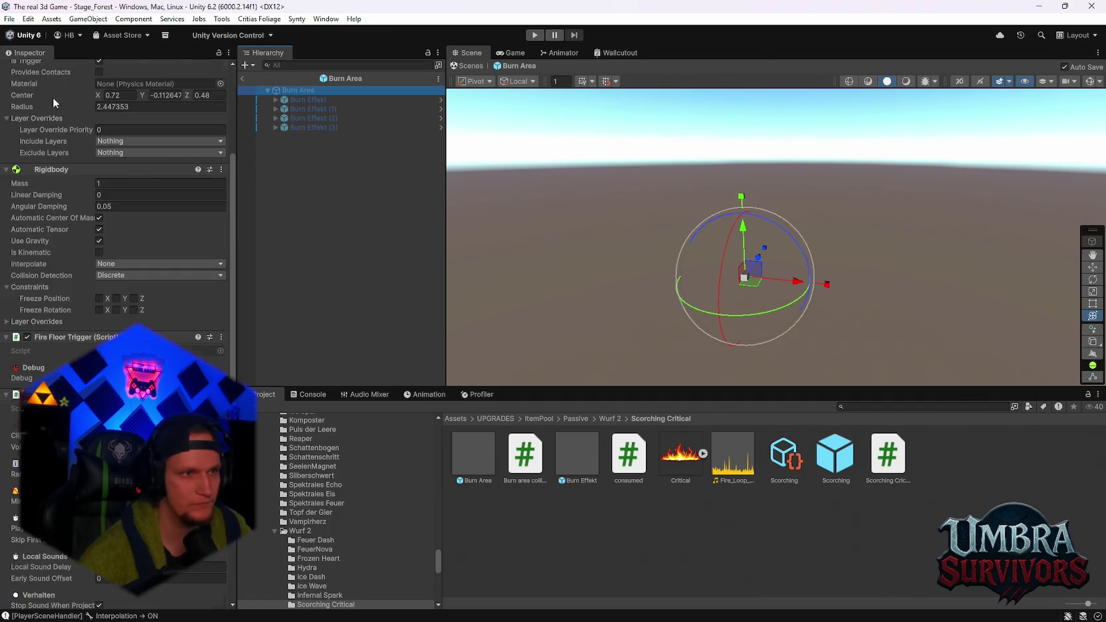
click(311, 110)
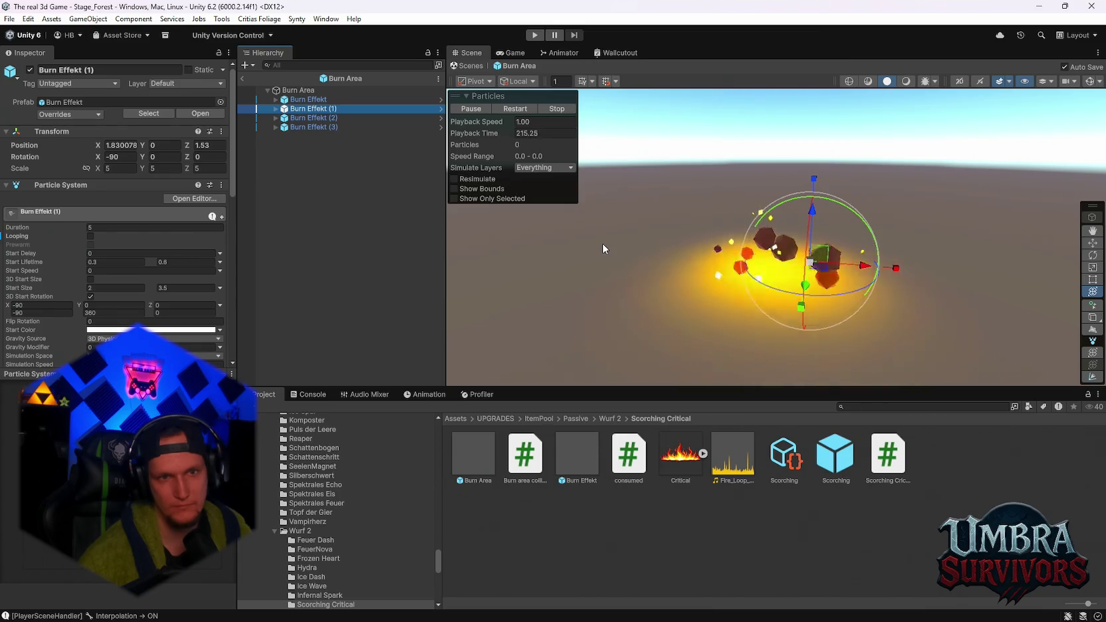
mouse_move(663, 246)
mouse_down()
mouse_move(760, 204)
mouse_move(778, 277)
mouse_up()
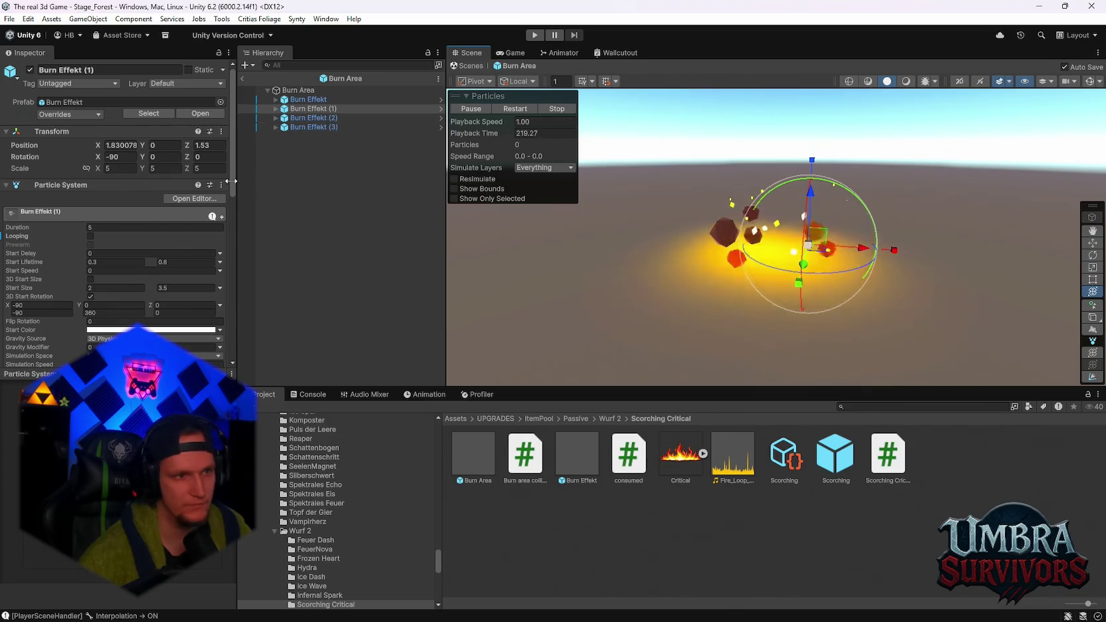
click(275, 99)
click(275, 136)
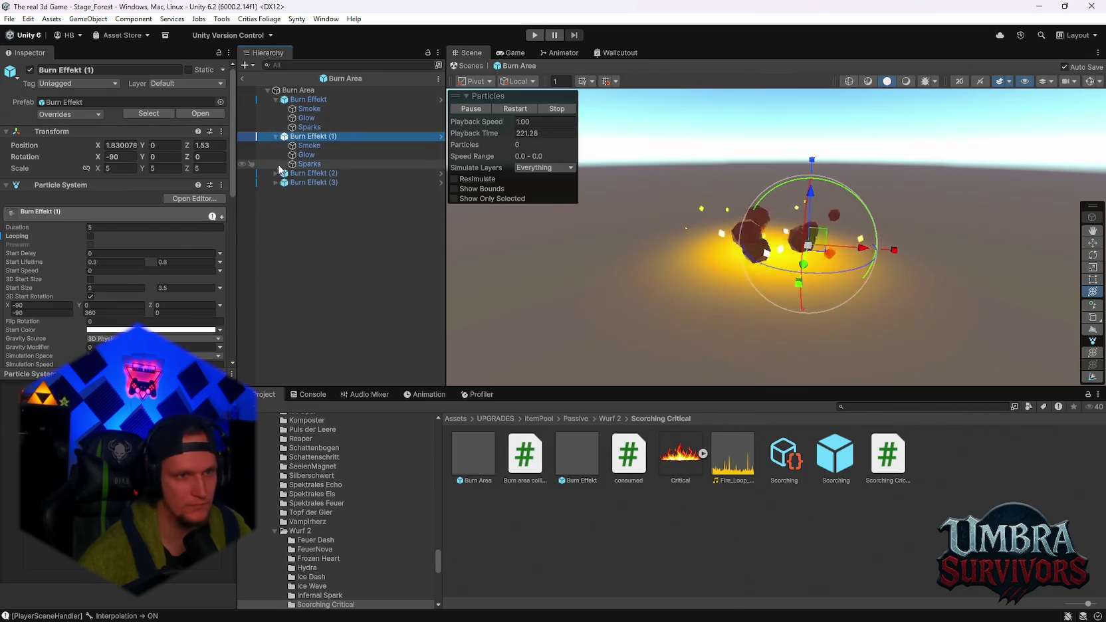
click(276, 173)
click(275, 210)
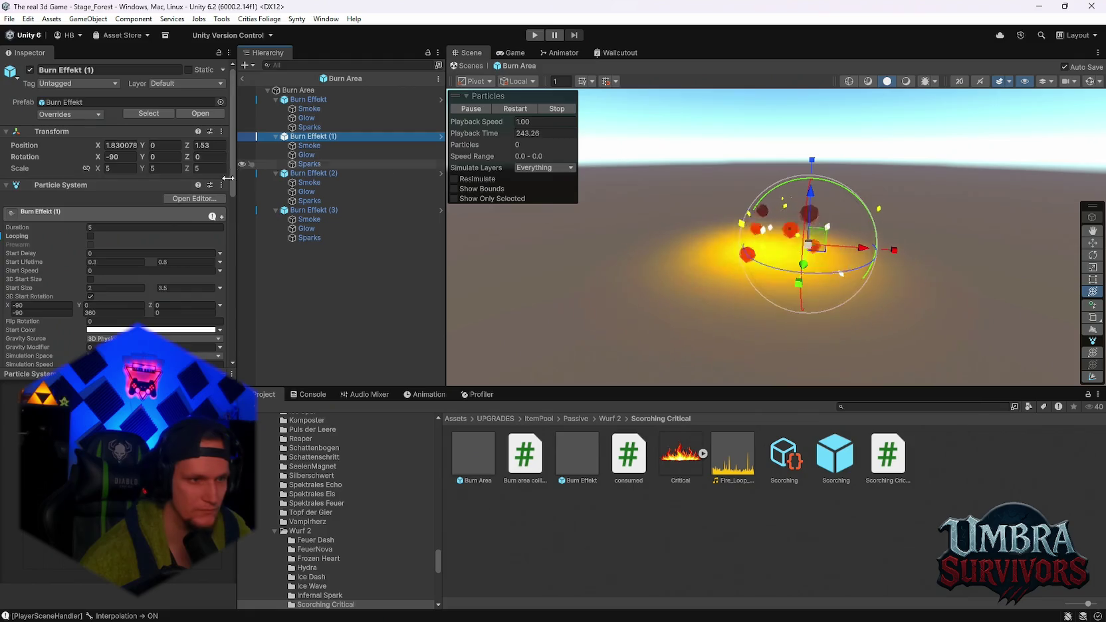
- Set Stop Action to Disable, return to Stage_Forest and start Play mode
scroll(106, 268, down, 5)
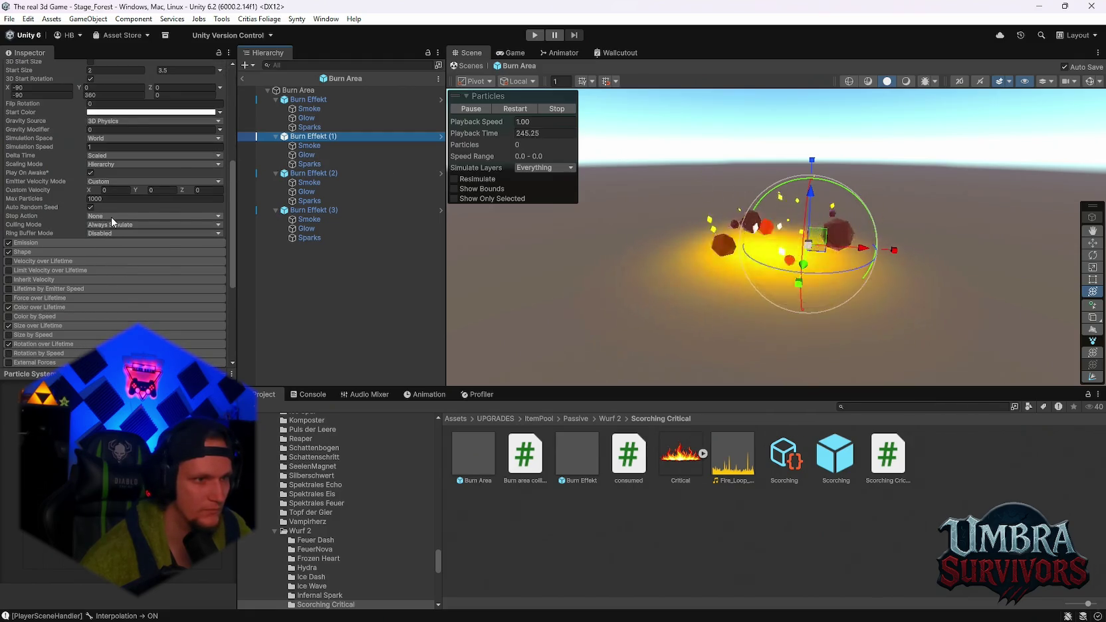
click(112, 217)
click(123, 240)
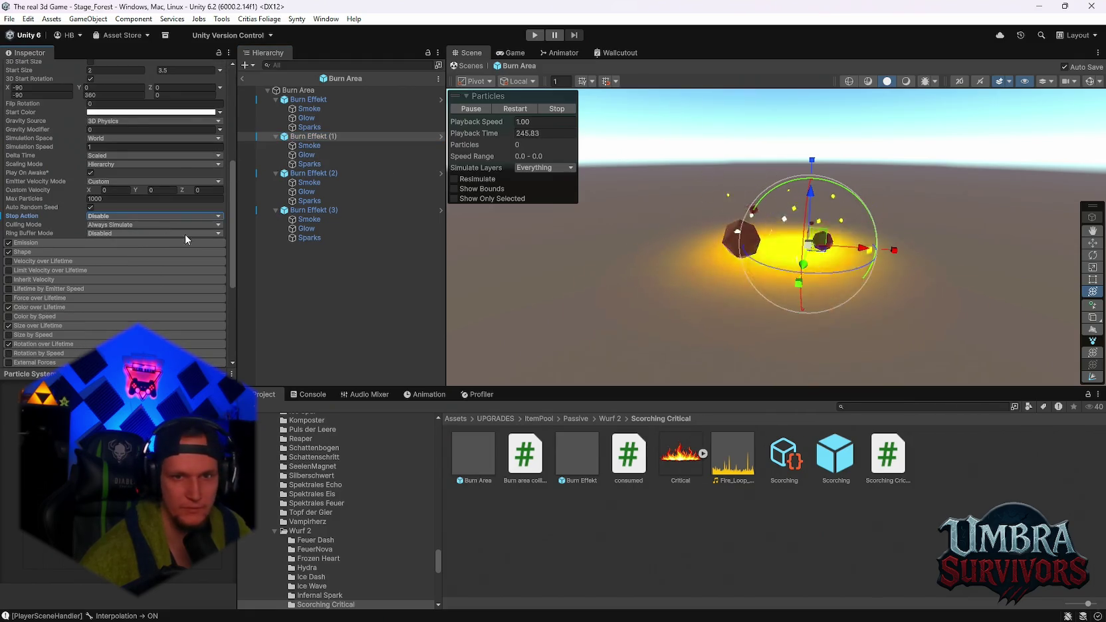
scroll(114, 171, up, 5)
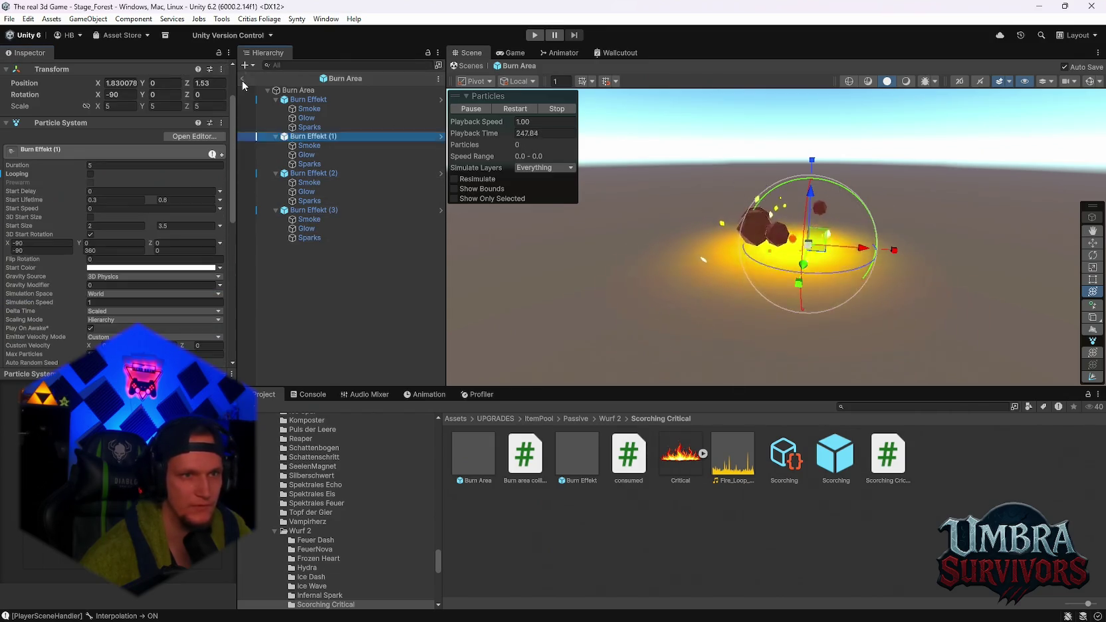
click(470, 66)
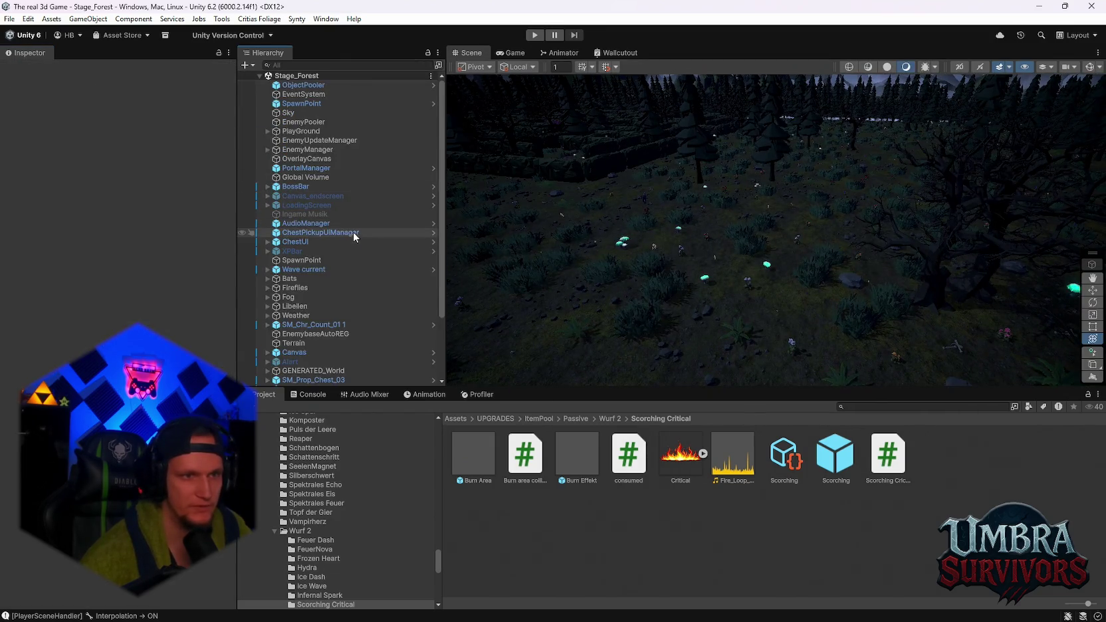
click(535, 35)
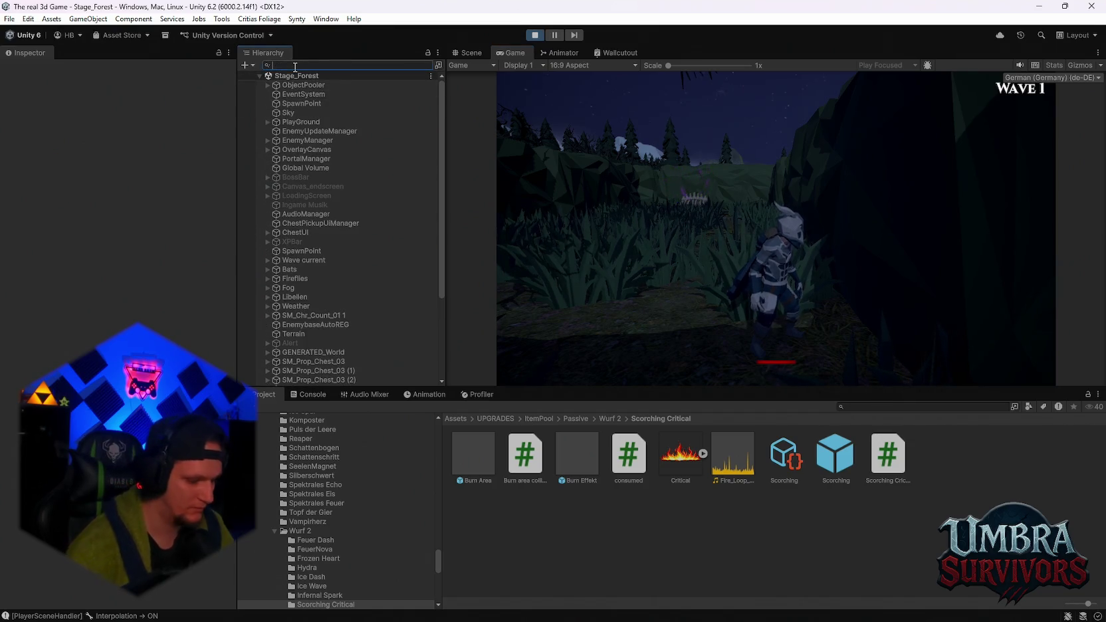
- Filter the Hierarchy for 'b', inspect a spawned Burn Area clone, then stop and reopen the prefab
text(burn)
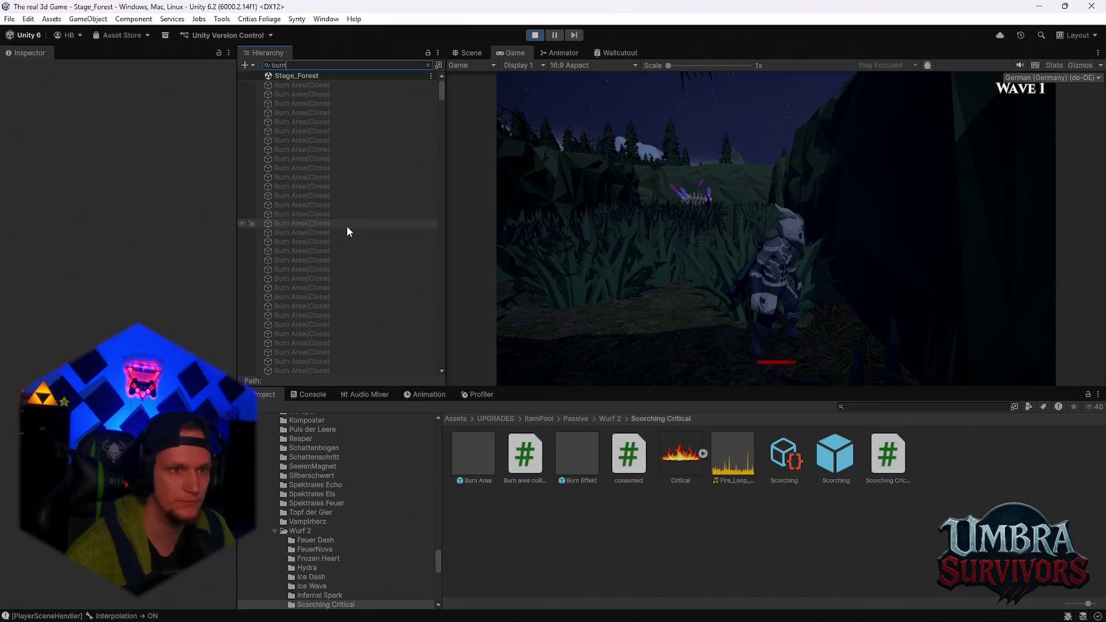
click(332, 225)
click(719, 211)
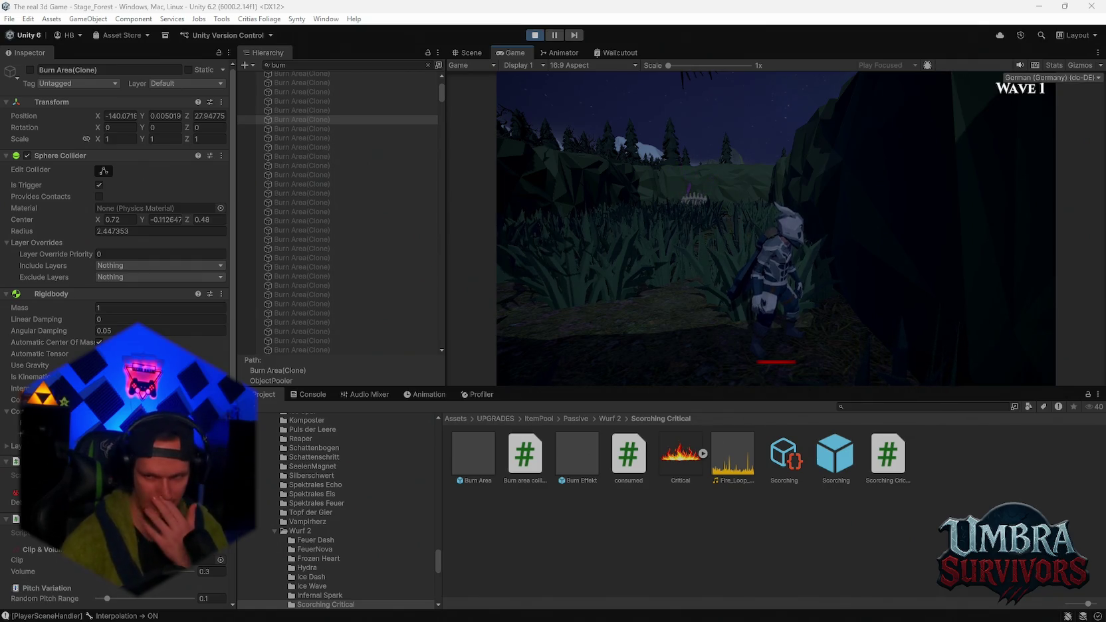
click(536, 35)
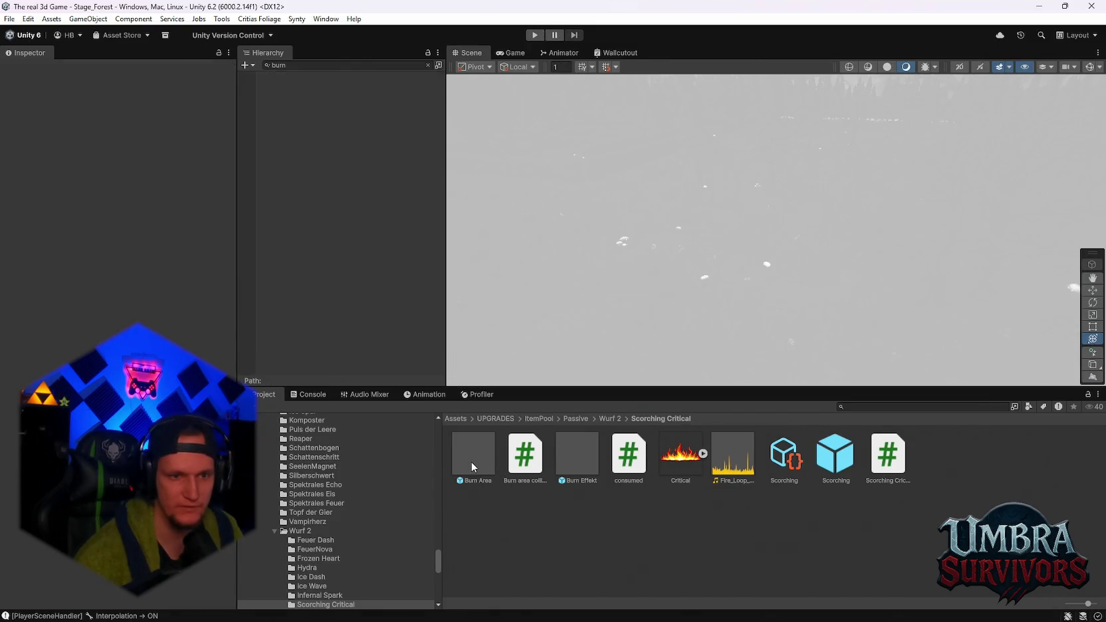
double_click(468, 457)
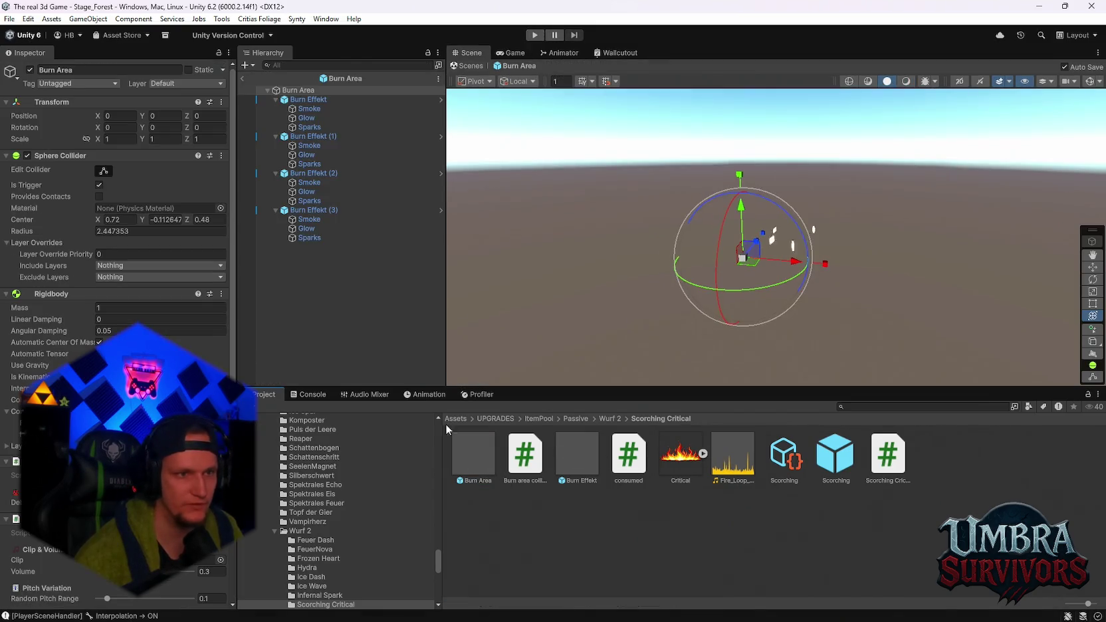
- Tick Looping on Burn Effekt through Burn Effekt (3), then exit to Stage_Forest
click(312, 99)
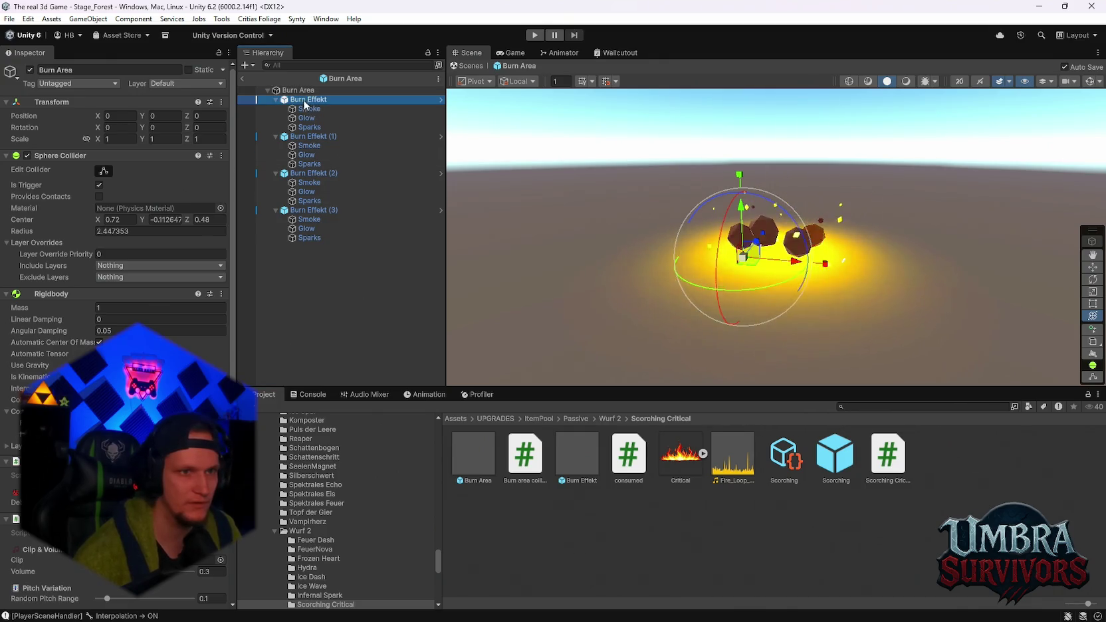
ctrl+click(306, 136)
ctrl+click(311, 172)
ctrl+click(312, 210)
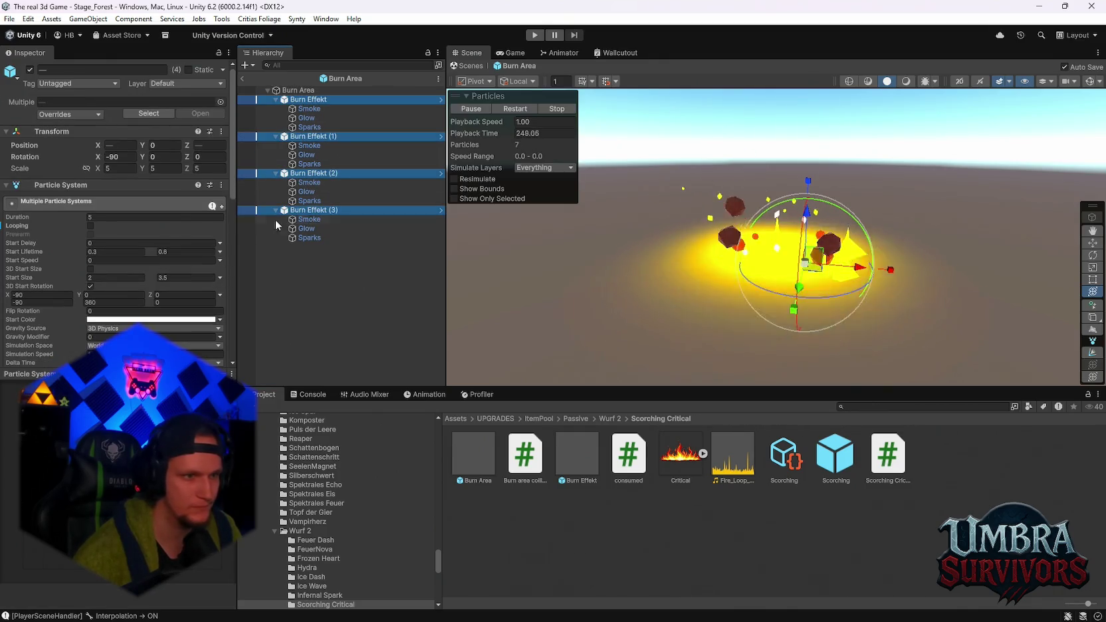
click(90, 225)
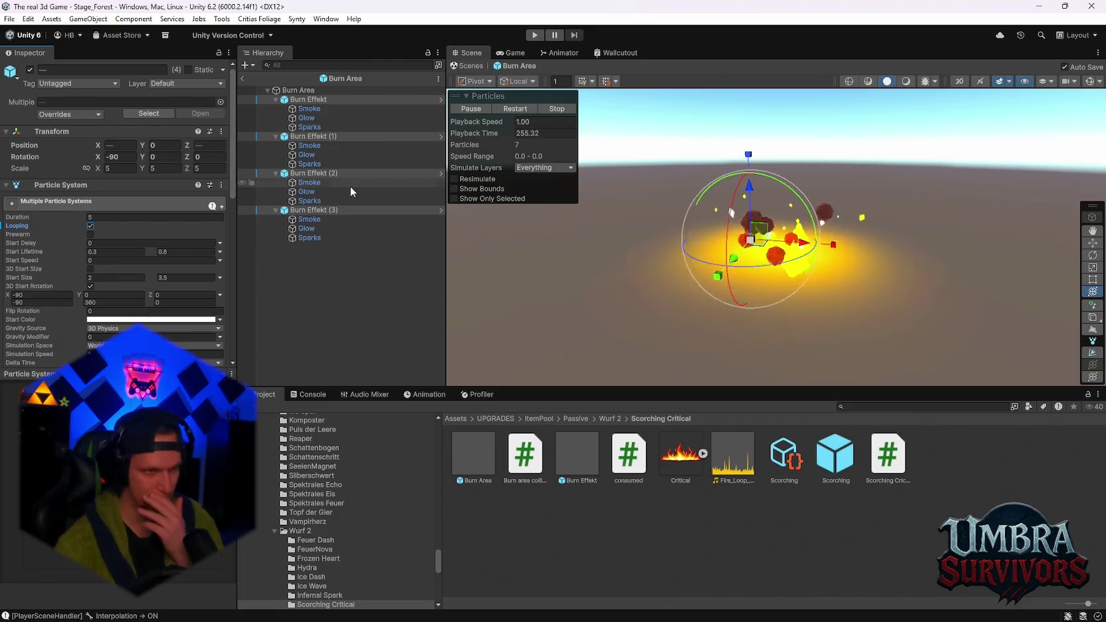
click(242, 80)
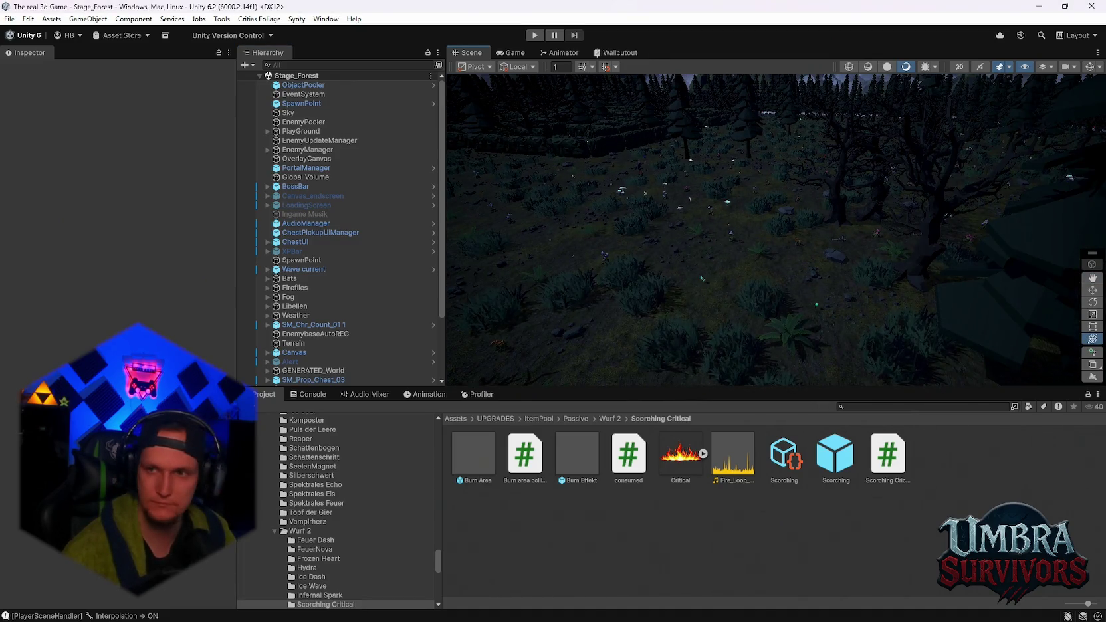
mouse_move(808, 173)
mouse_down()
mouse_move(833, 135)
mouse_move(798, 137)
mouse_move(762, 275)
mouse_move(797, 240)
mouse_up()
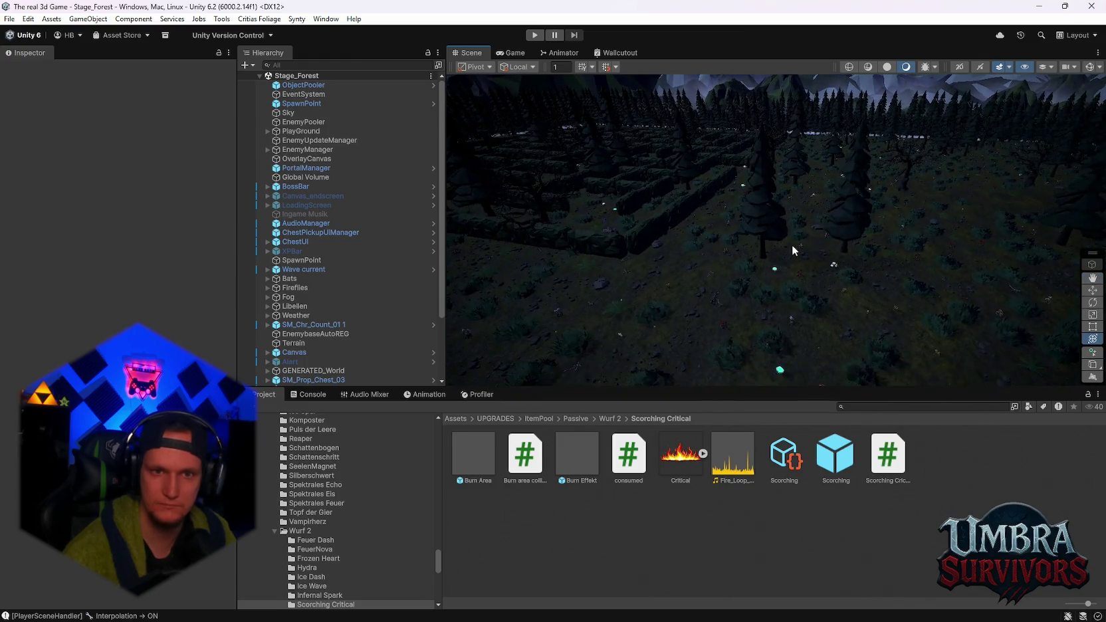
scroll(850, 154, up, 5)
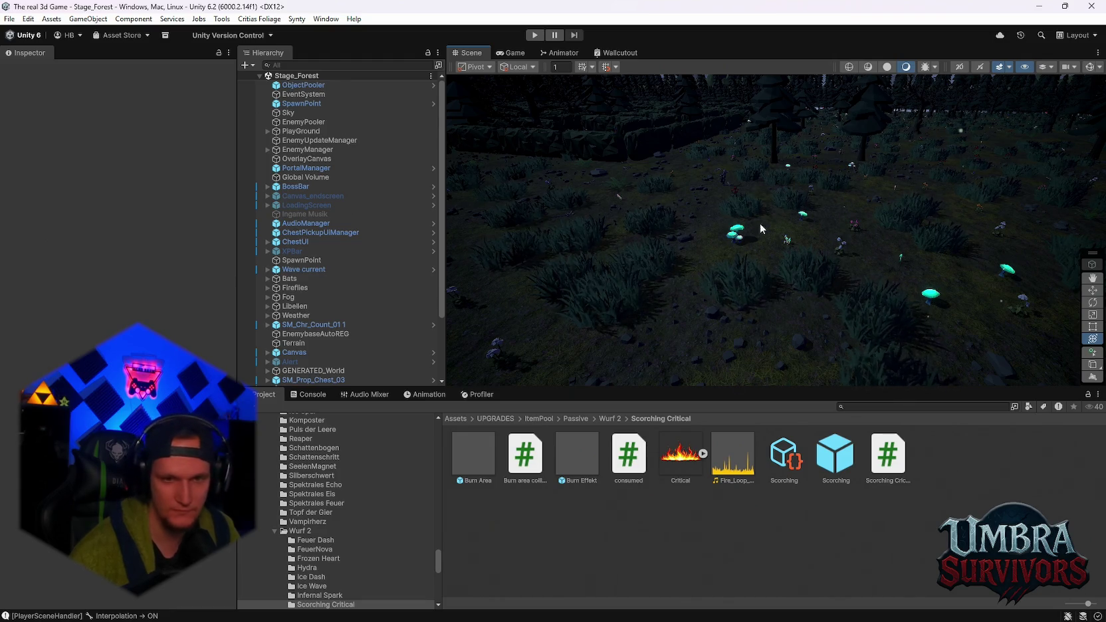
scroll(838, 218, down, 3)
mouse_move(837, 218)
mouse_down()
mouse_move(781, 197)
mouse_move(699, 233)
mouse_move(546, 200)
mouse_move(776, 229)
mouse_move(898, 317)
mouse_up()
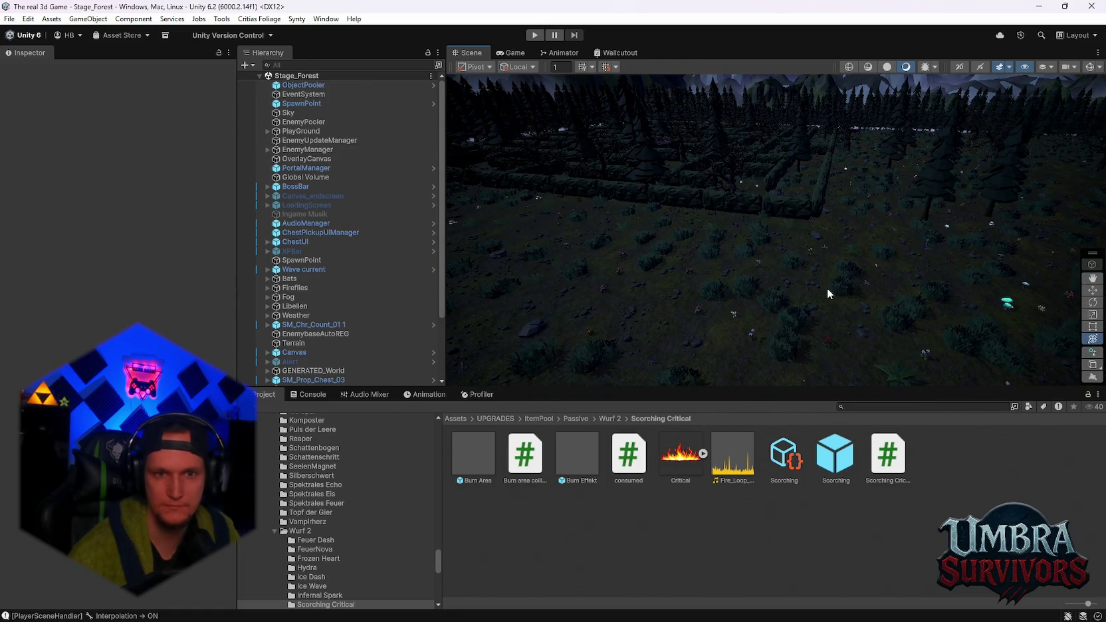
scroll(813, 264, down, 2)
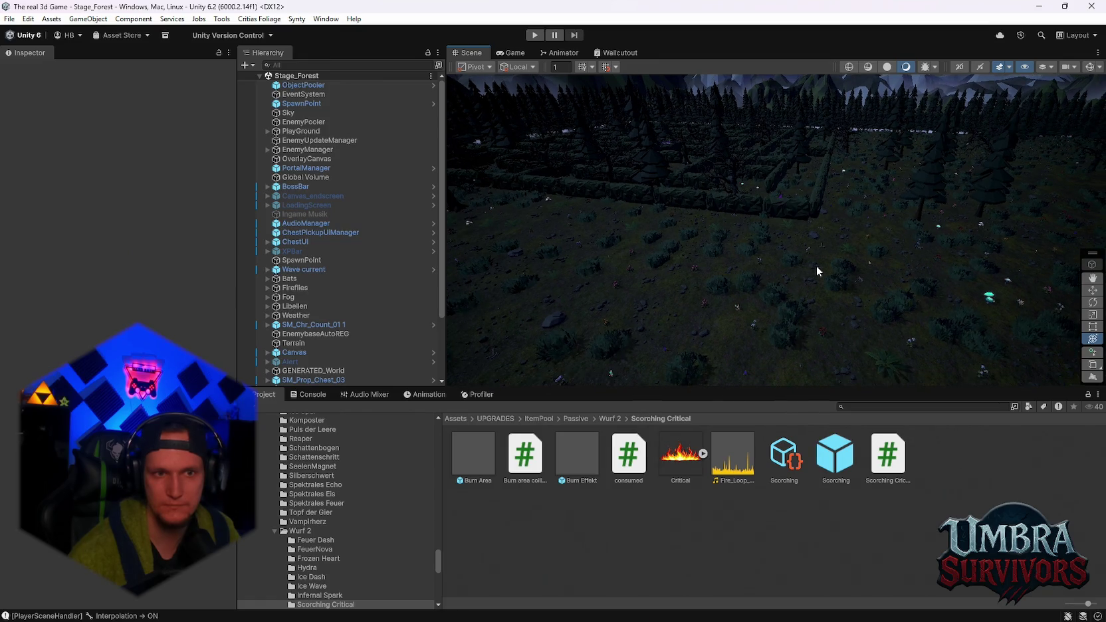
mouse_move(816, 265)
mouse_down()
mouse_move(812, 239)
mouse_move(766, 307)
mouse_move(741, 192)
mouse_move(664, 266)
mouse_move(657, 338)
mouse_move(626, 306)
mouse_move(706, 256)
mouse_move(690, 127)
mouse_move(829, 228)
mouse_move(699, 306)
mouse_move(835, 261)
mouse_move(608, 237)
mouse_move(898, 220)
mouse_move(590, 240)
mouse_move(746, 234)
mouse_move(639, 247)
mouse_move(937, 211)
mouse_move(769, 166)
mouse_move(715, 293)
mouse_move(719, 261)
mouse_move(771, 161)
mouse_move(723, 325)
mouse_up()
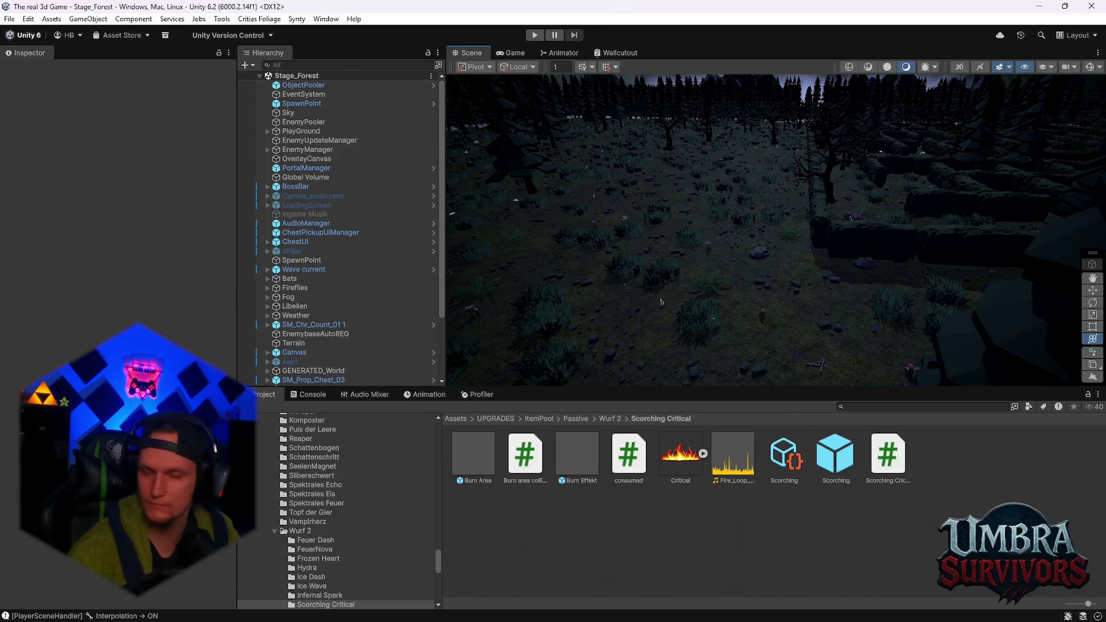
- Select ObjectPooler and scroll its Pools List down to the Reaper_WraithEnemy size field
click(332, 85)
scroll(152, 332, down, 5)
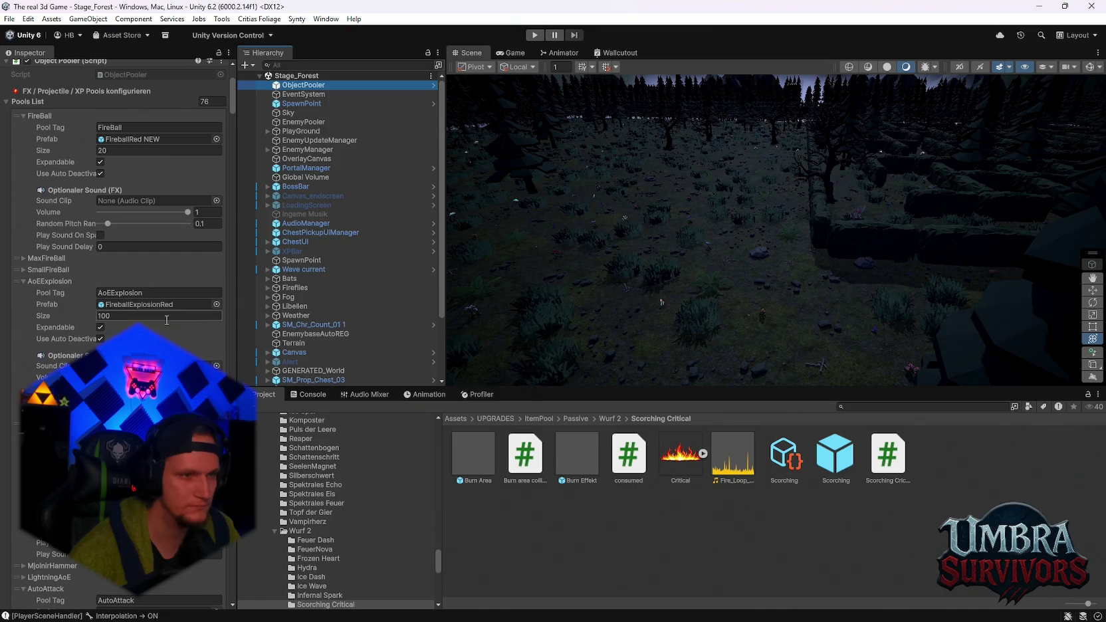
scroll(166, 319, down, 12)
drag(233, 121, 233, 385)
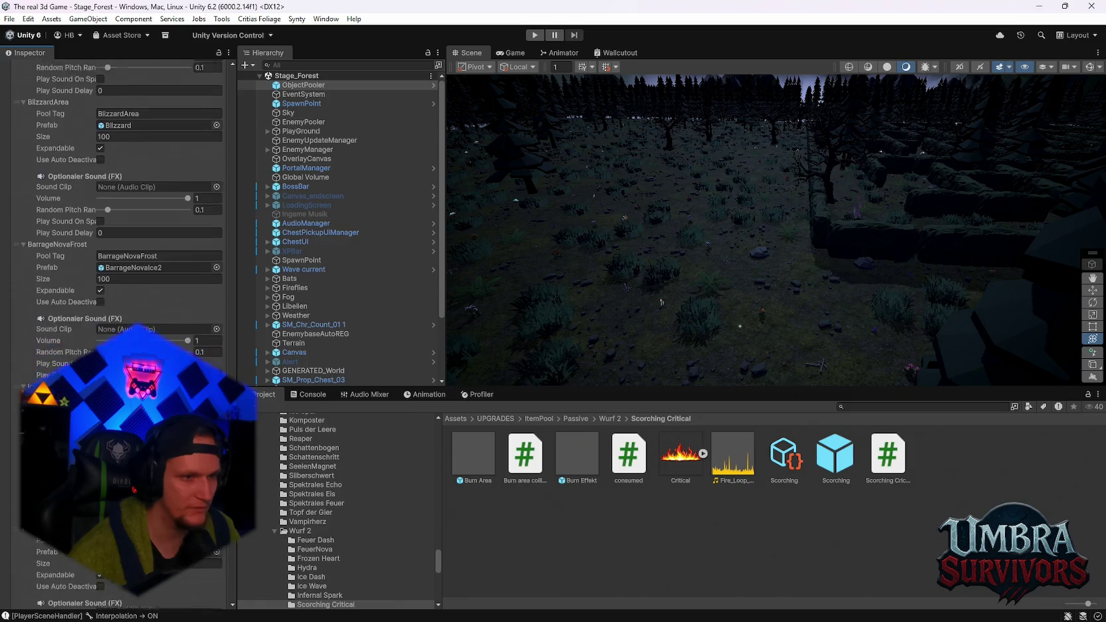
scroll(120, 332, down, 10)
scroll(120, 266, down, 12)
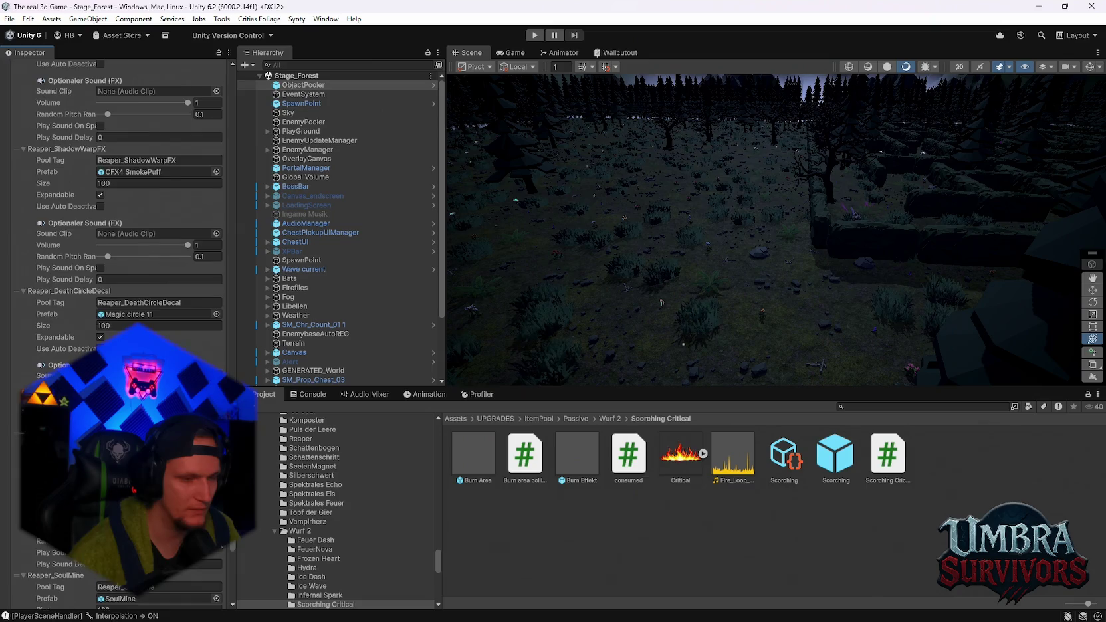
scroll(219, 568, down, 12)
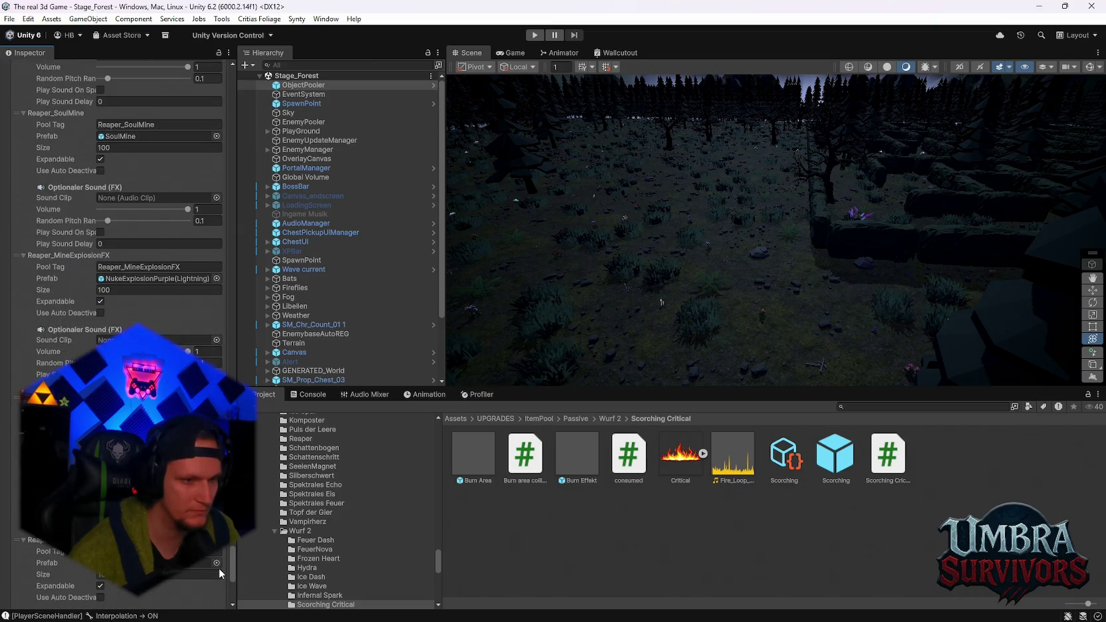
scroll(218, 568, up, 5)
scroll(119, 266, up, 15)
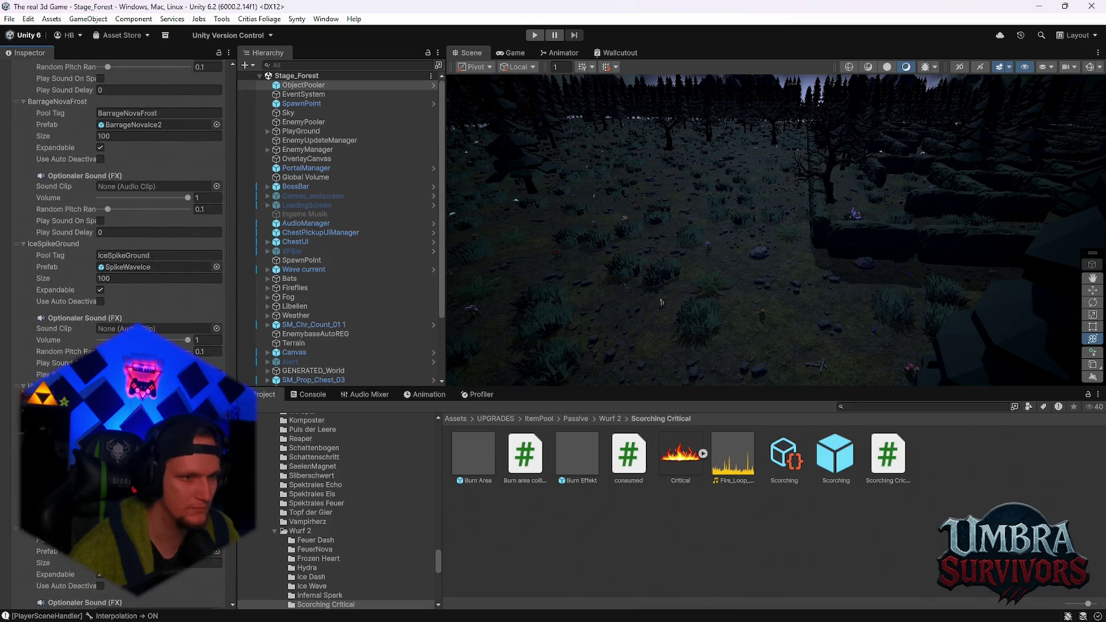
scroll(120, 265, up, 2)
scroll(119, 266, down, 20)
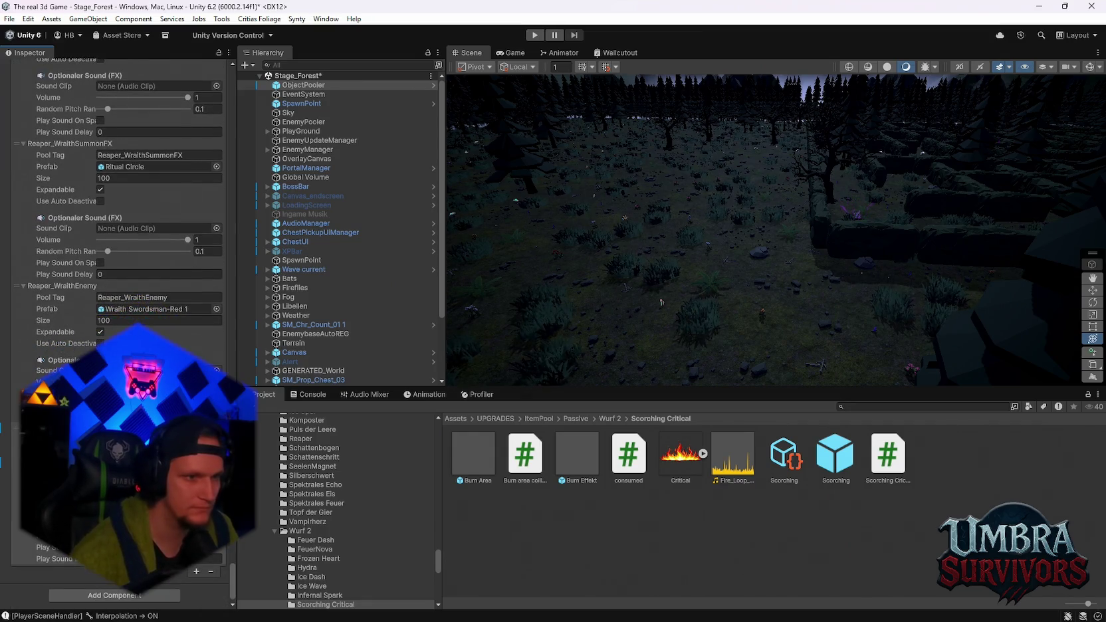
click(125, 319)
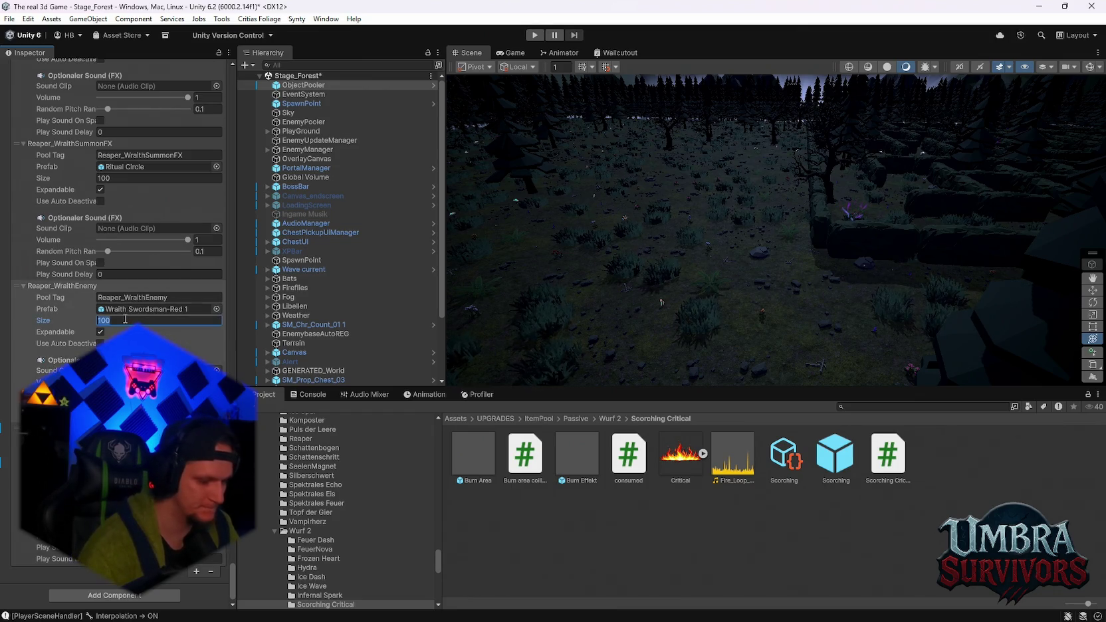
- Set the Reaper_WraithEnemy and Reaper_WraithSummonFX pool sizes to 40
text(40)
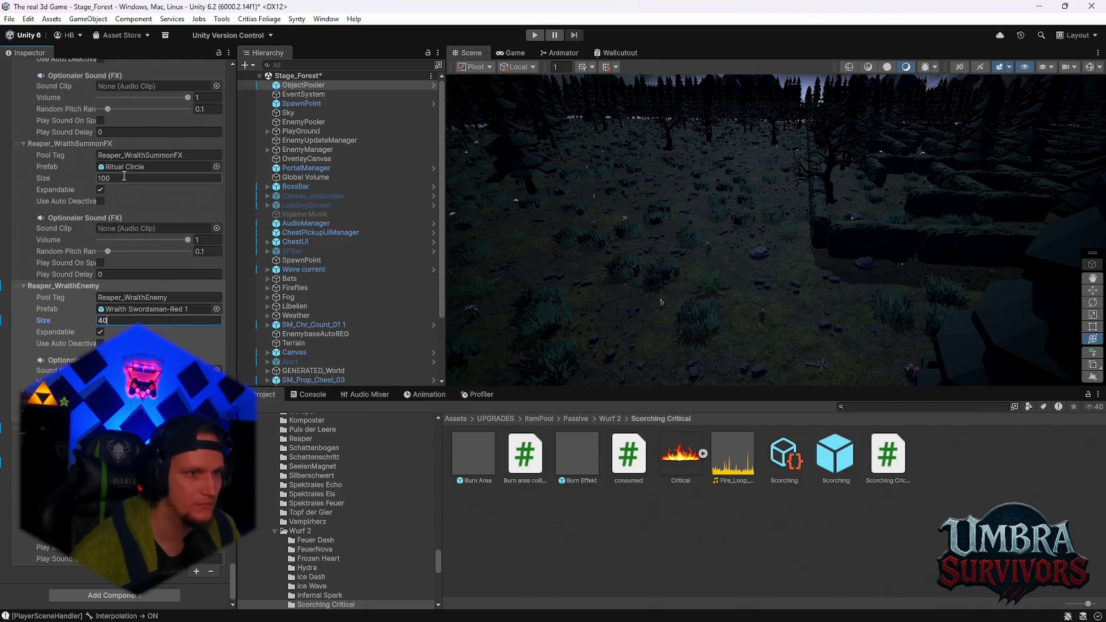
click(124, 177)
text(40)
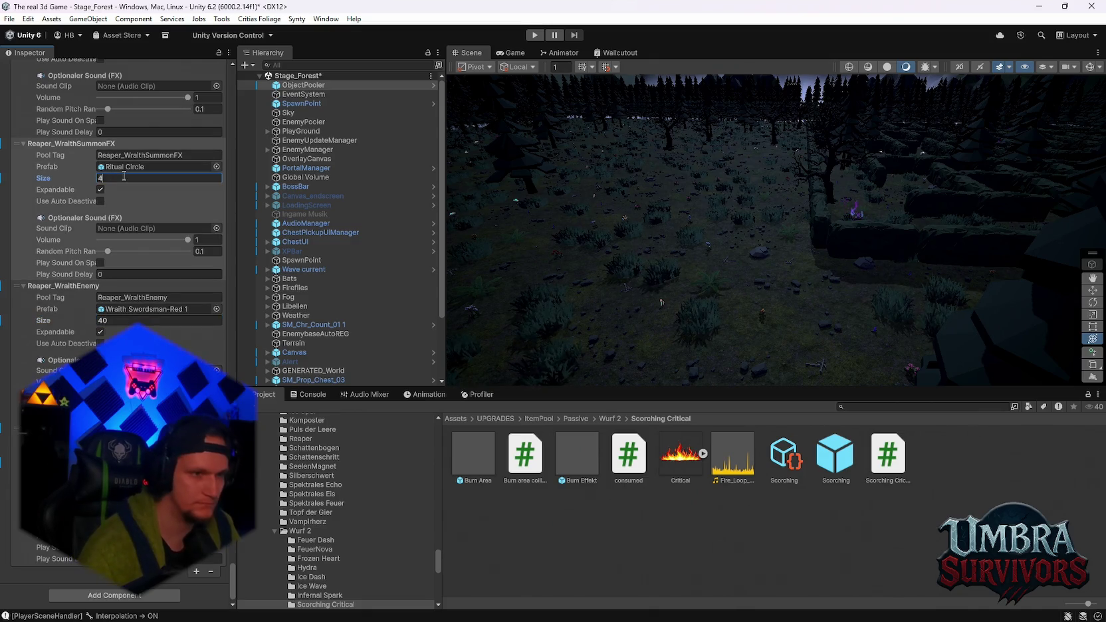
scroll(126, 246, up, 3)
scroll(126, 246, up, 2)
- Set the Reaper_SoulMine and Reaper_DeathCircleDecal pool sizes to 40
click(135, 191)
text(40)
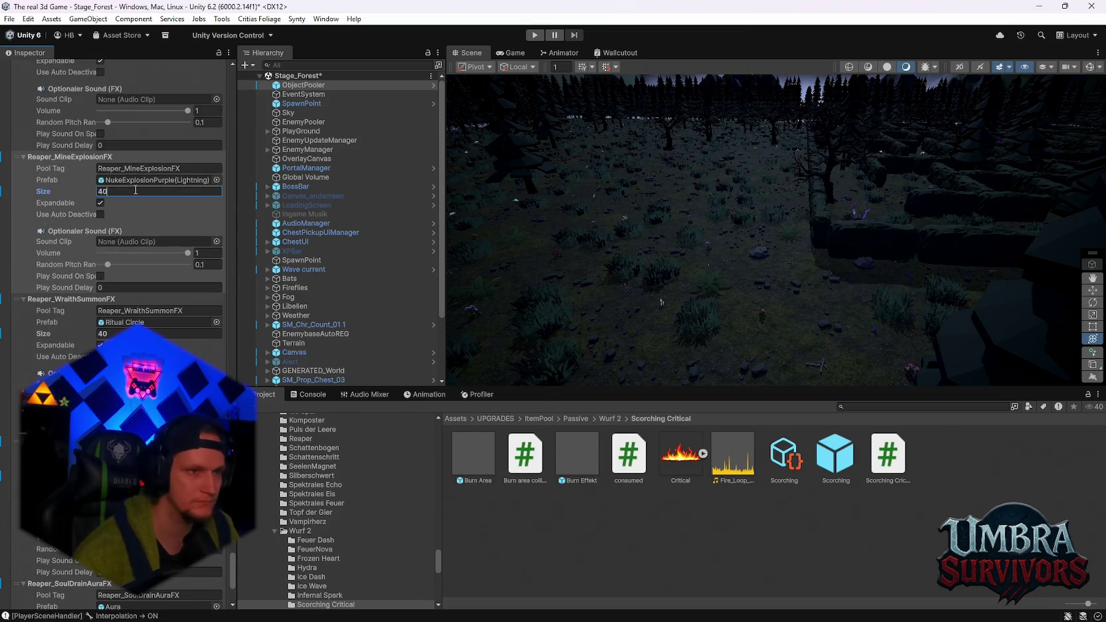
scroll(127, 226, up, 5)
click(125, 235)
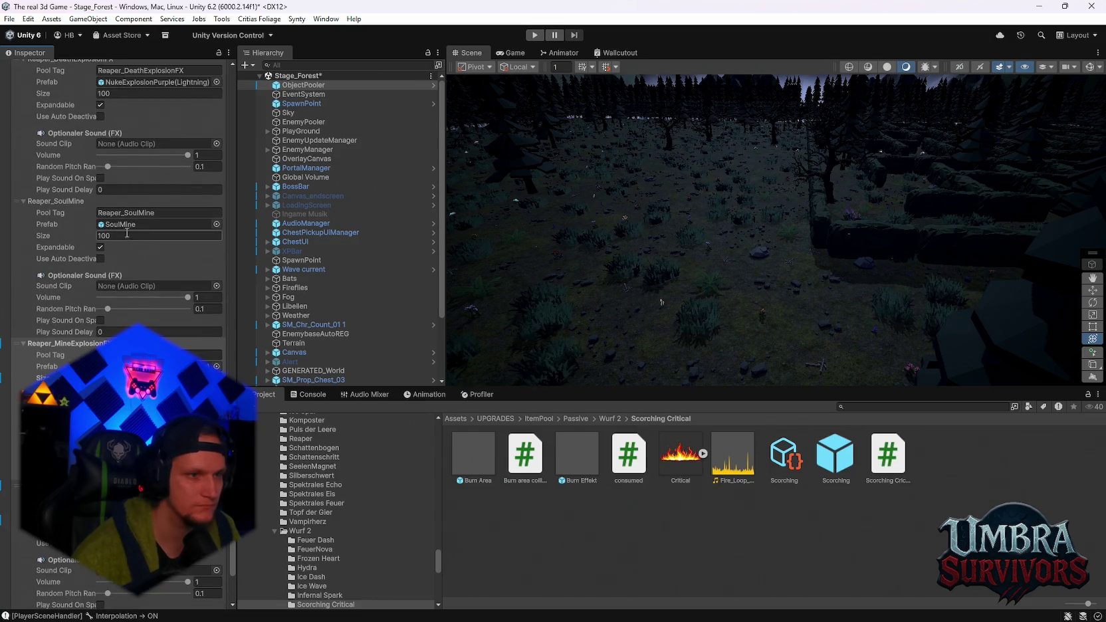
text(40)
scroll(125, 235, up, 4)
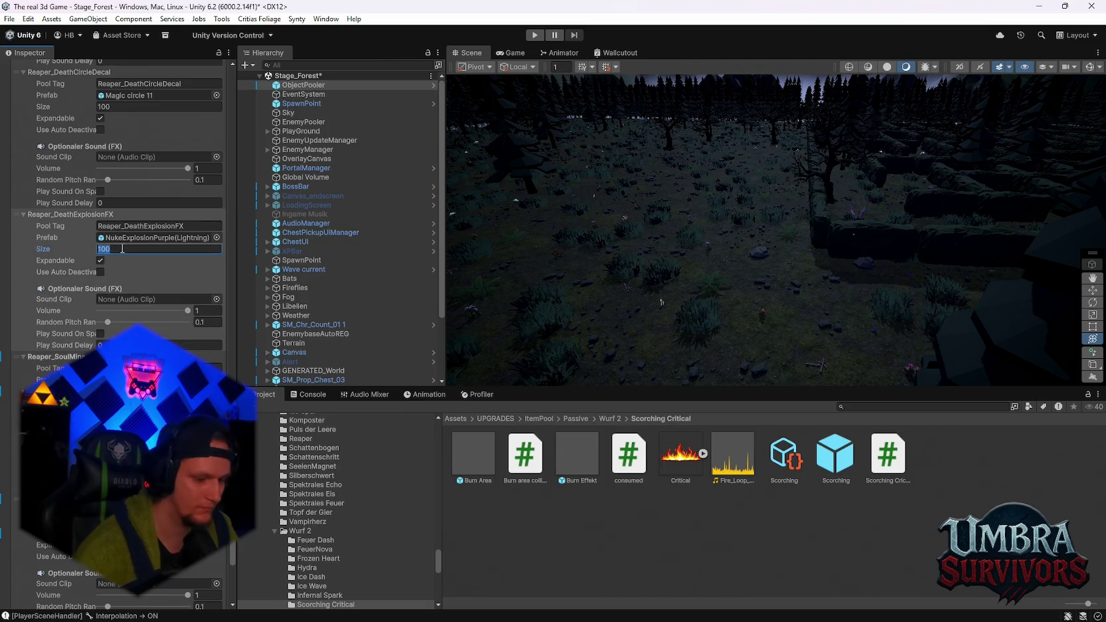
scroll(101, 251, up, 4)
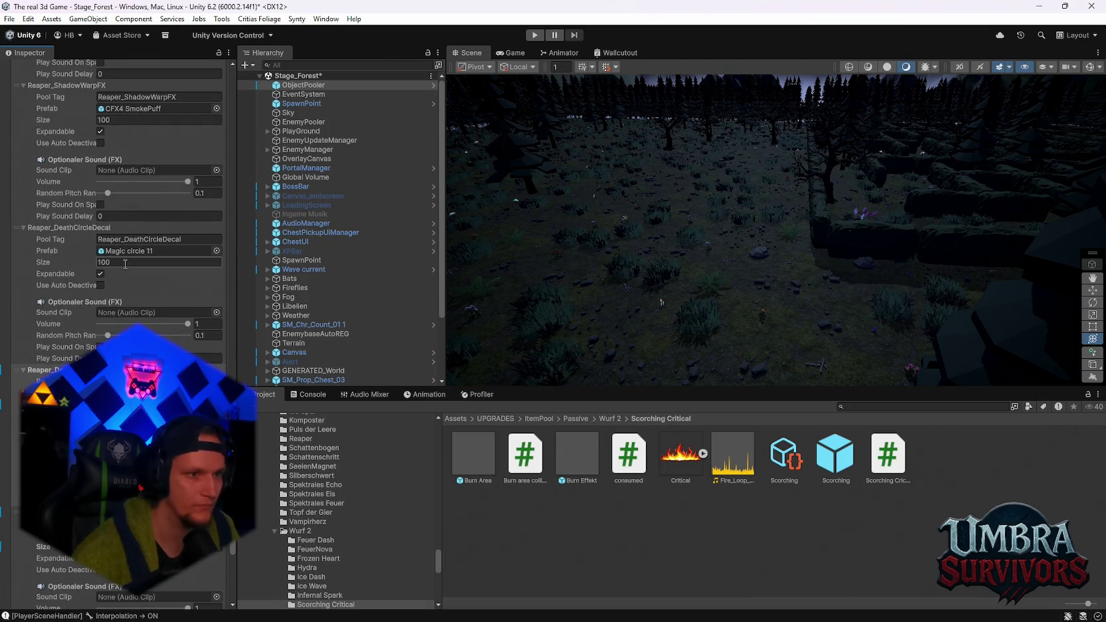
click(130, 262)
text(40)
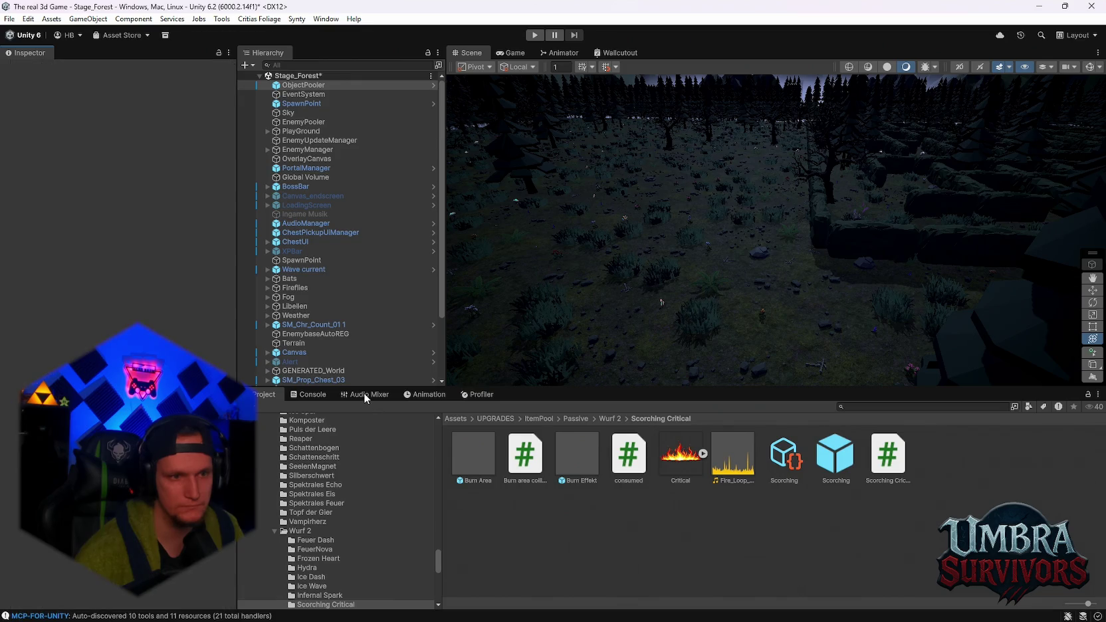
- Bring the Console log into view and enter Play mode on Stage_Forest
click(310, 395)
click(259, 396)
click(297, 395)
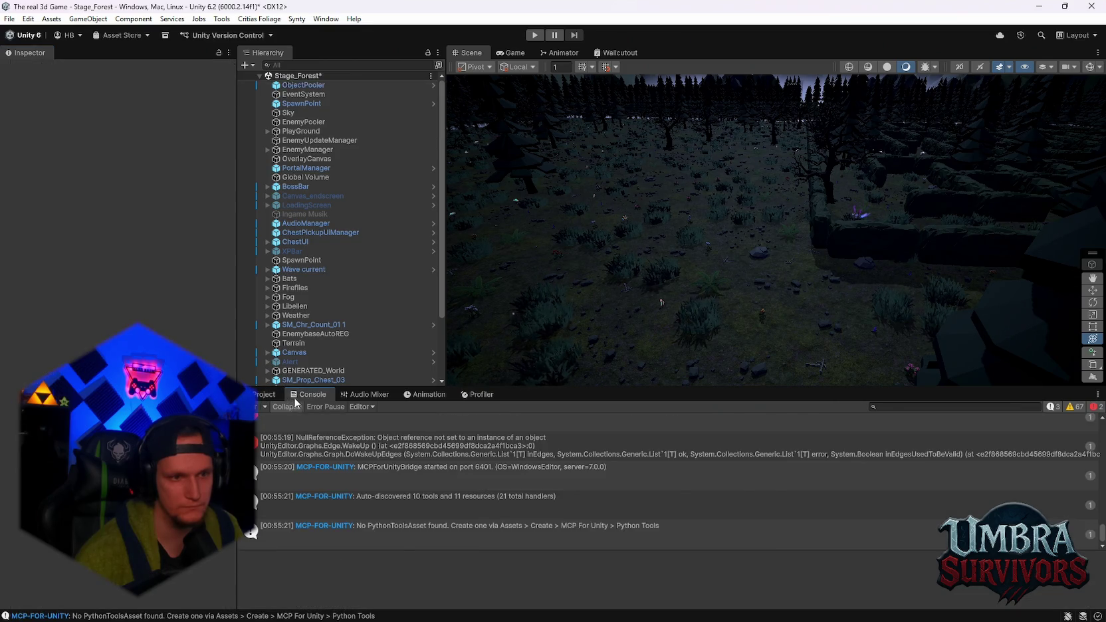
click(534, 35)
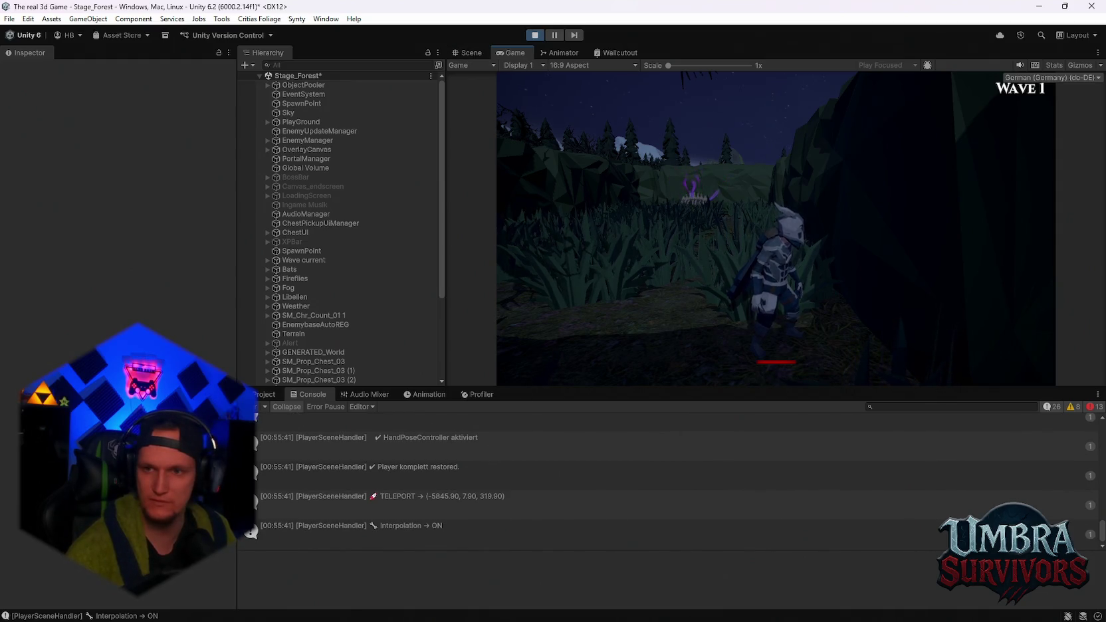
- Switch to the Scene view and pan its camera to a new viewpoint over the forest
click(468, 53)
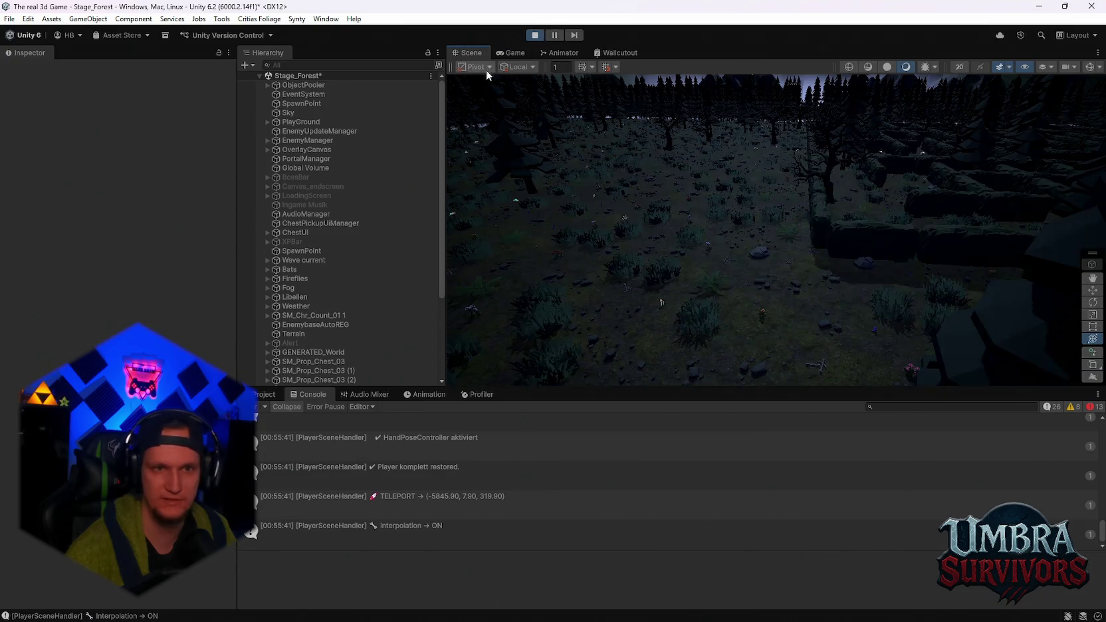
mouse_move(728, 233)
mouse_down()
mouse_move(773, 239)
mouse_move(797, 185)
mouse_move(748, 244)
mouse_move(574, 182)
mouse_move(602, 207)
mouse_move(795, 222)
mouse_up()
scroll(332, 279, down, 5)
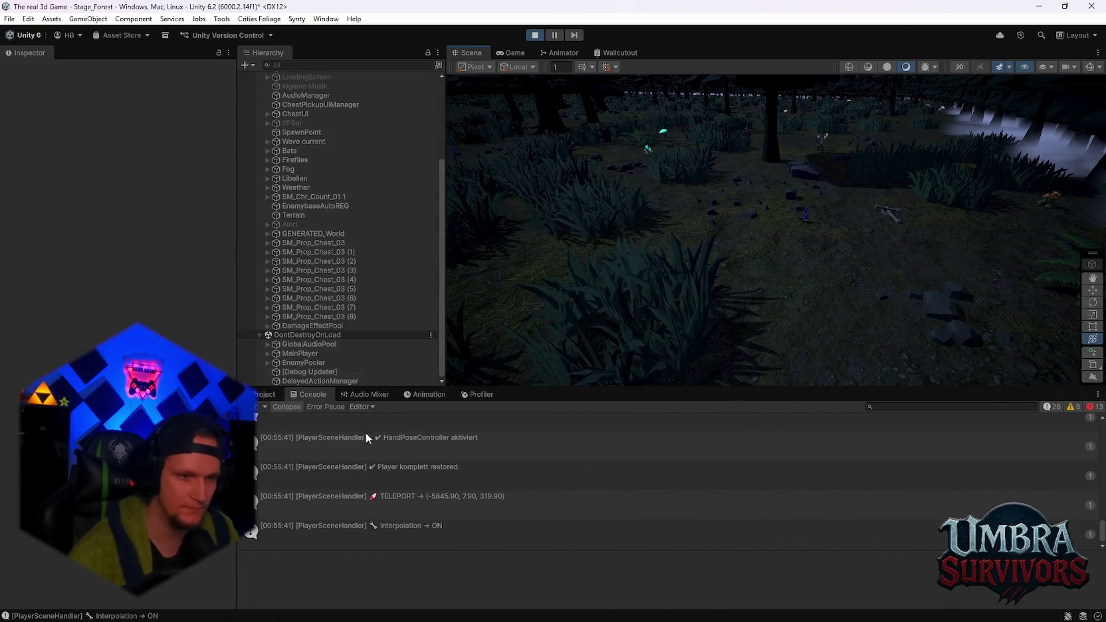
click(263, 394)
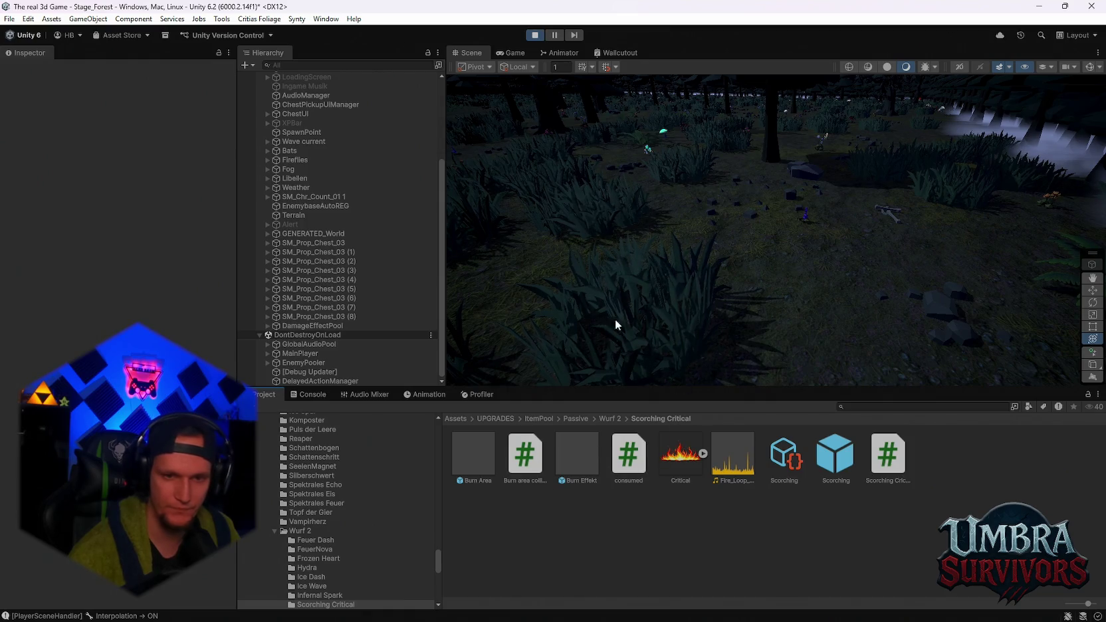
- Orbit the Scene camera to look down over the forest, check the Console, then stop Play mode
scroll(385, 525, down, 4)
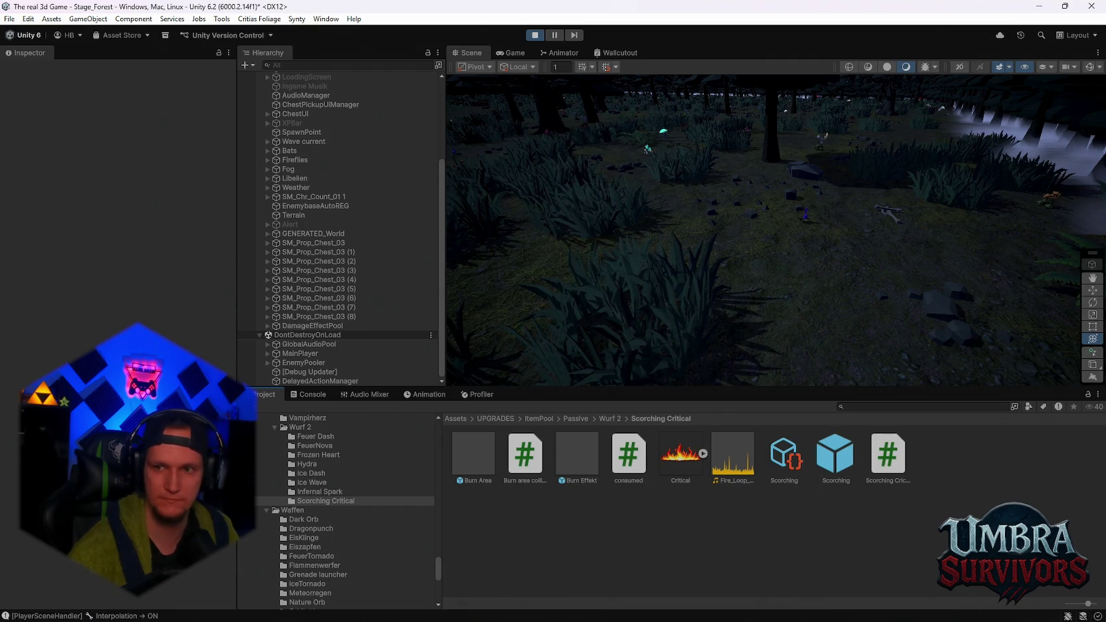
mouse_move(870, 324)
mouse_down()
mouse_move(792, 211)
mouse_move(762, 211)
mouse_move(905, 215)
mouse_move(947, 203)
mouse_move(937, 321)
mouse_move(681, 210)
mouse_move(780, 192)
mouse_move(856, 217)
mouse_move(694, 217)
mouse_move(810, 245)
mouse_move(780, 207)
mouse_move(842, 202)
mouse_move(839, 190)
mouse_move(785, 229)
mouse_move(883, 217)
mouse_up()
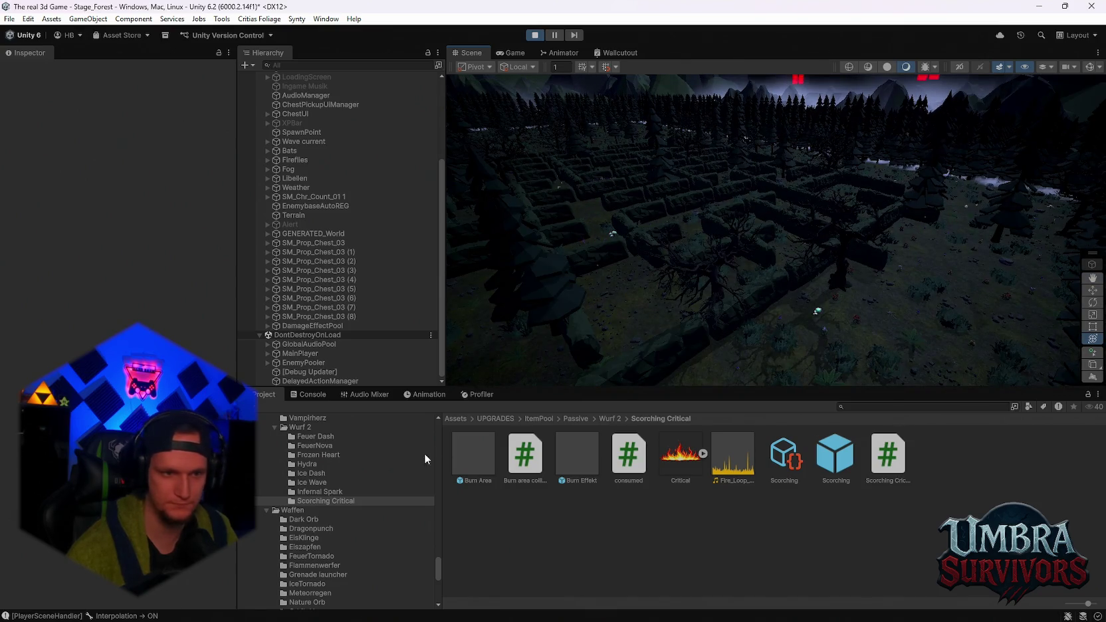
click(307, 395)
click(258, 394)
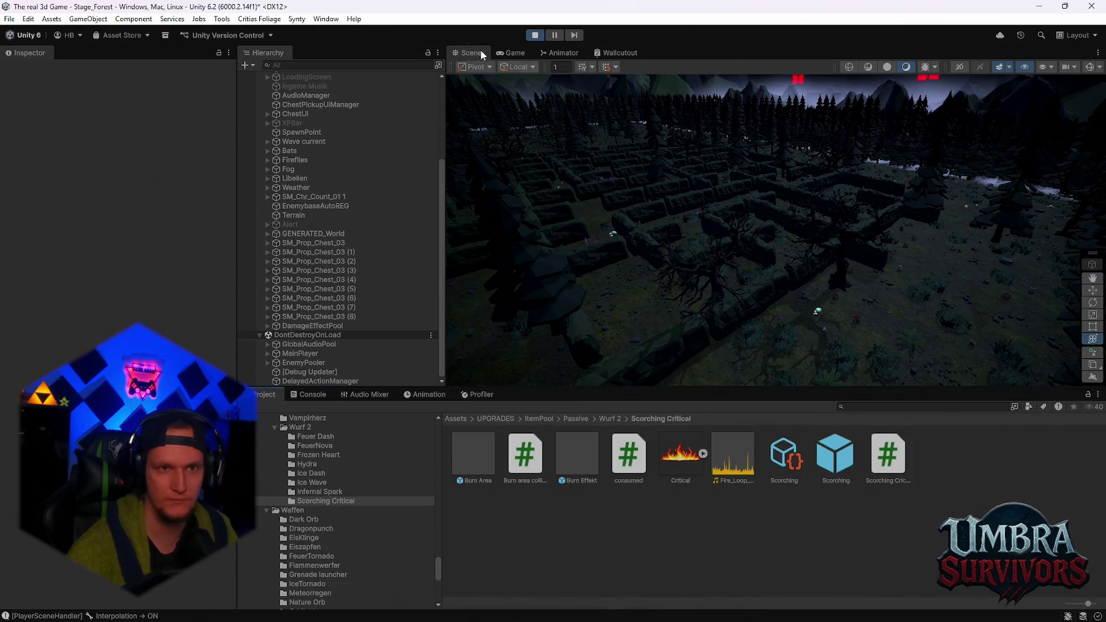
click(534, 34)
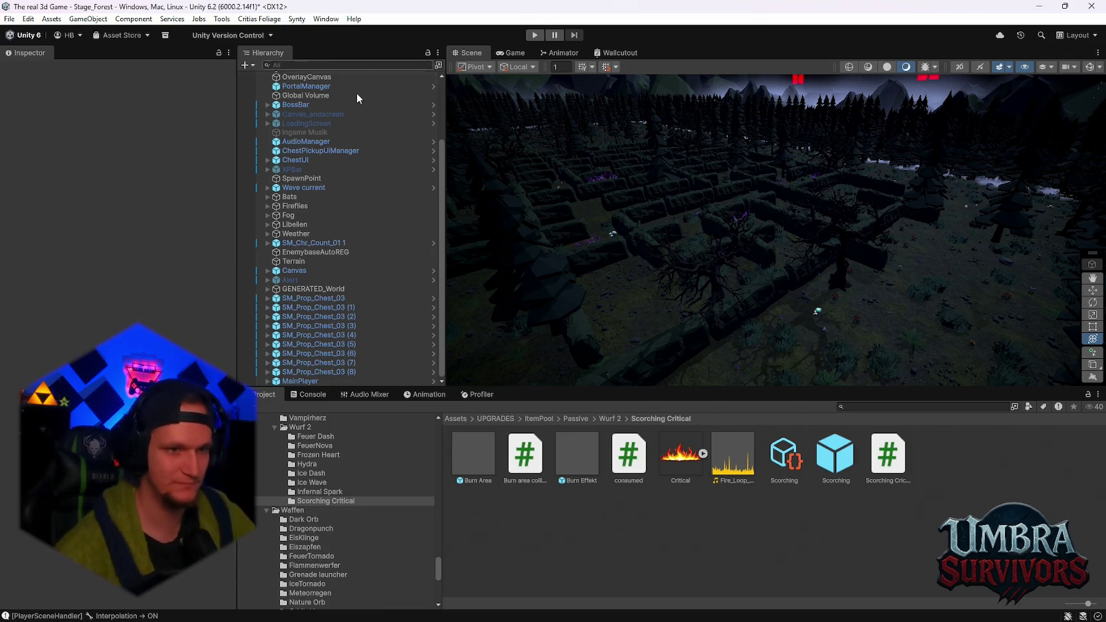
click(28, 18)
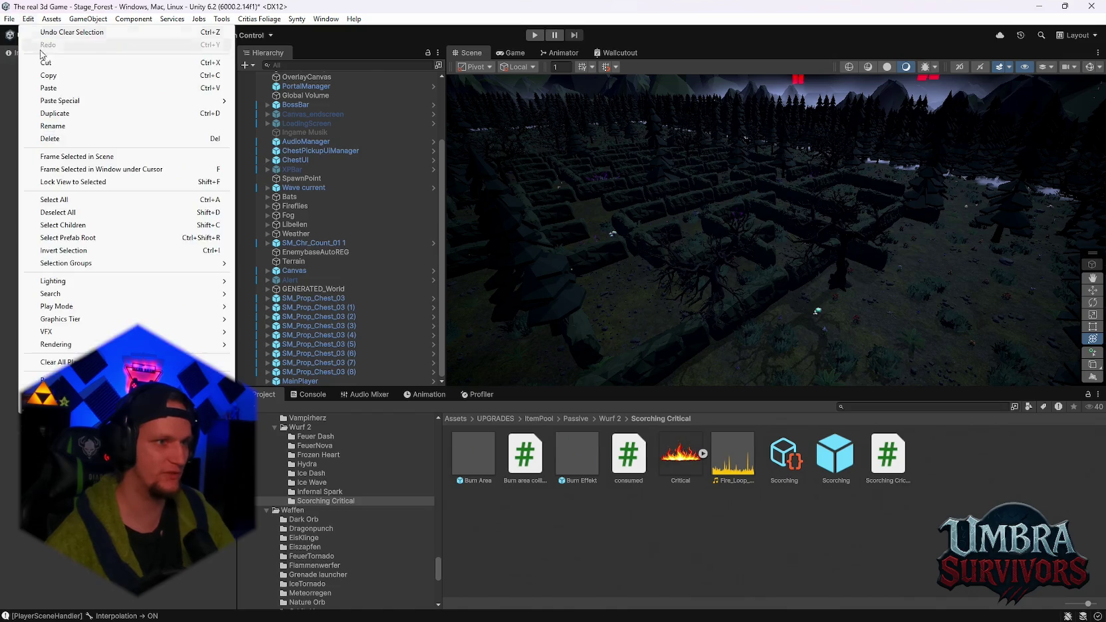
- Open the recent Stage_Hub scene, answer the unsaved Stage_Forest changes prompt, and press Play
mouse_move(100, 57)
click(213, 70)
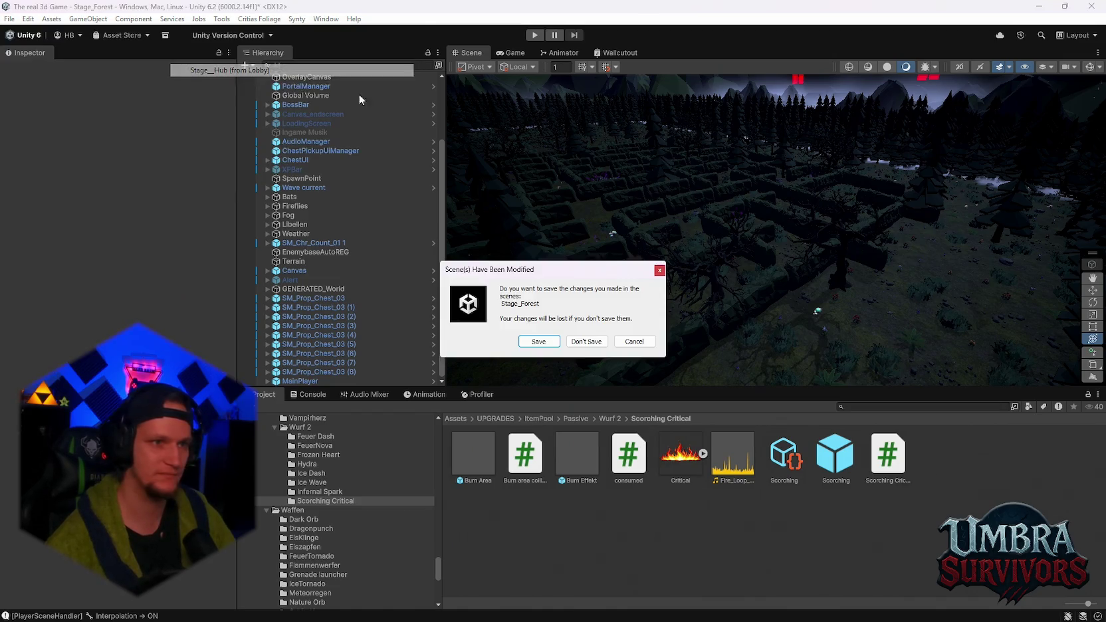
click(545, 349)
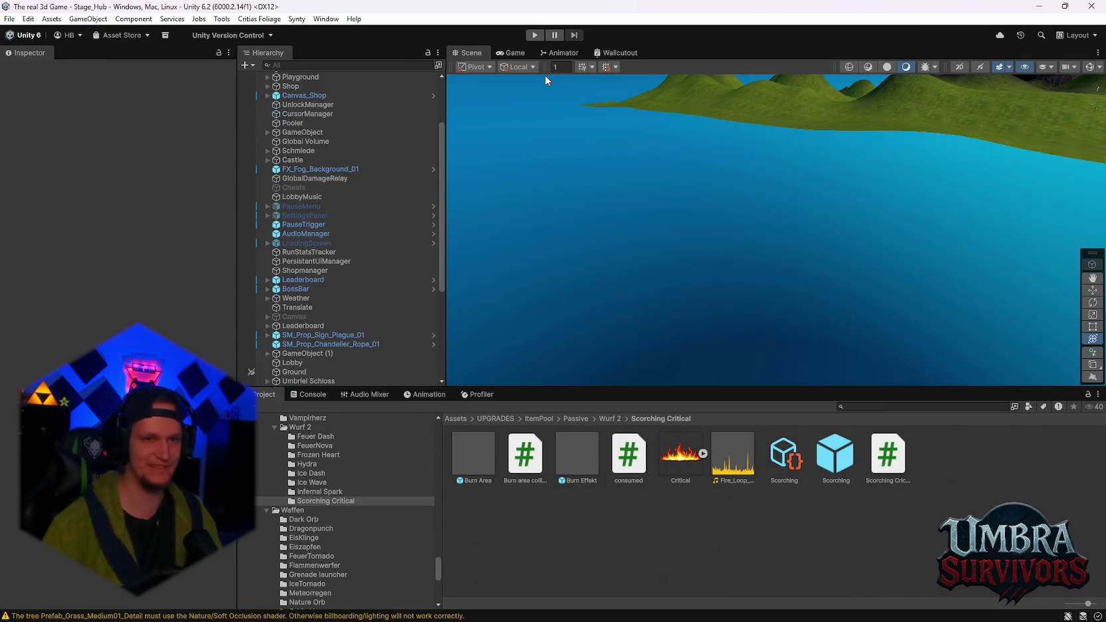
click(541, 34)
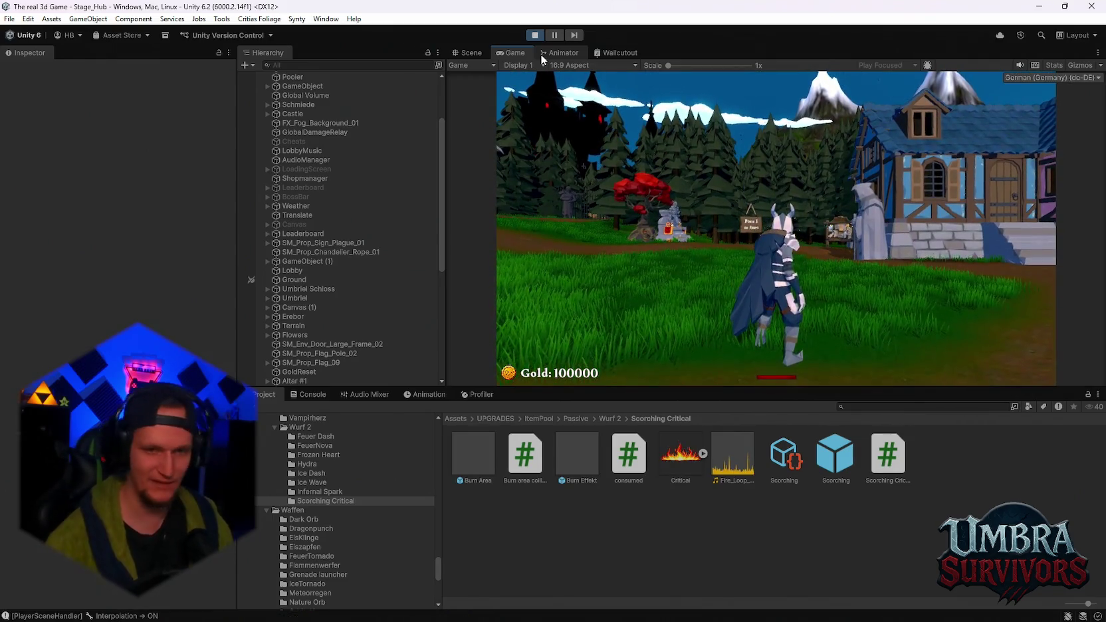
- Walk to the start sign, choose a starting weapon card, and launch Stage 1 in the forest
key(w)
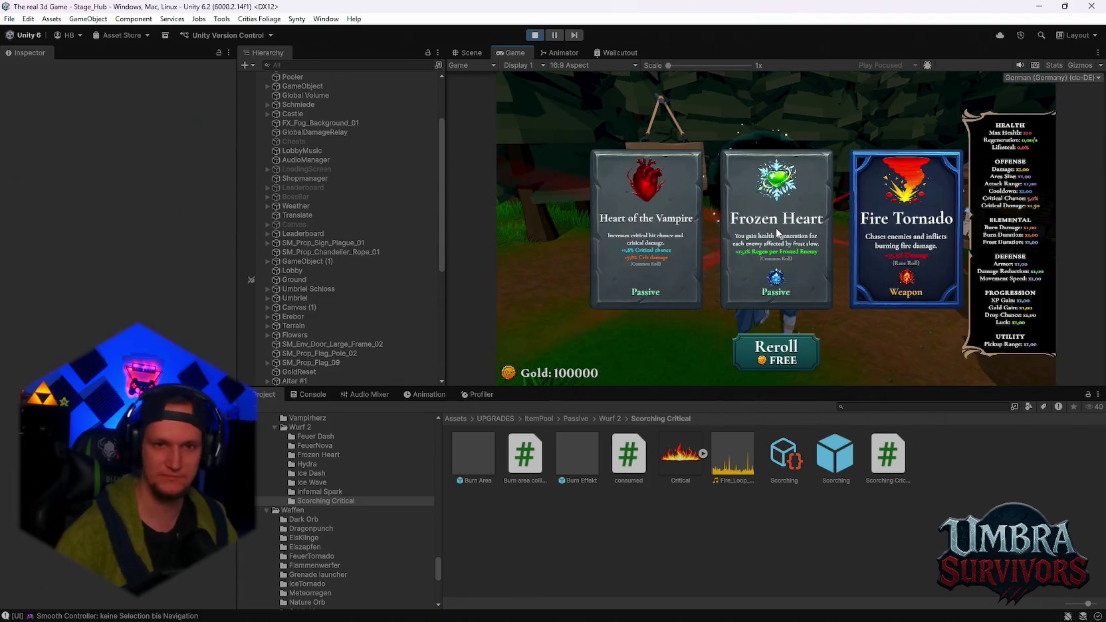
key(Escape)
key(e)
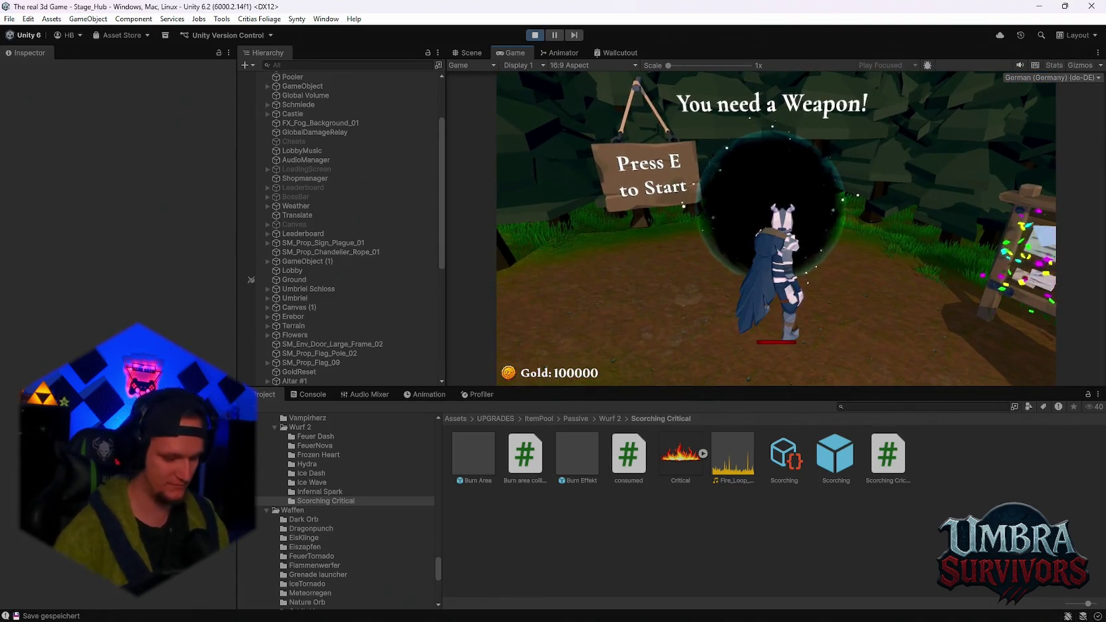
click(908, 204)
key(e)
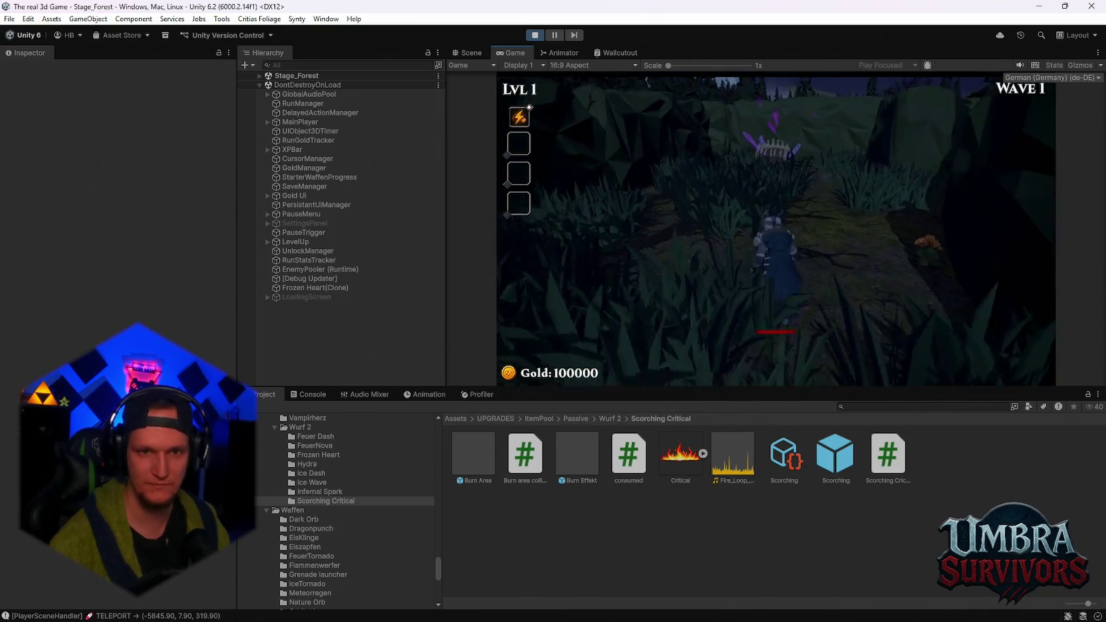
- Pause to view the stats overlay, resume, and collect the Arcane Extension reward from a chest
key(Escape)
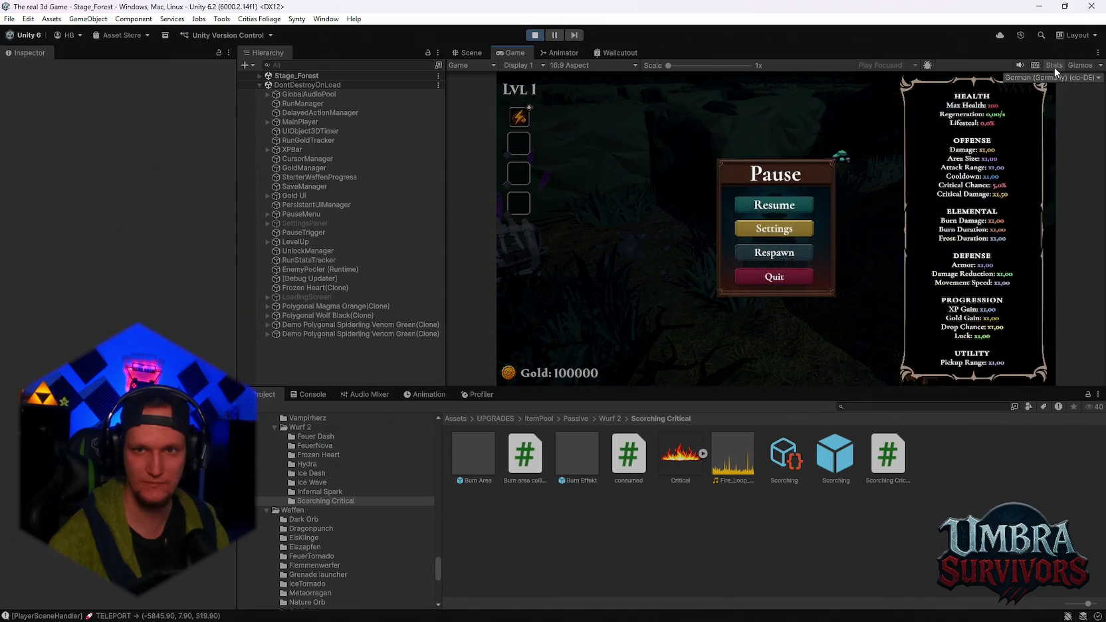
click(1055, 67)
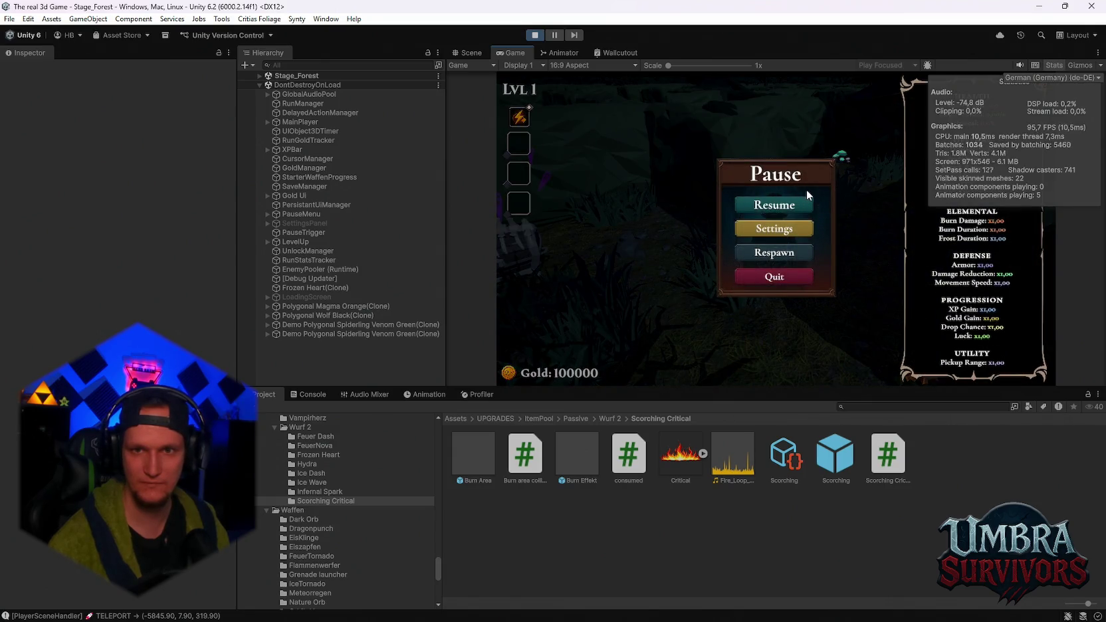
click(792, 204)
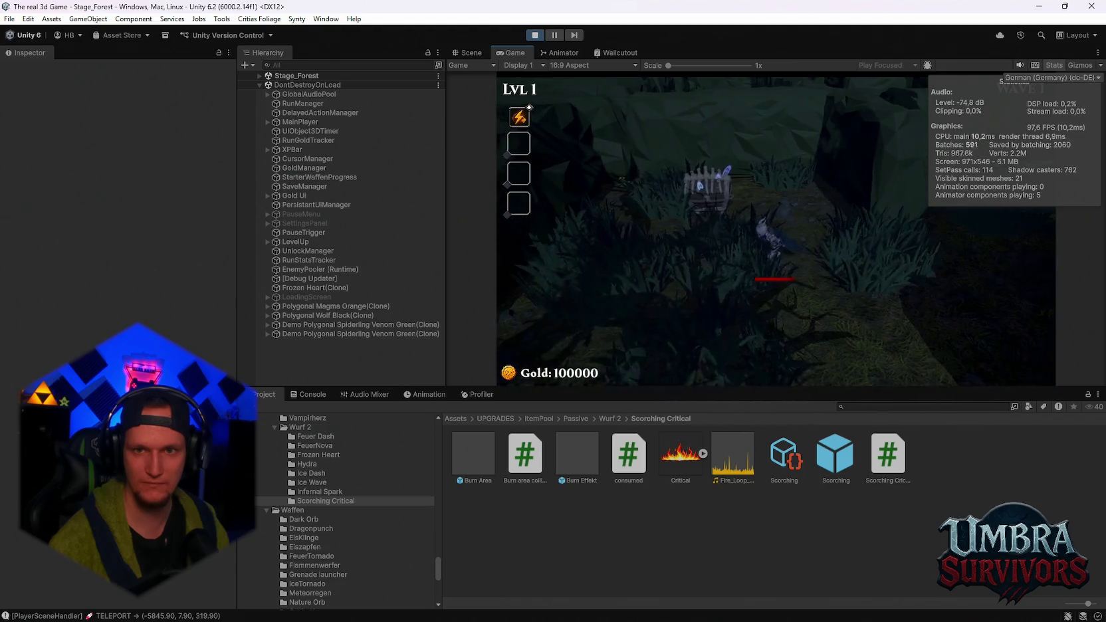
key(d)
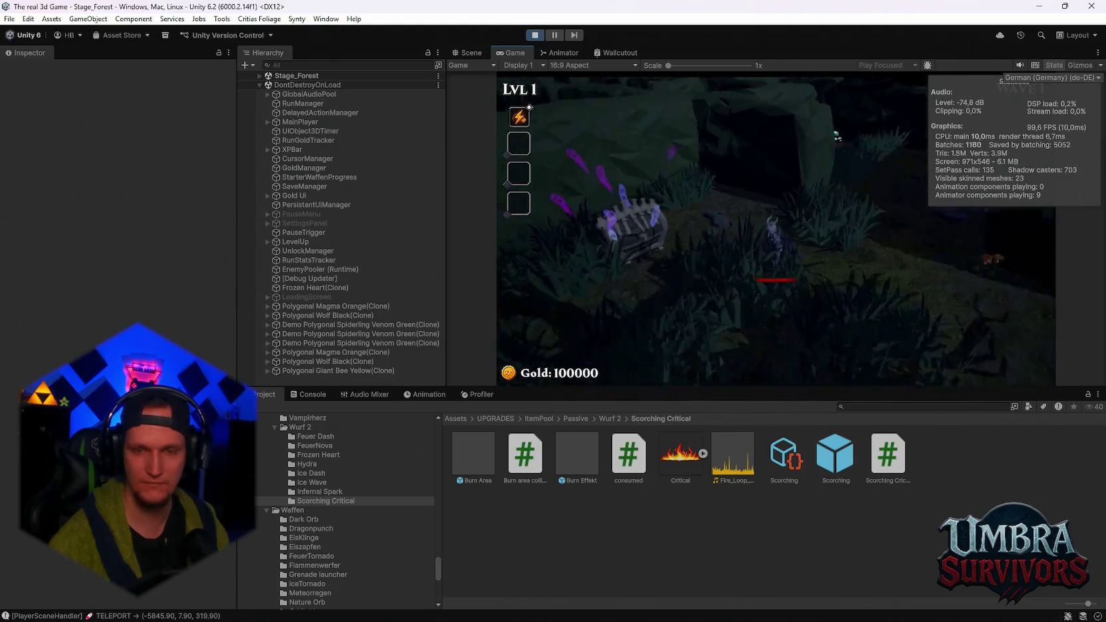
key(a)
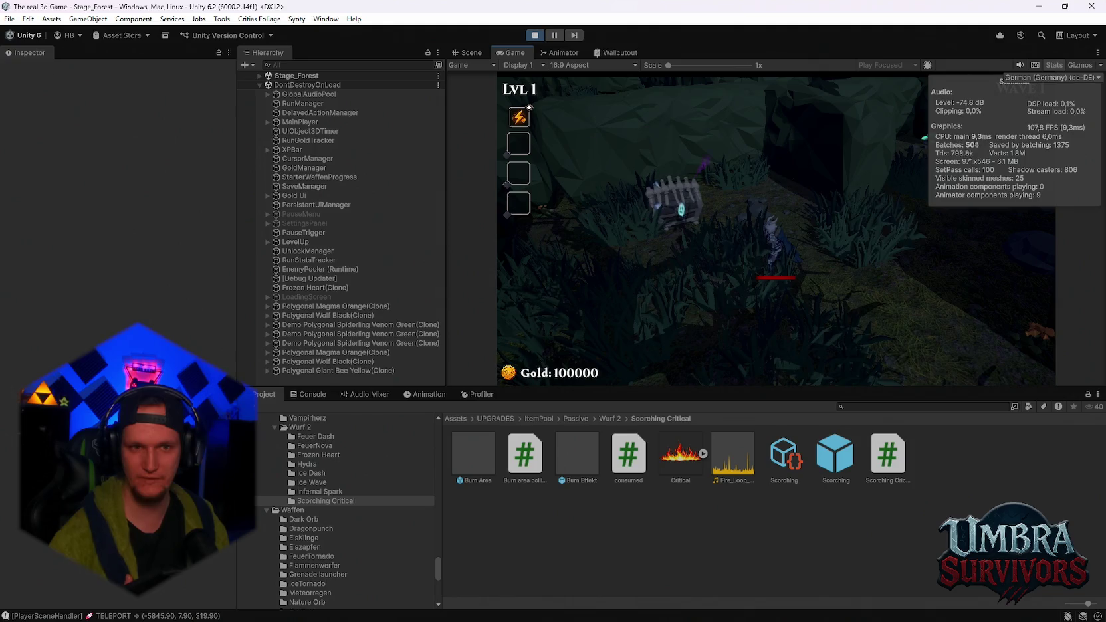
key(a)
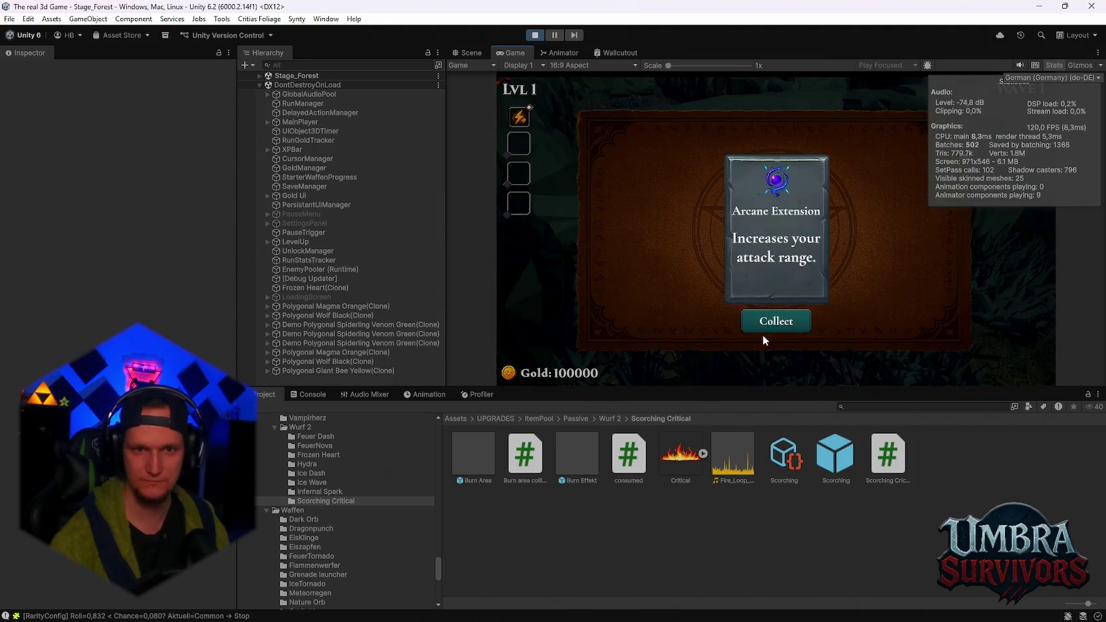
click(766, 328)
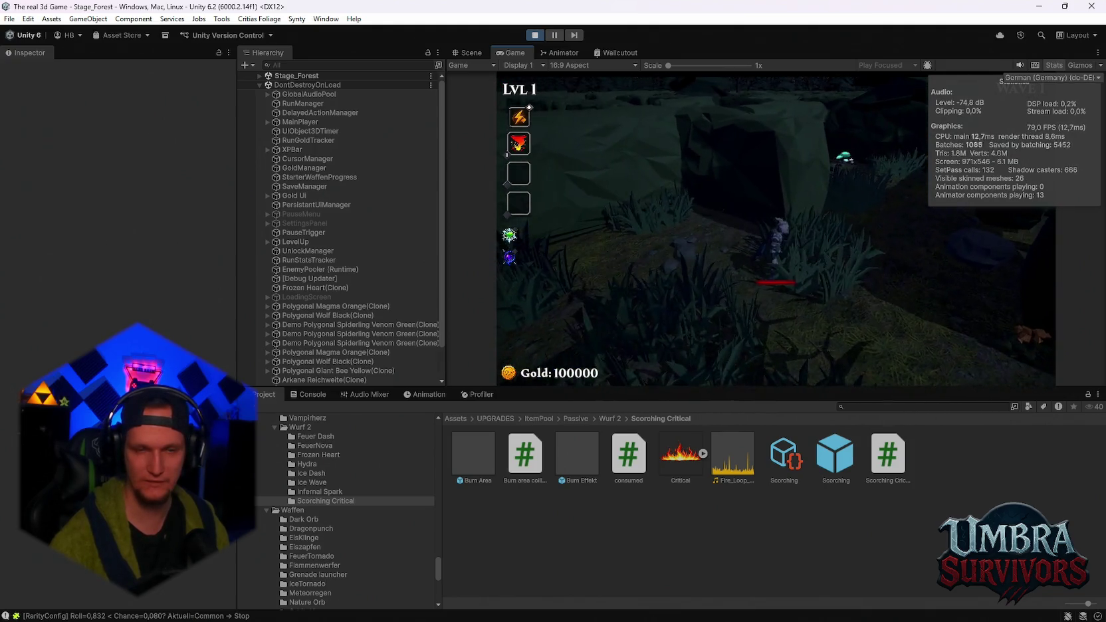
- Roam the forest among fire enemies and collect the Glacial Sigil from a second chest
key(d)
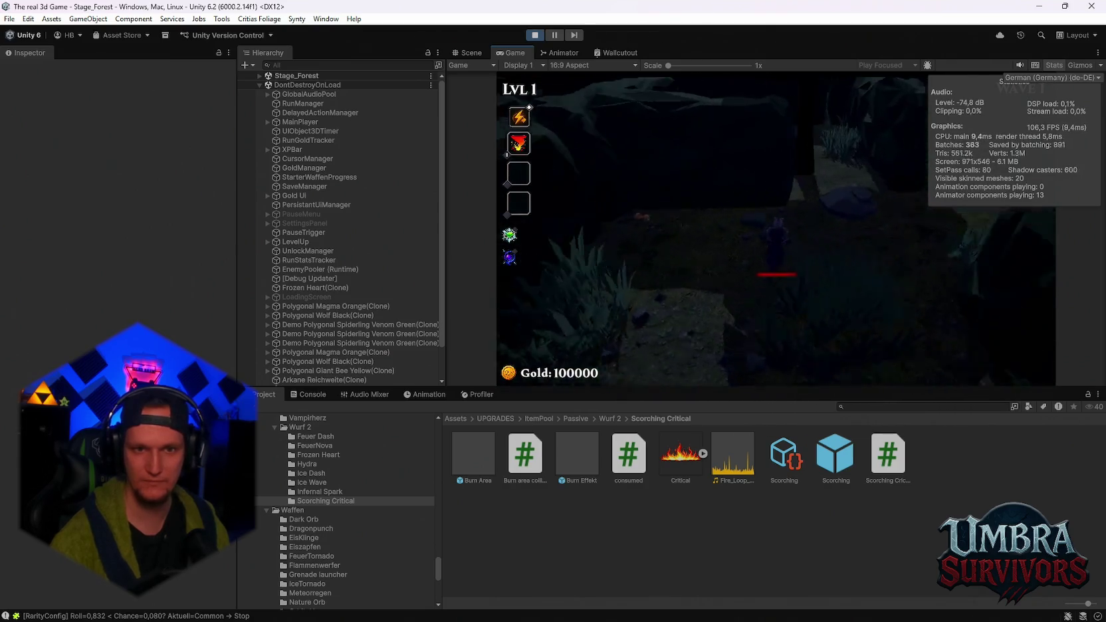
key(s)
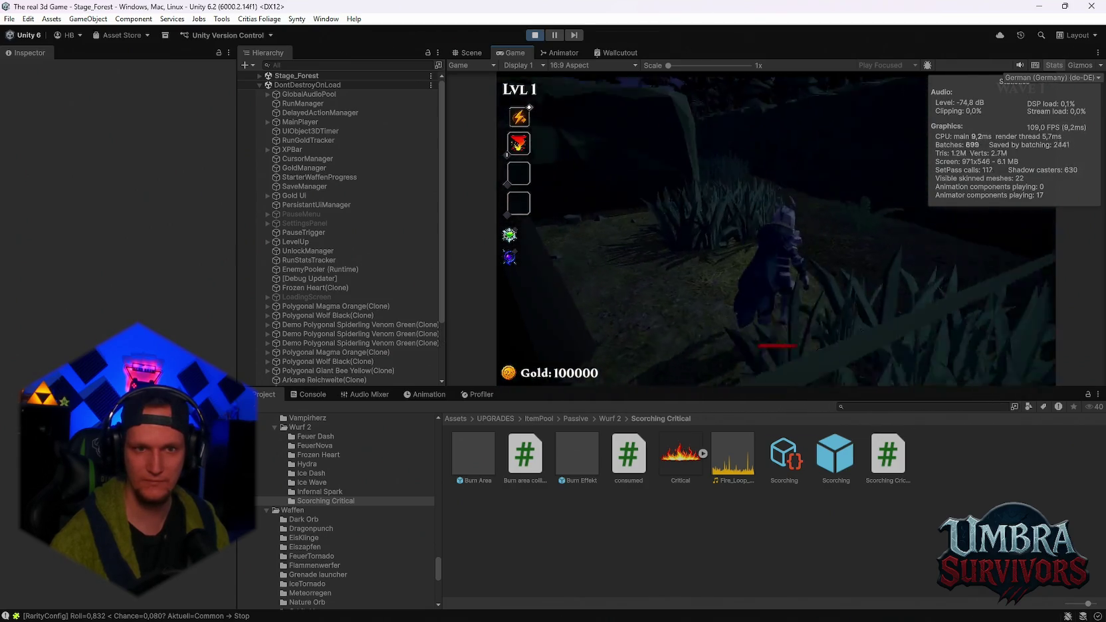
key(w)
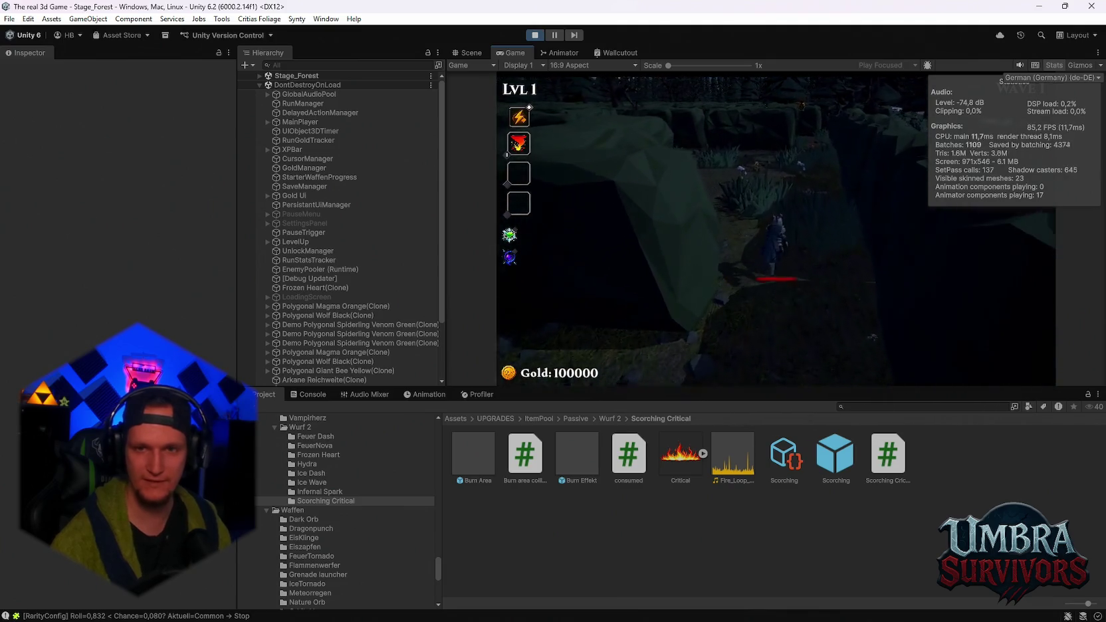
key(w)
key(w)
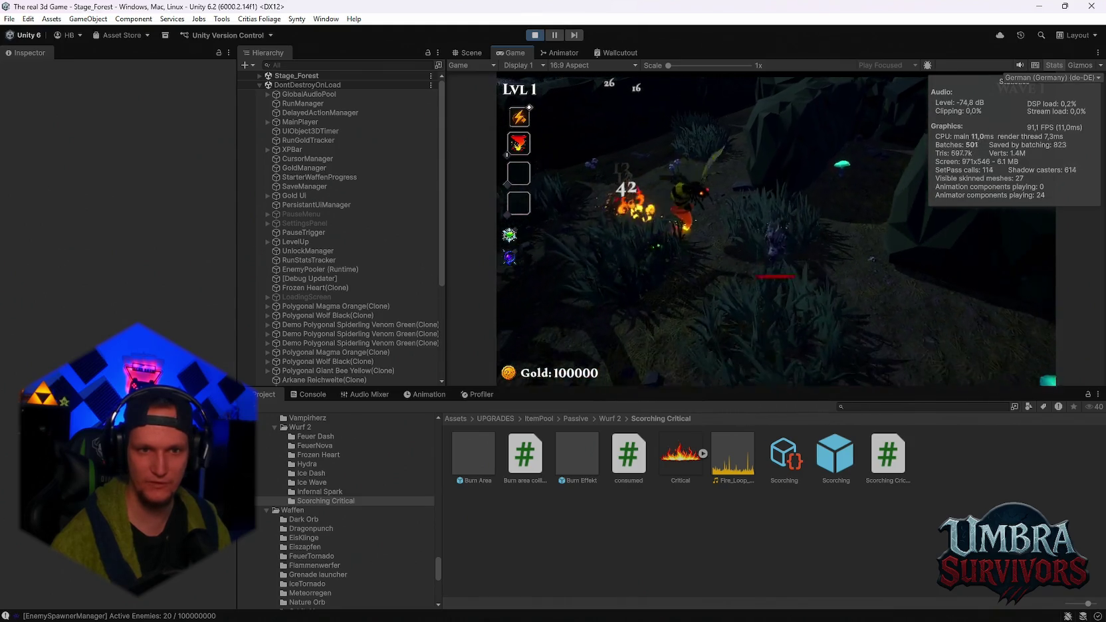
key(a)
key(d)
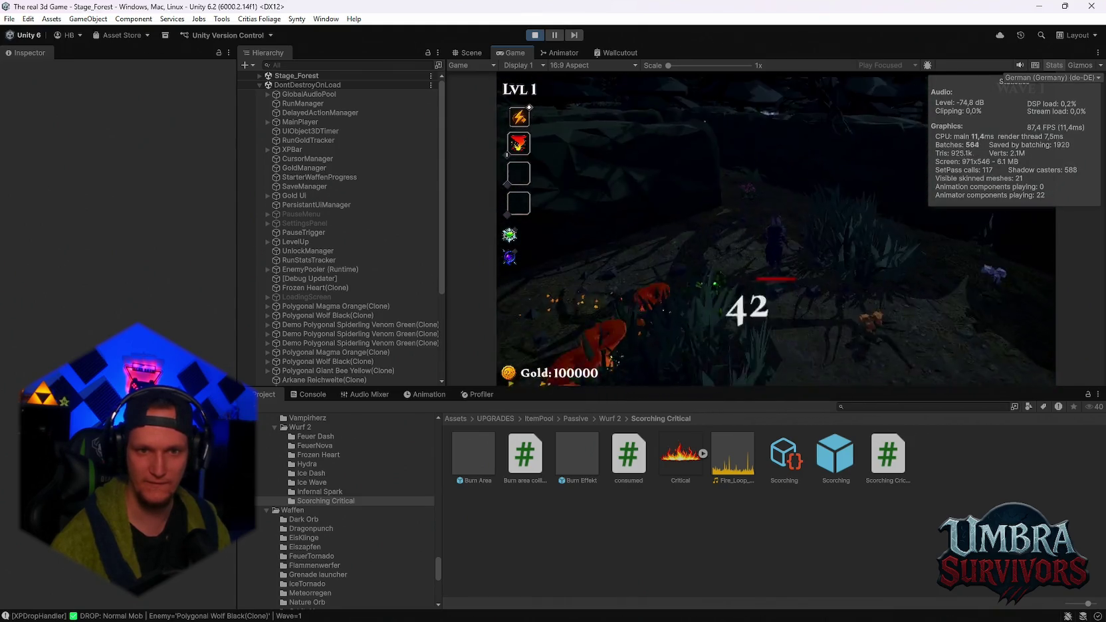
key(w)
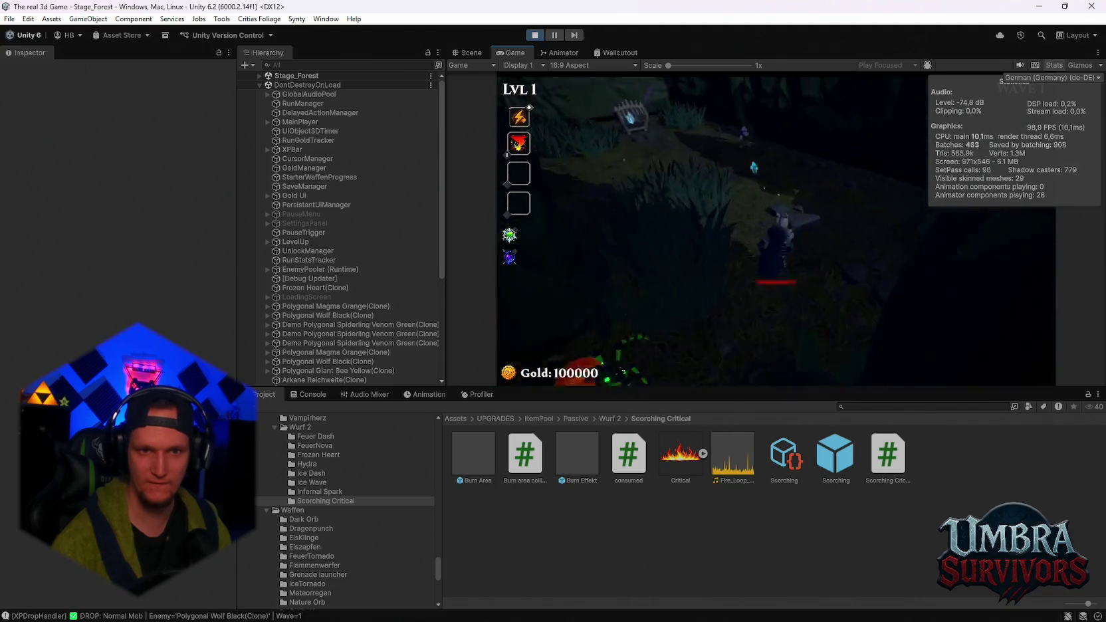
key(w)
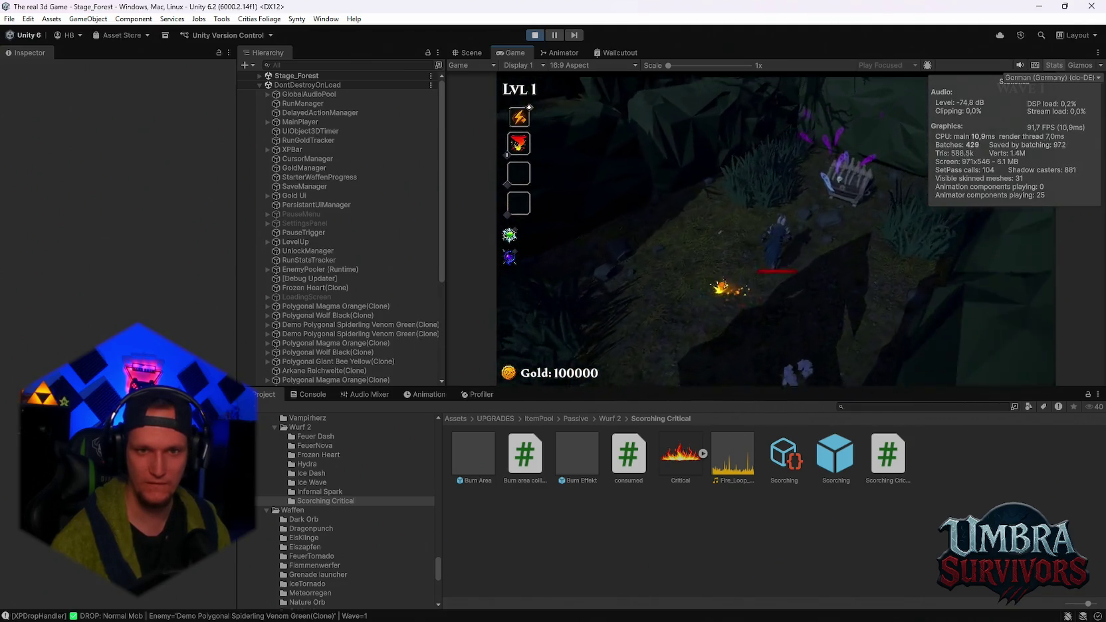
click(784, 317)
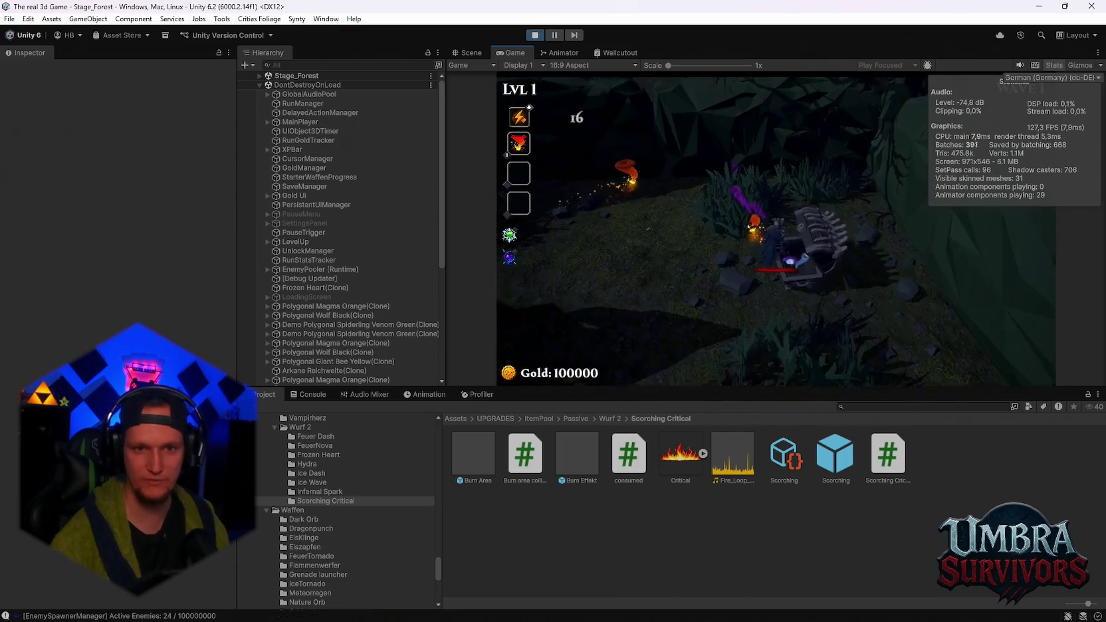
- Keep fighting enemies while moving around, then pause the game and stop Play mode
key(s)
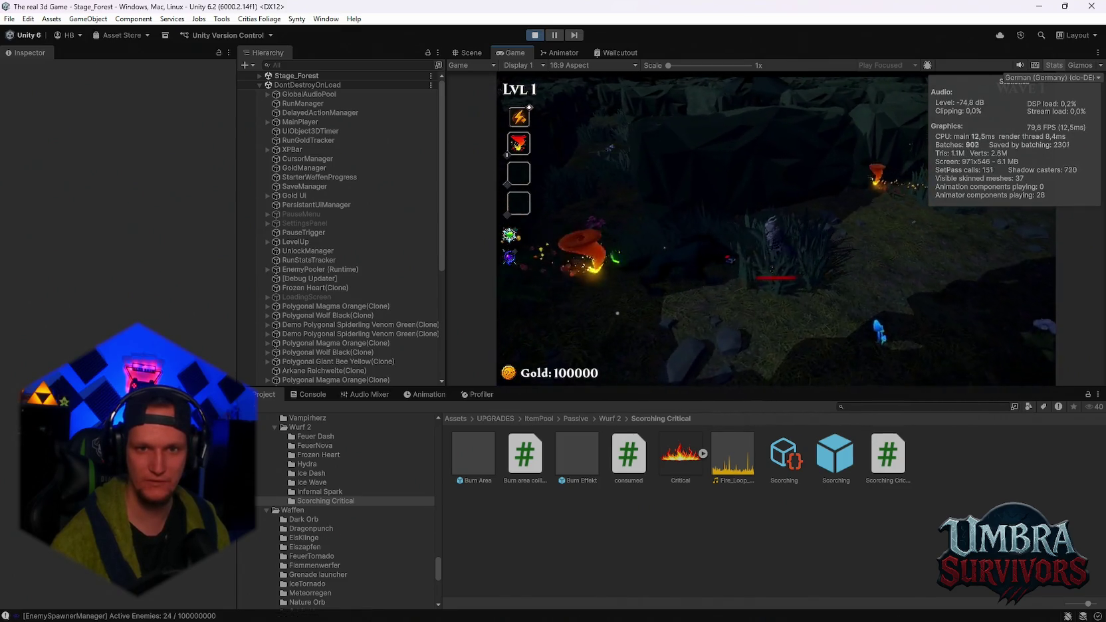
key(a)
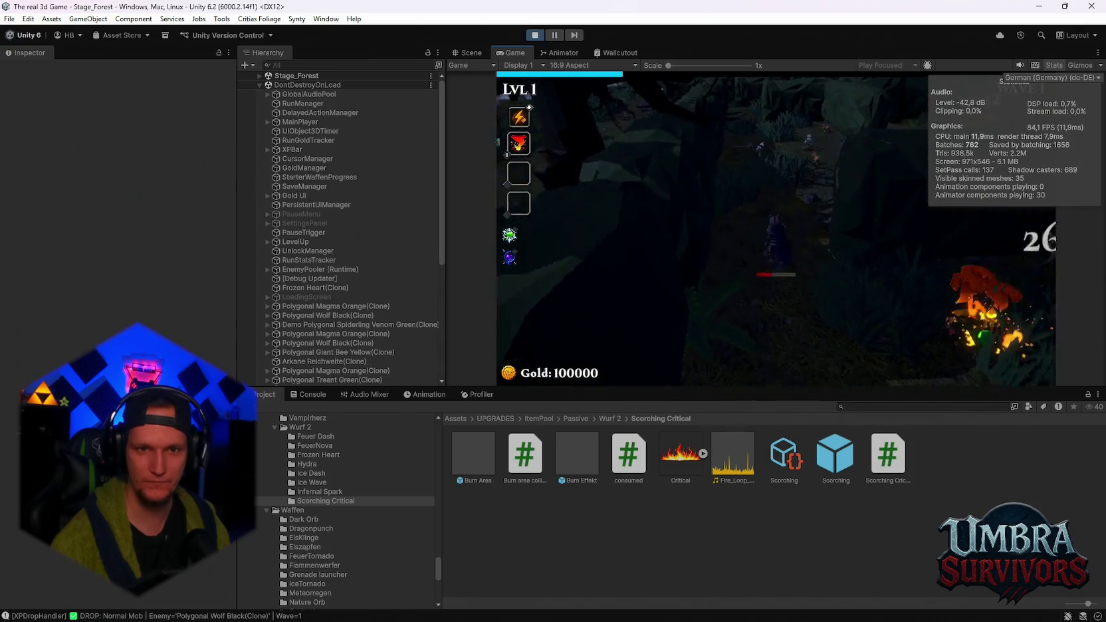
key(d)
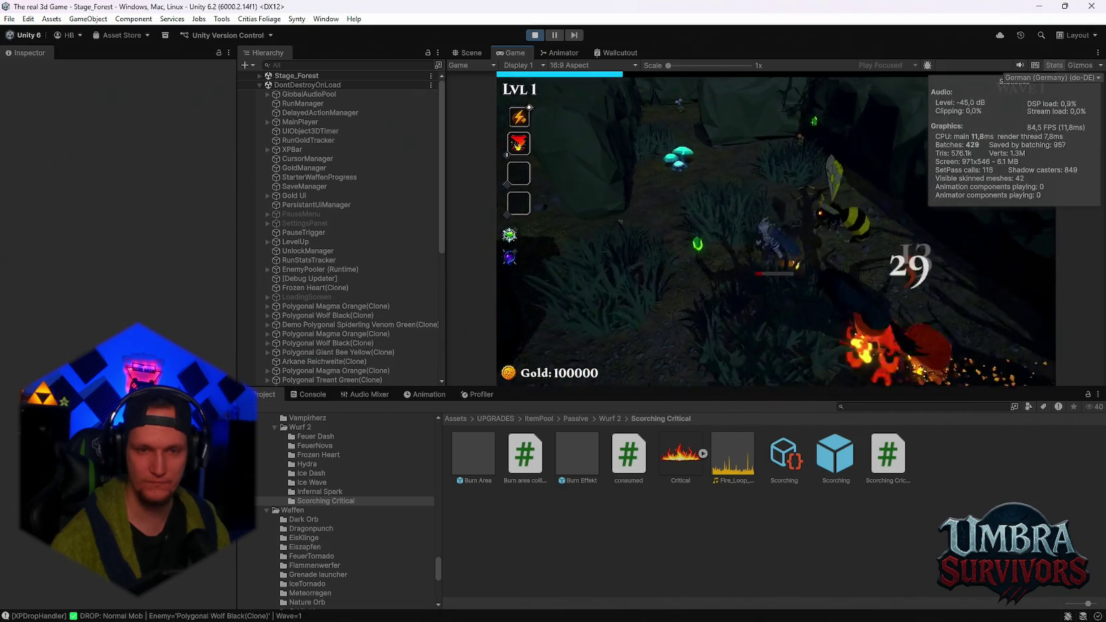
key(a)
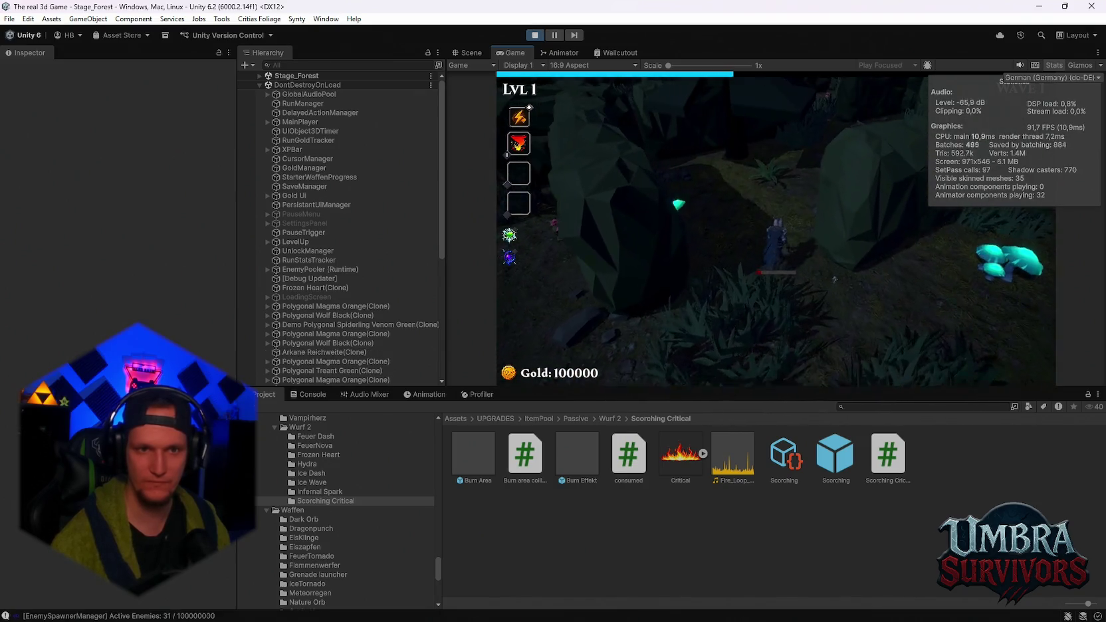
key(Escape)
click(535, 35)
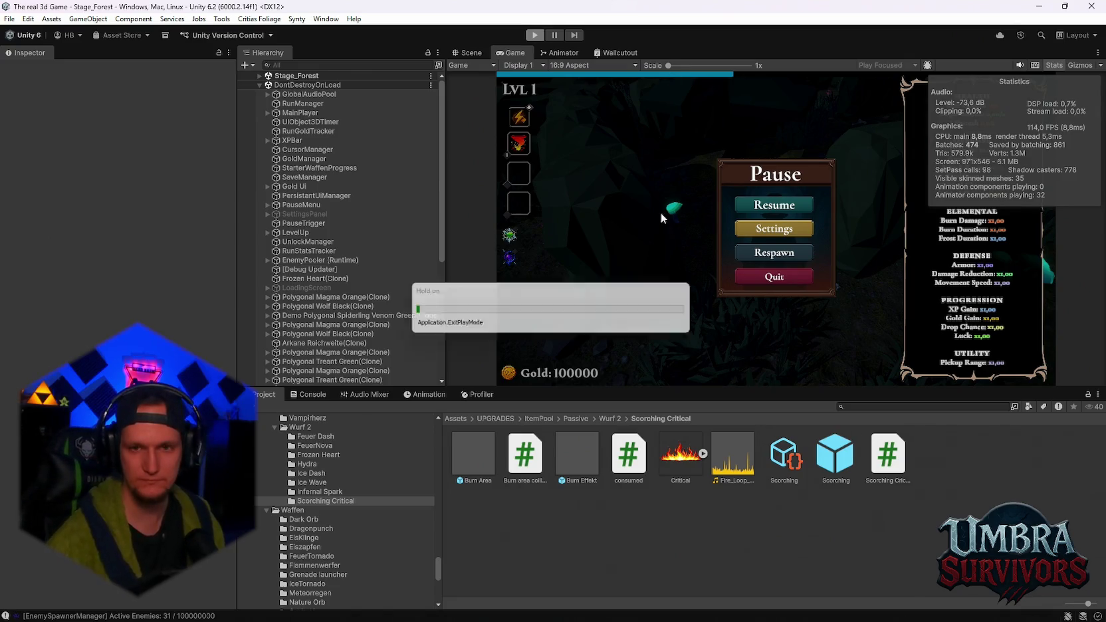
- Play Stage_Hub, walk the character across the hub grass, pause, and stop with Ctrl+P
click(539, 37)
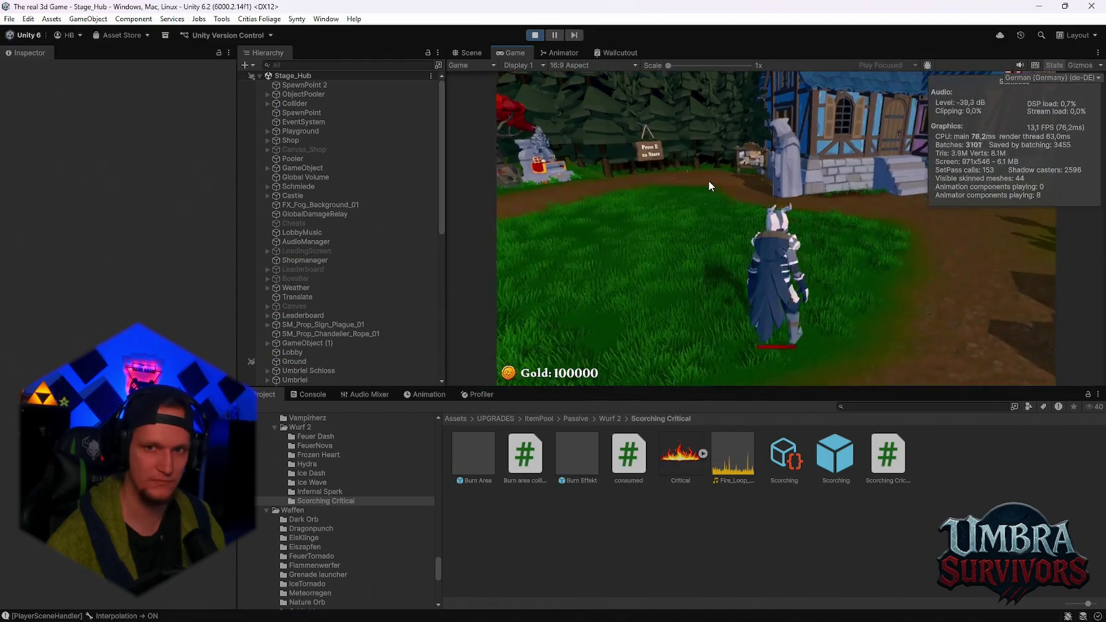
key(w)
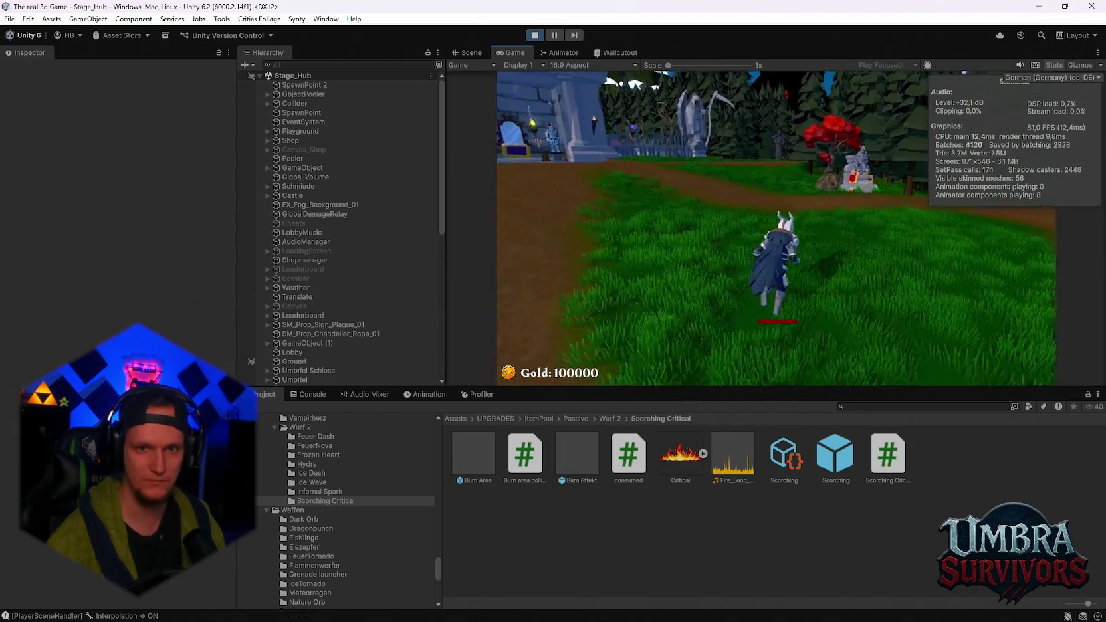
key(Escape)
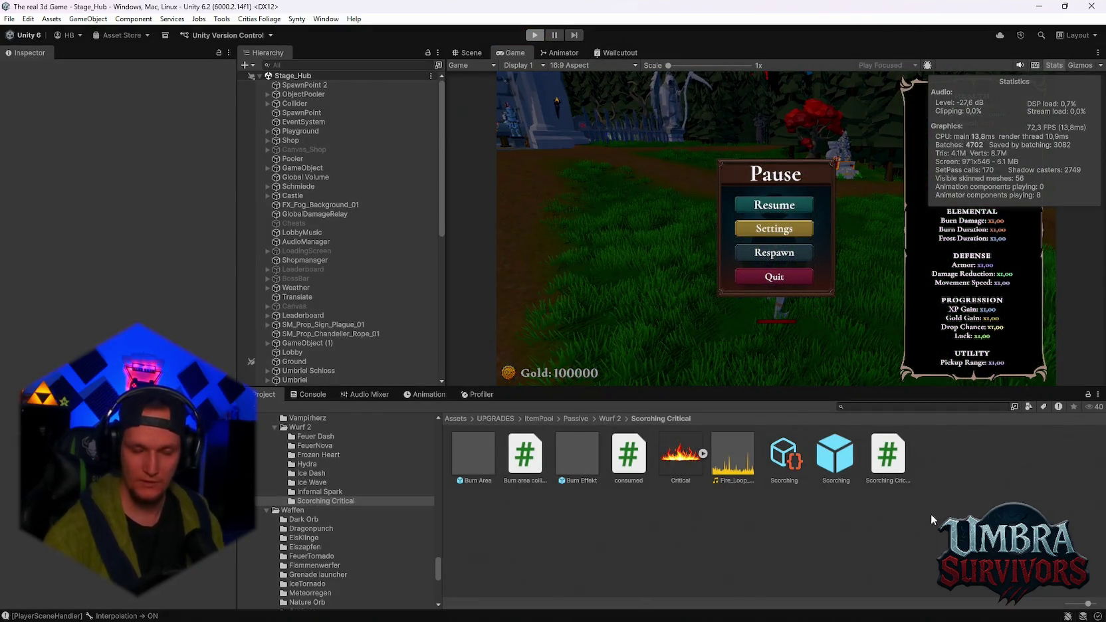
key(ctrl+p)
click(743, 609)
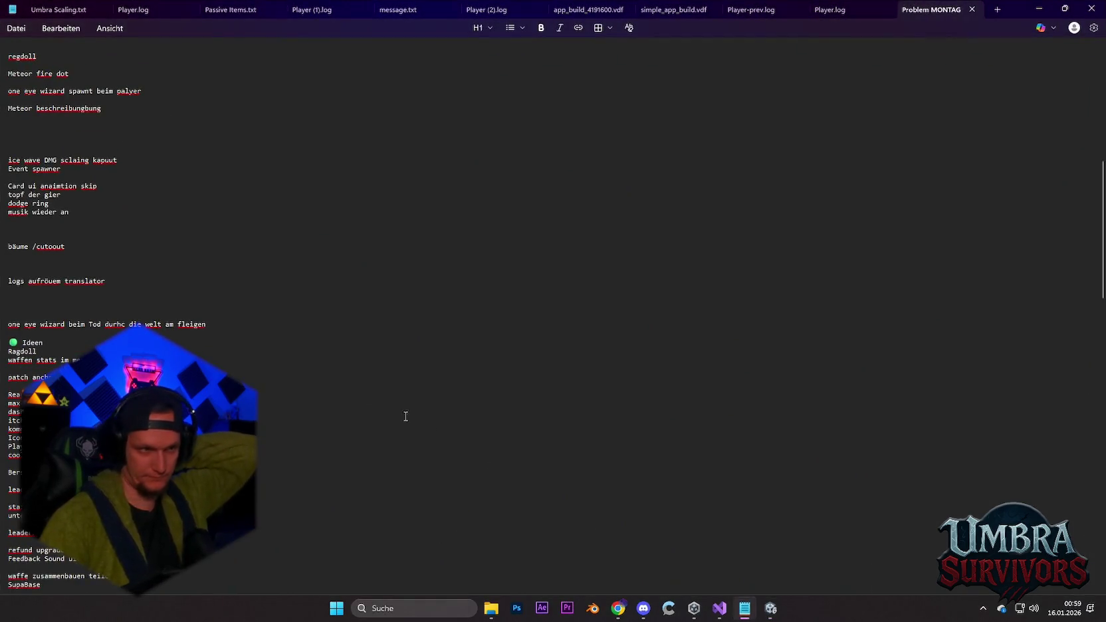
- Delete the pasted FrostSlowEffect error log block from the TODO notes and minimize Notepad
scroll(159, 266, up, 10)
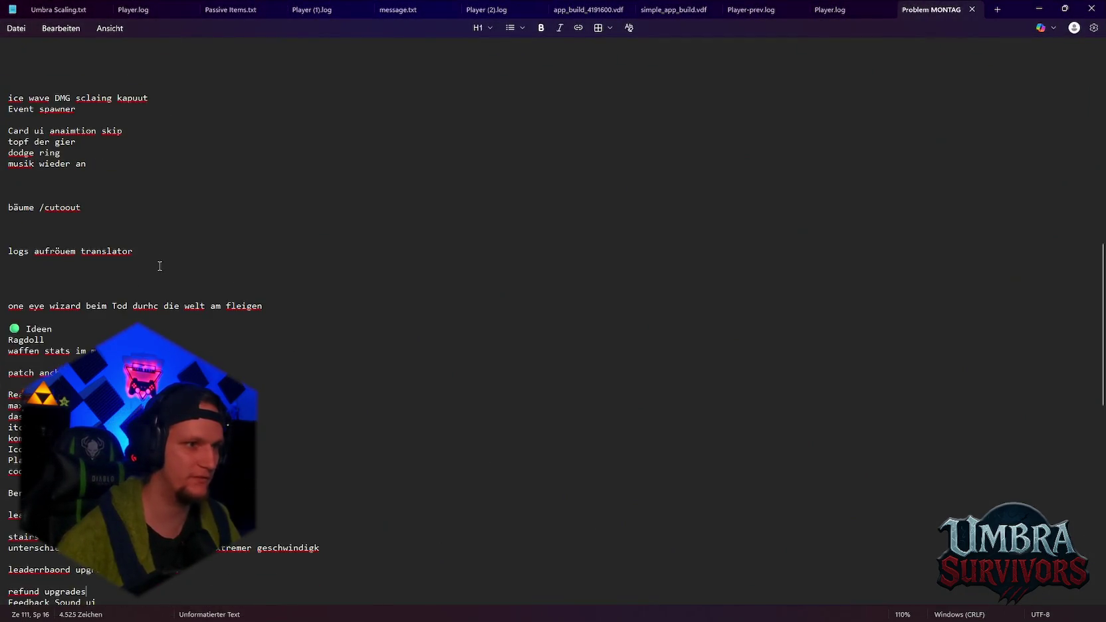
scroll(163, 230, up, 12)
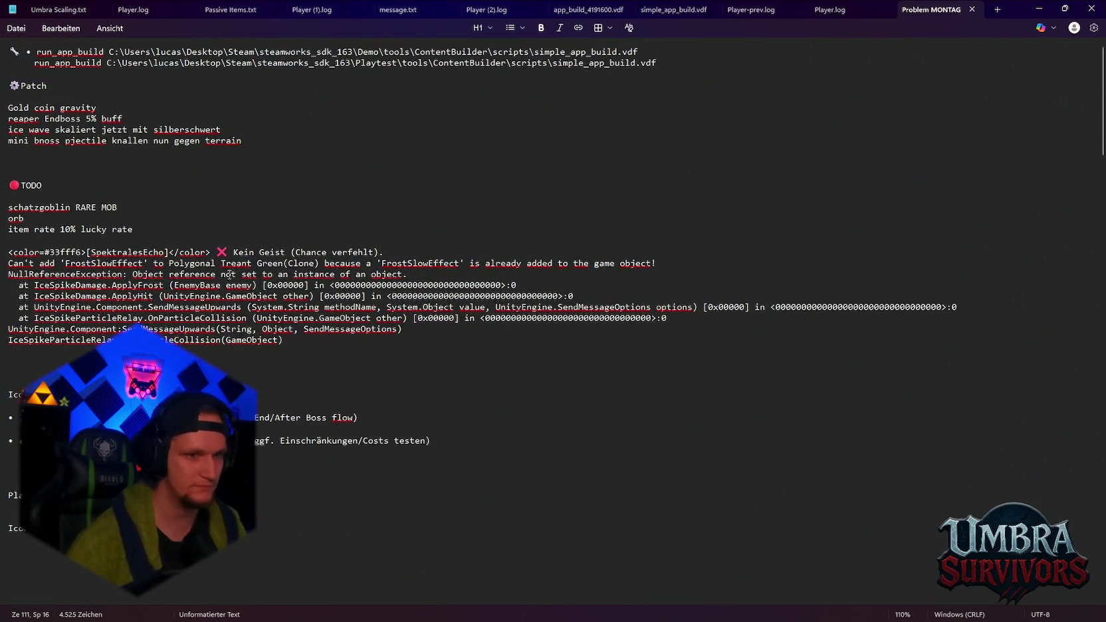
mouse_move(282, 339)
mouse_down()
mouse_move(9, 263)
mouse_move(6, 253)
mouse_up()
key(BackSpace)
key(BackSpace)
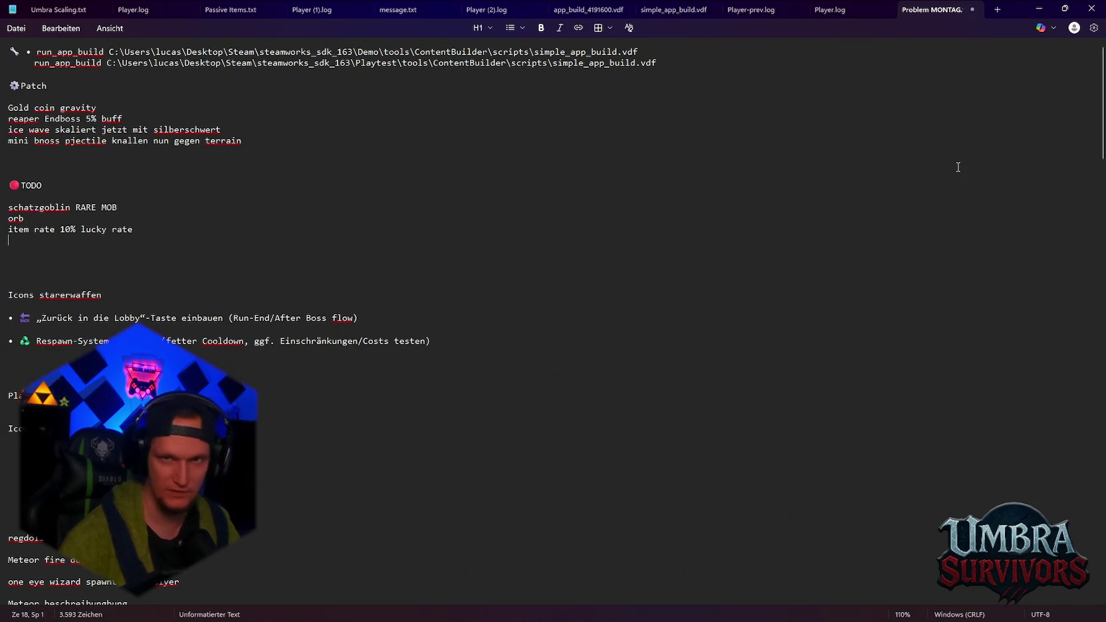
click(1038, 9)
scroll(301, 476, down, 3)
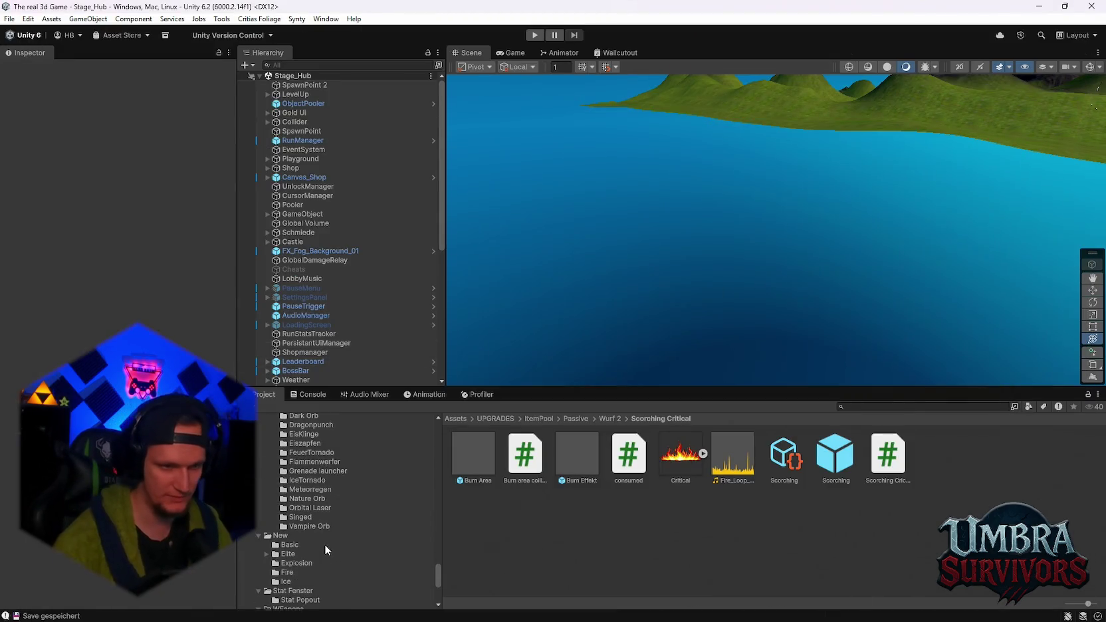
- Open the Dark Orb folder and inspect the Orbcollider and SchattenOrb scripts
click(302, 484)
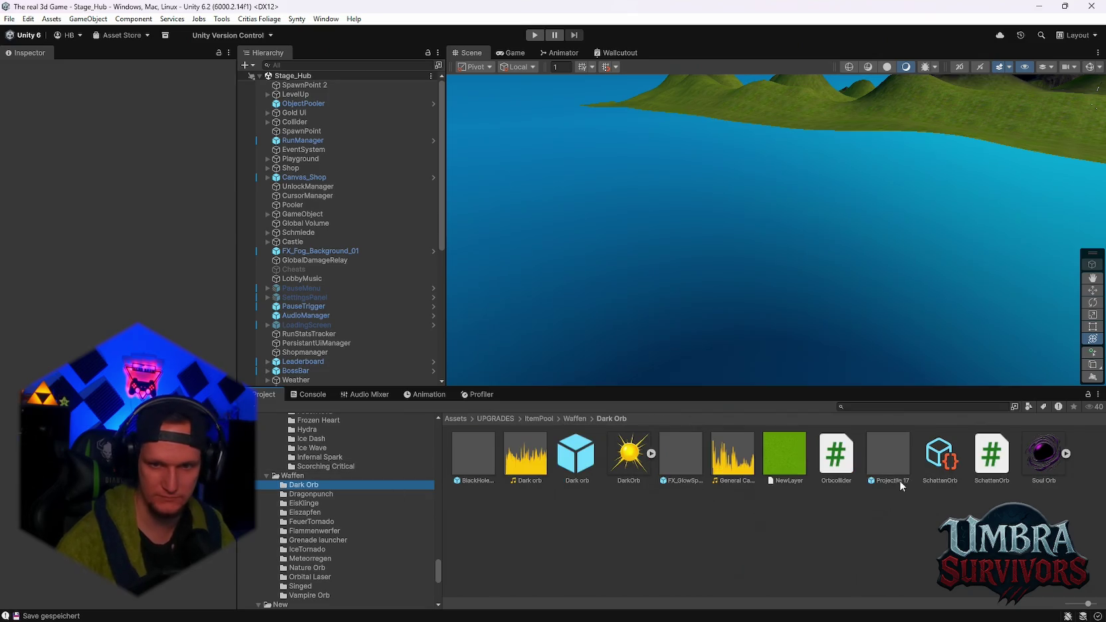
click(837, 462)
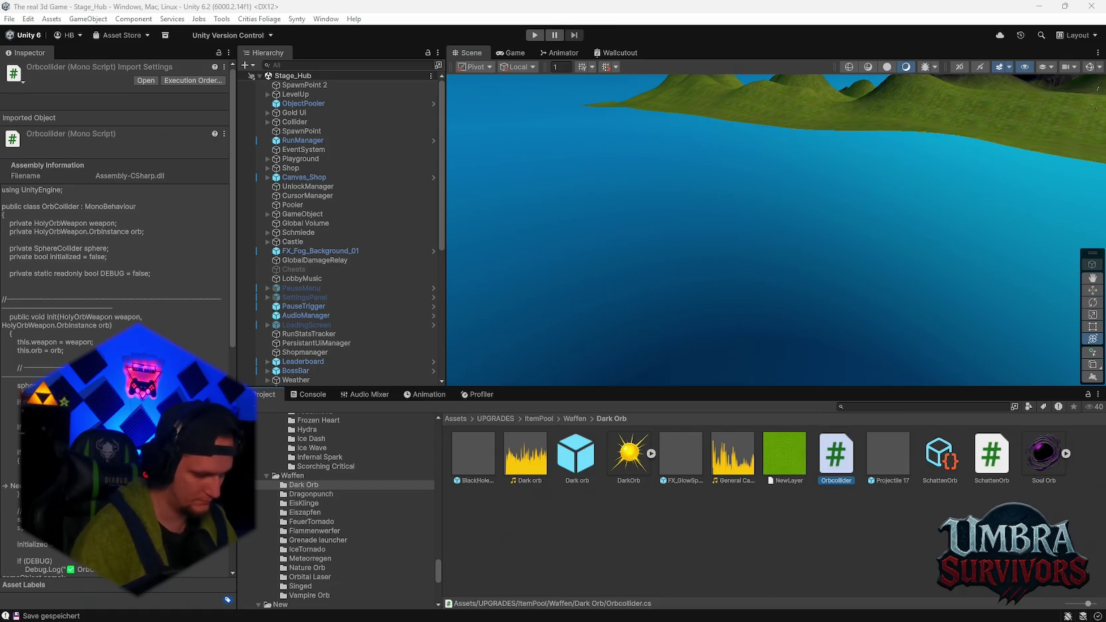
click(992, 458)
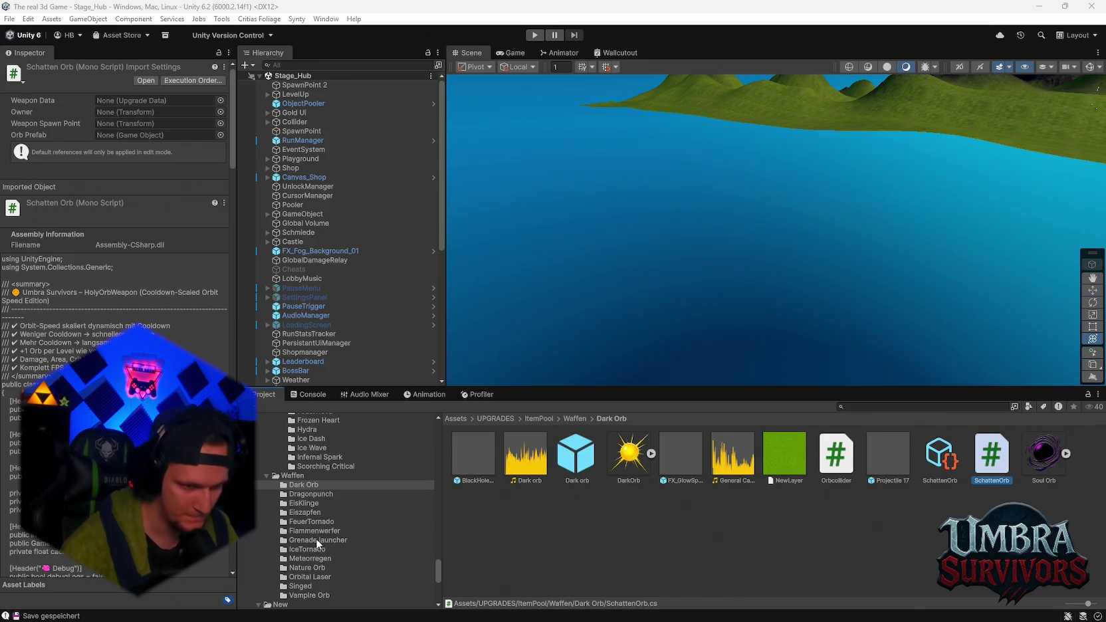
- Open the Elderstab weapon folder and inspect the ElderStab script
scroll(317, 535, up, 5)
scroll(324, 538, down, 3)
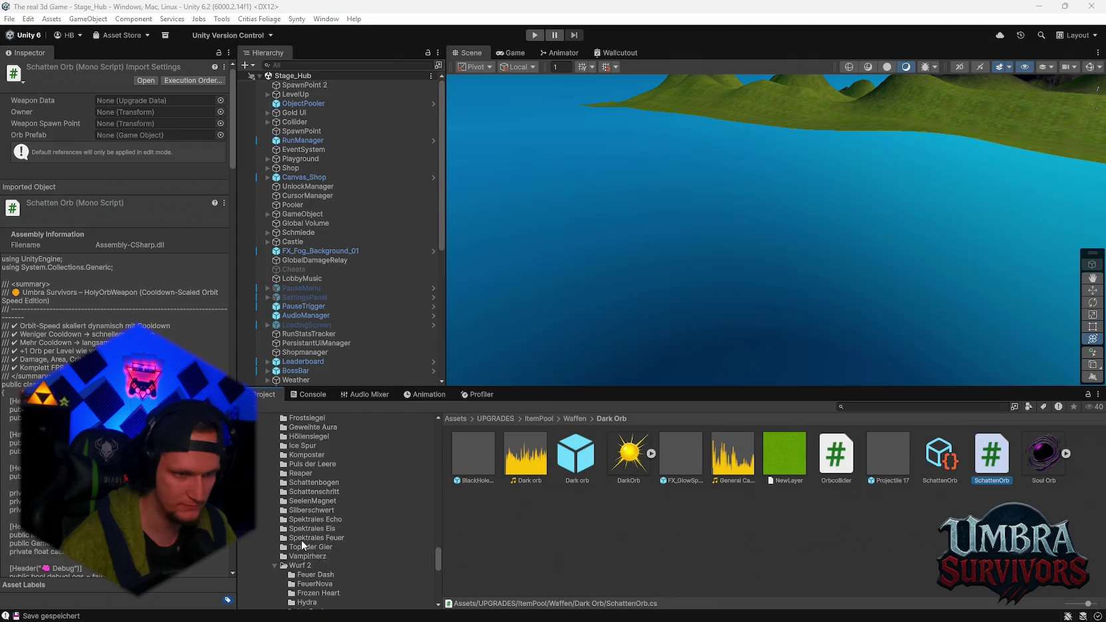
scroll(325, 543, down, 5)
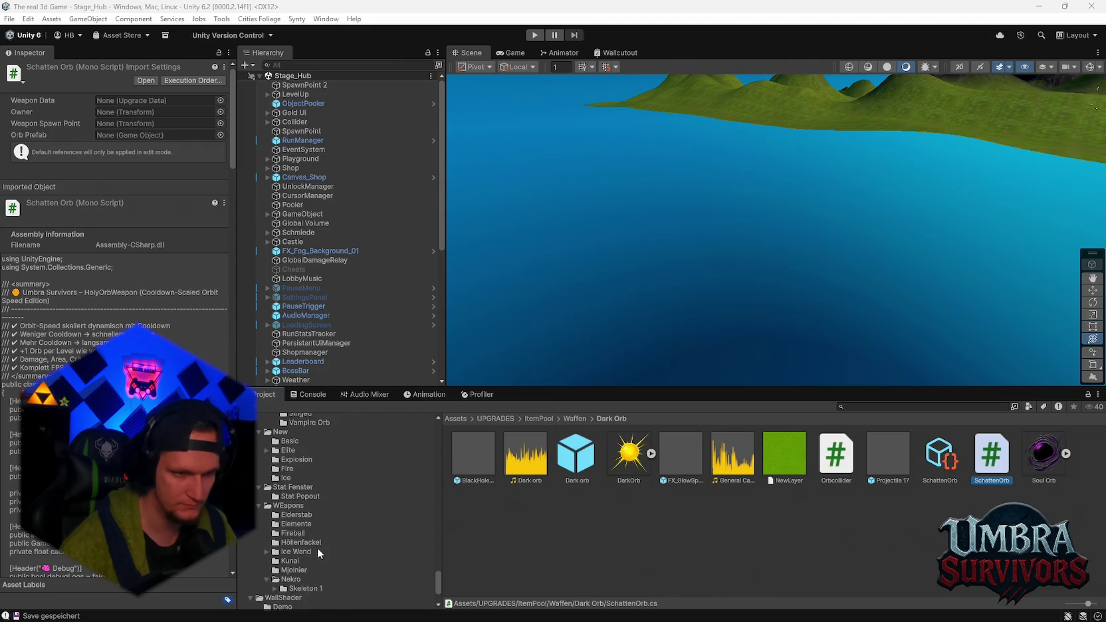
click(297, 516)
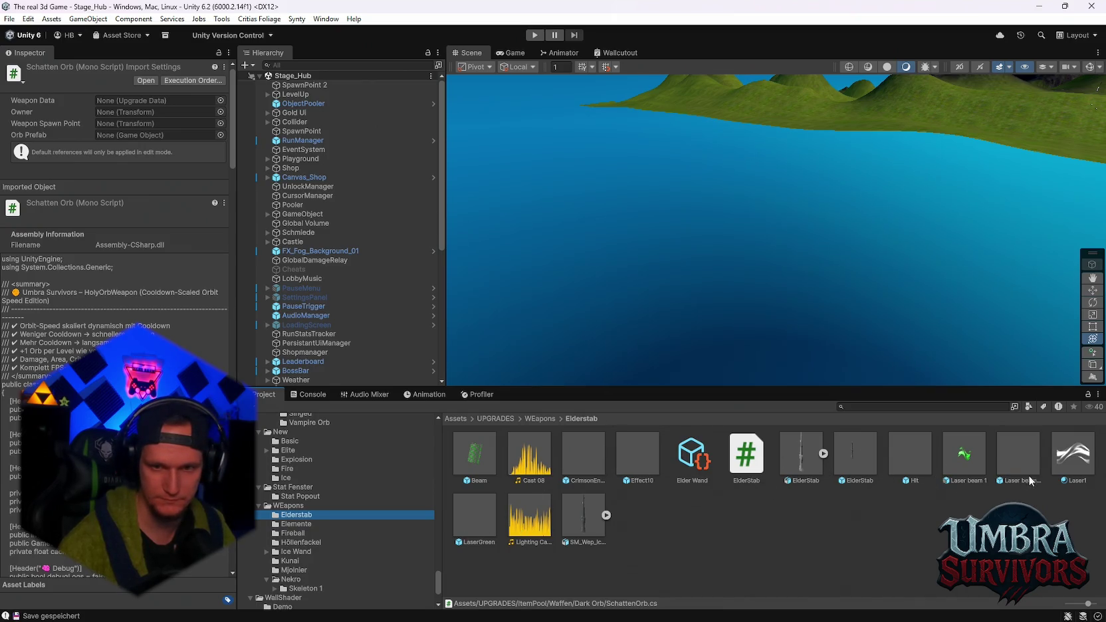
click(745, 455)
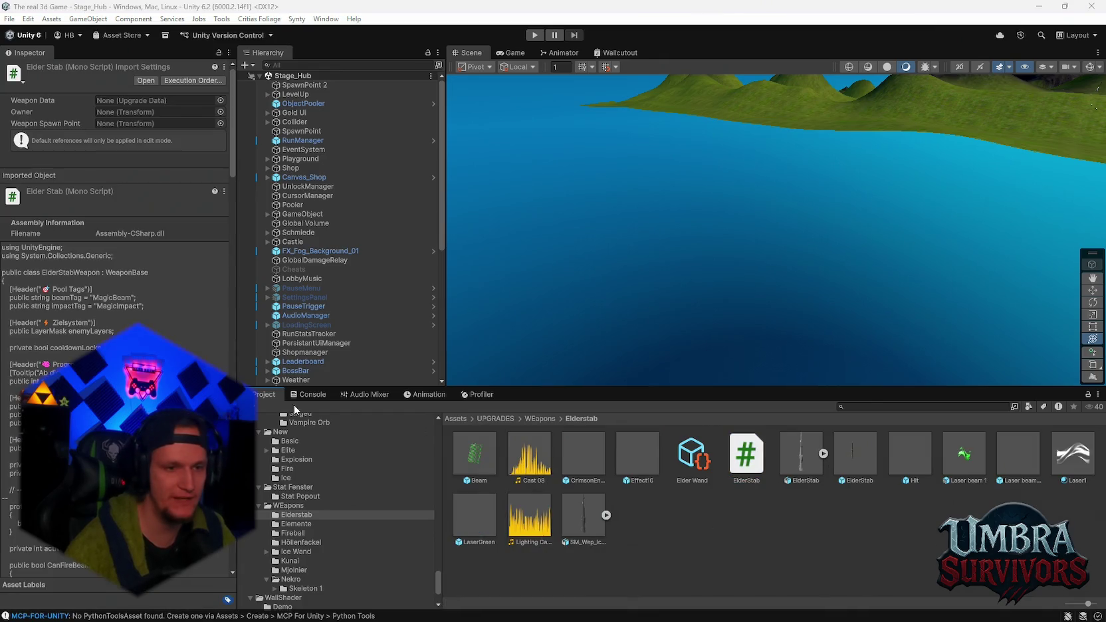
- Enter Play mode and run the character through the iron gate into the training-dummy courtyard
click(534, 34)
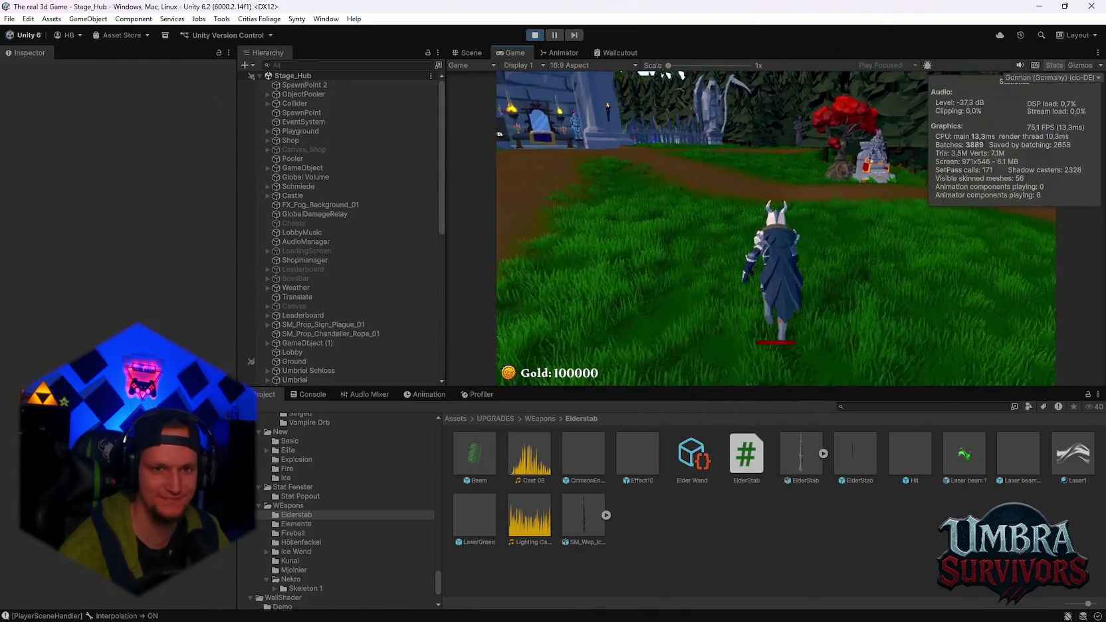
key(w)
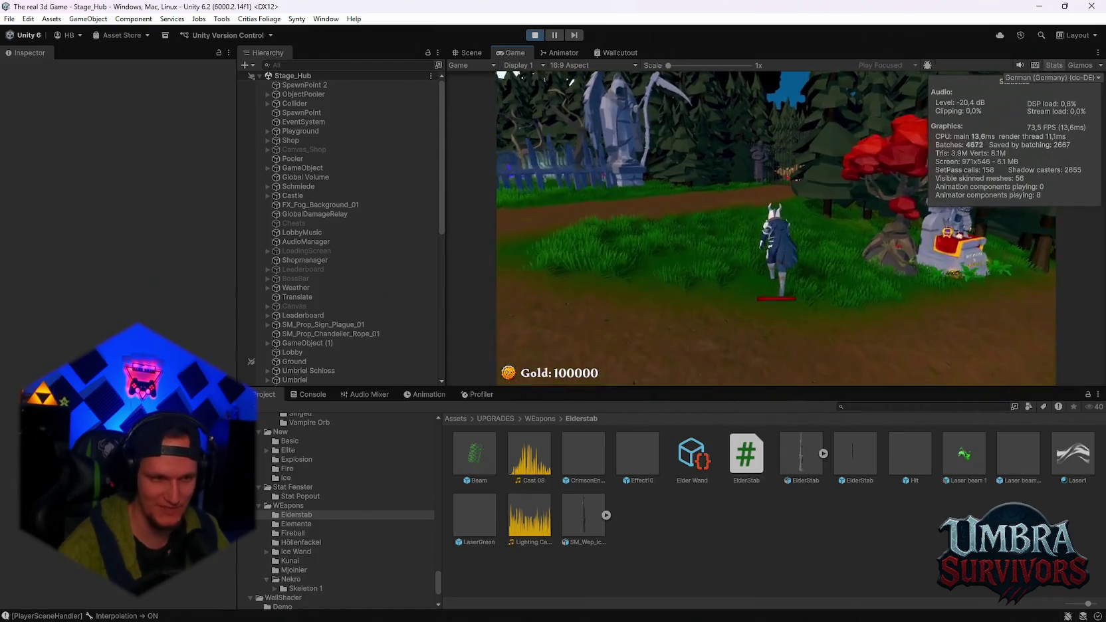
key(w)
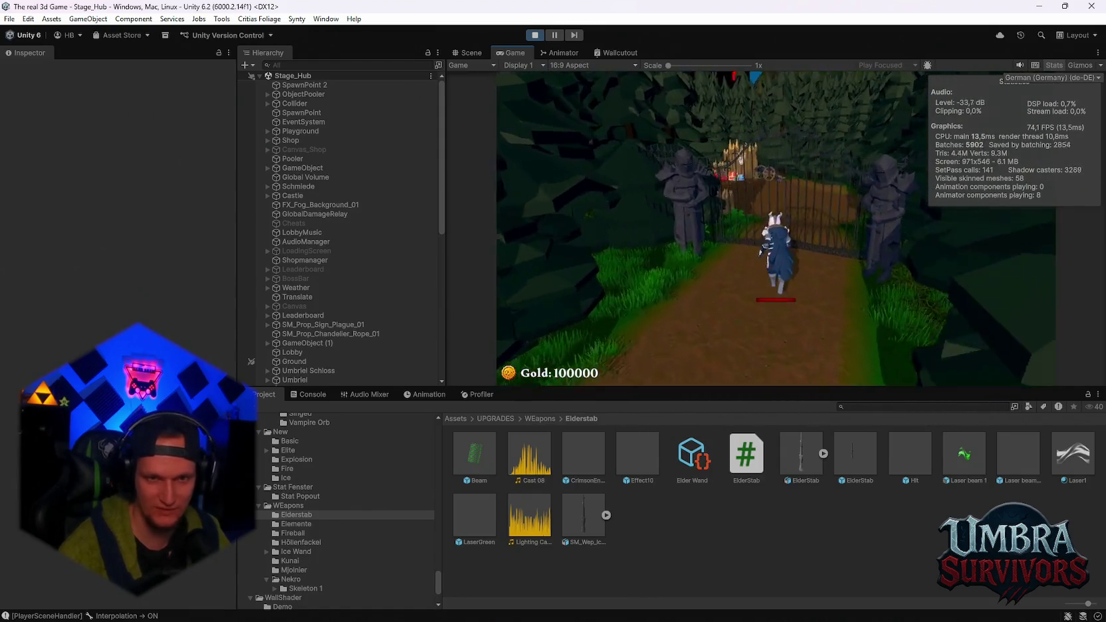
key(w)
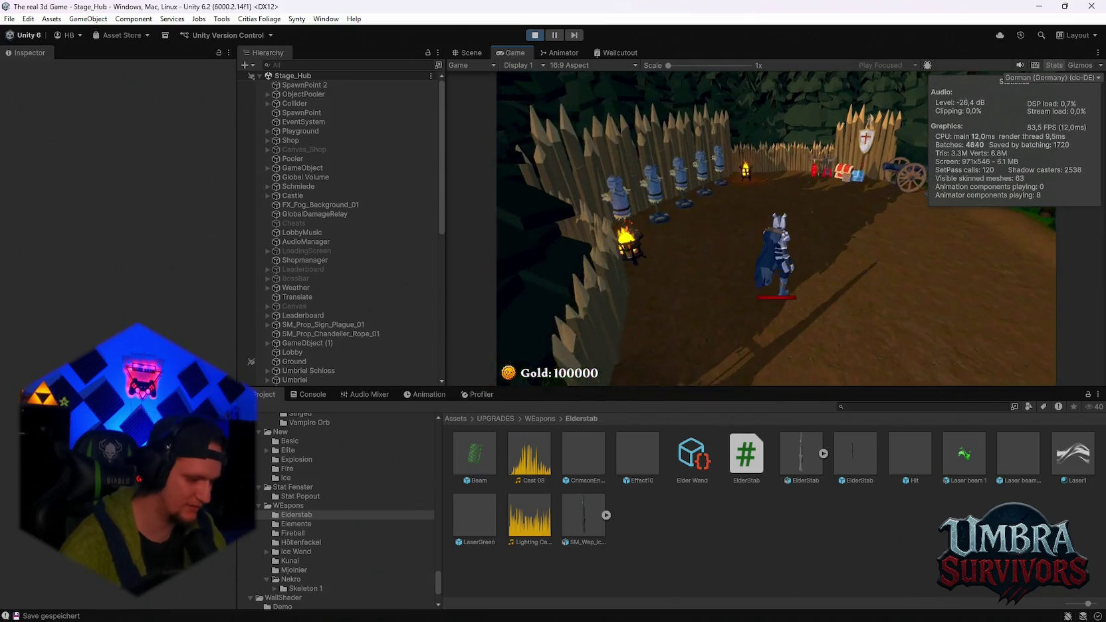
- Reroll the upgrade cards repeatedly, then take the Dark Orb weapon upgrade
click(777, 355)
click(780, 358)
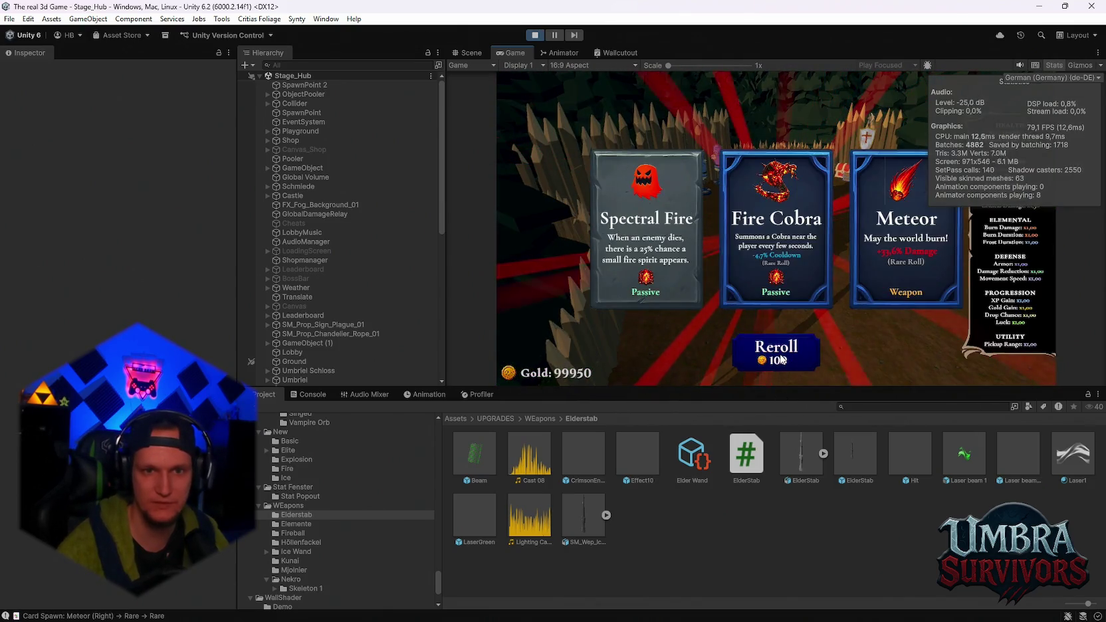
click(782, 359)
click(782, 359)
click(781, 359)
click(782, 360)
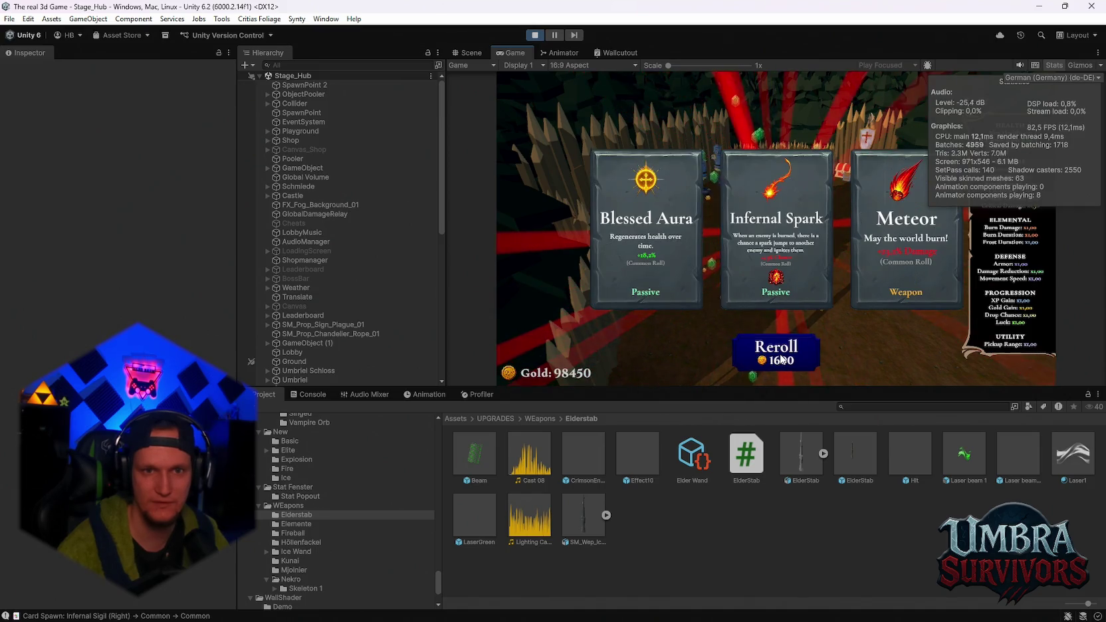
click(781, 360)
click(782, 360)
click(781, 359)
click(782, 359)
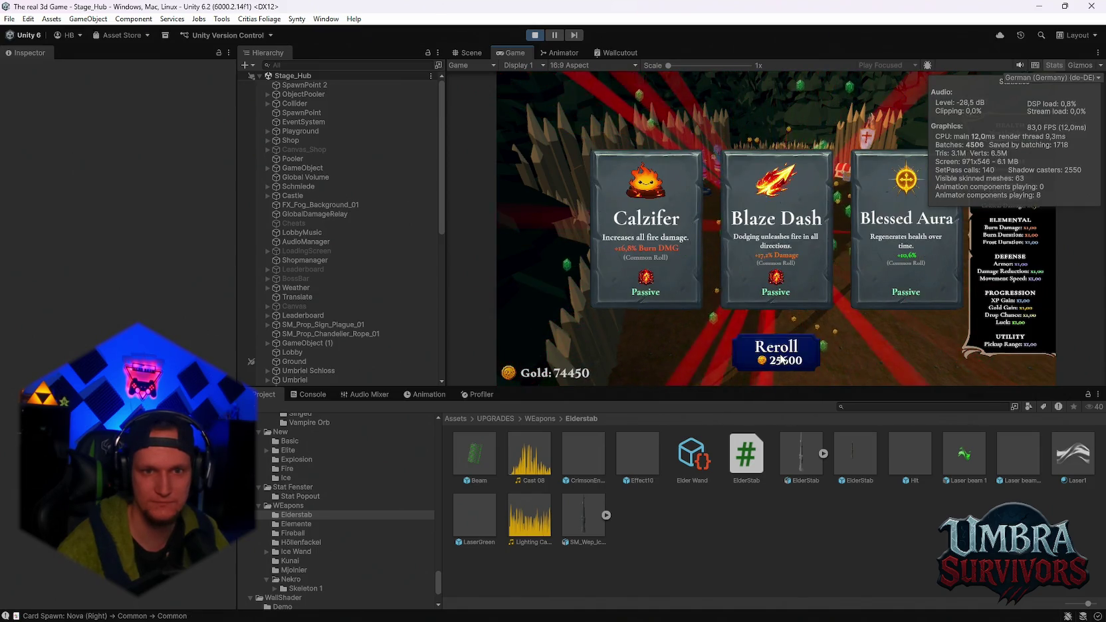
click(782, 359)
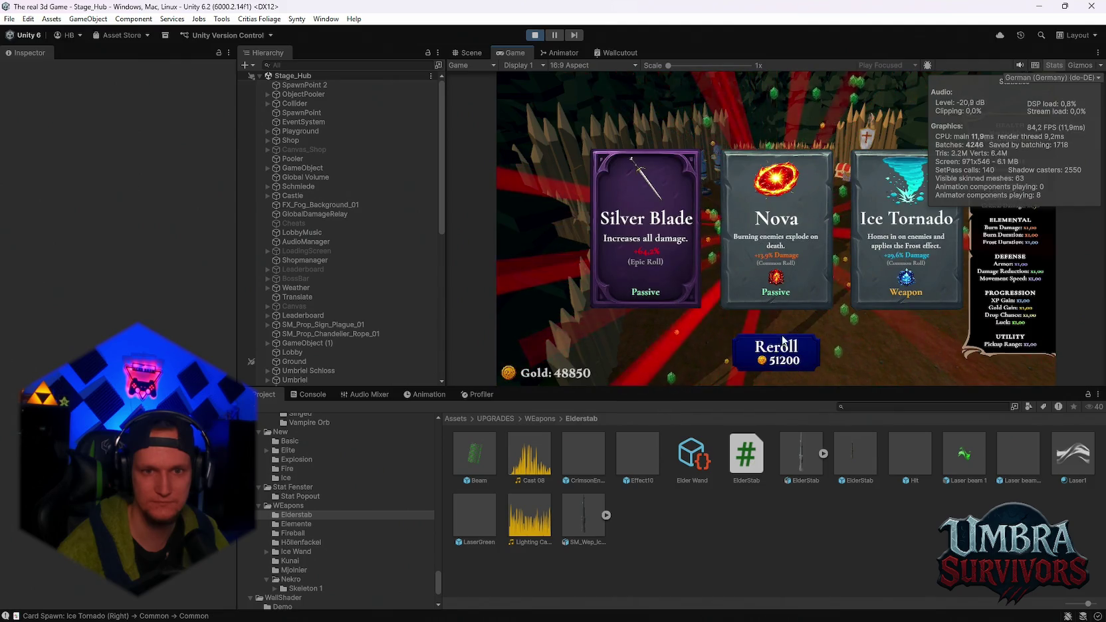
click(782, 359)
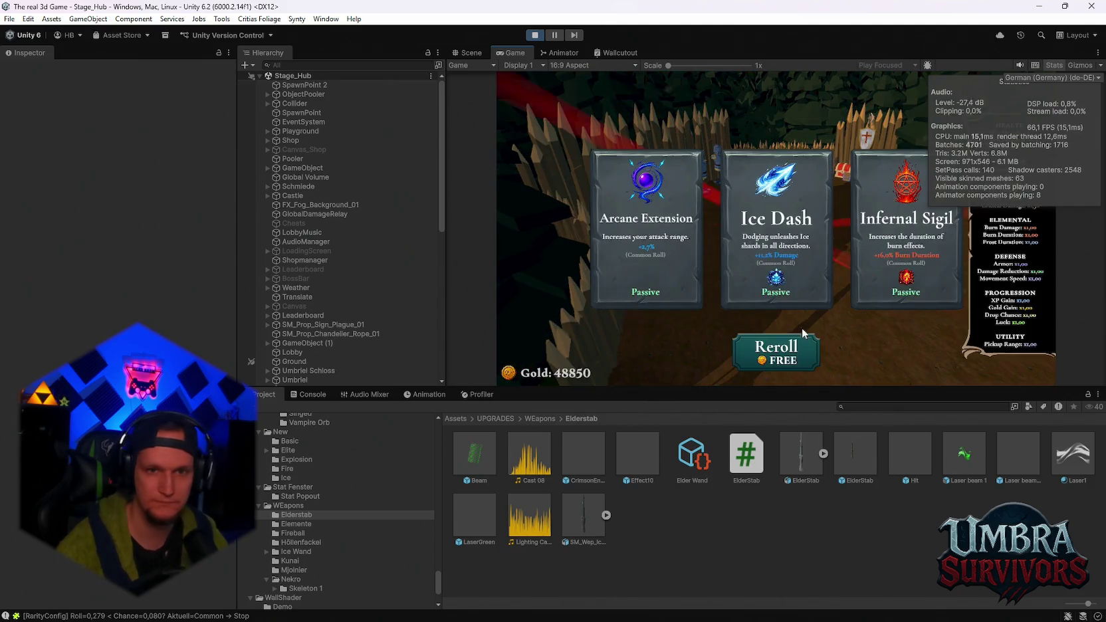
click(775, 351)
click(776, 351)
click(789, 247)
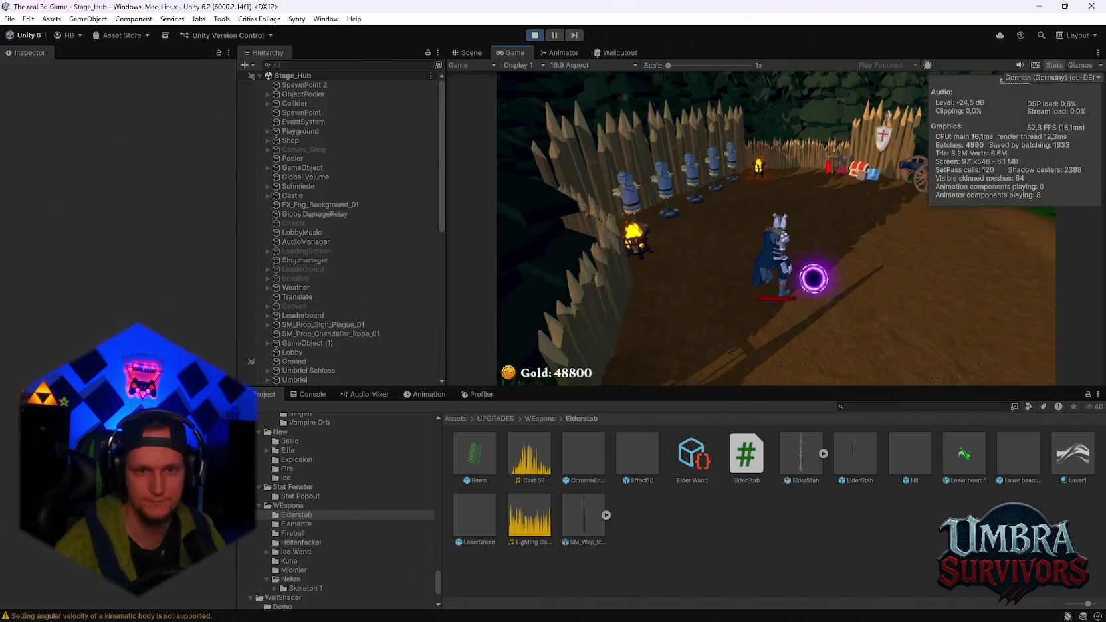
- Walk the player along the row of training dummies and pause the game
key(s)
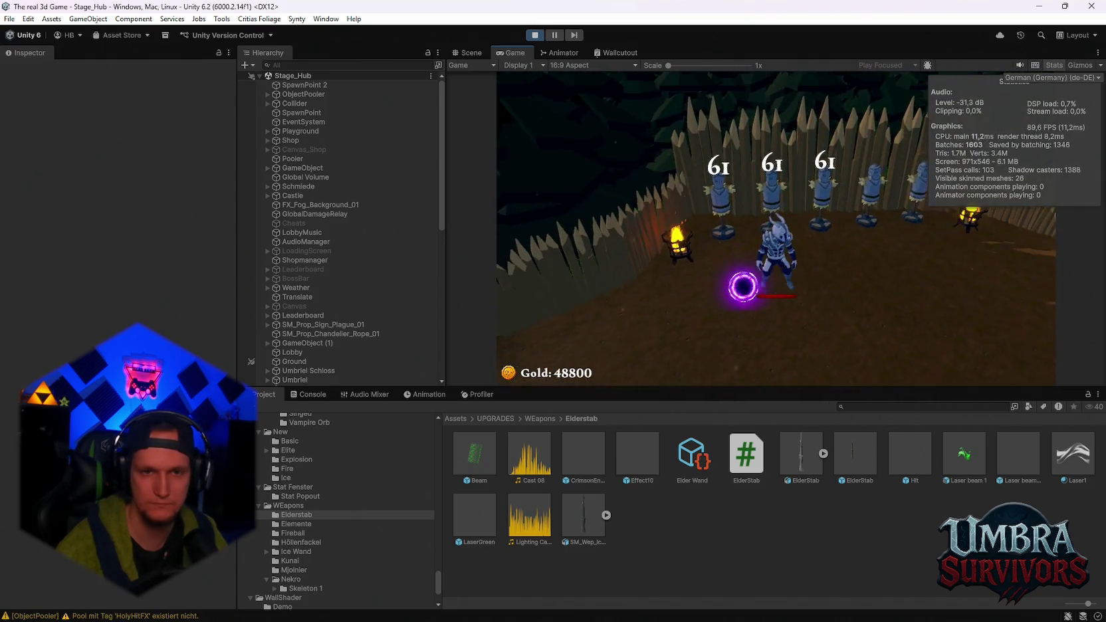
key(s)
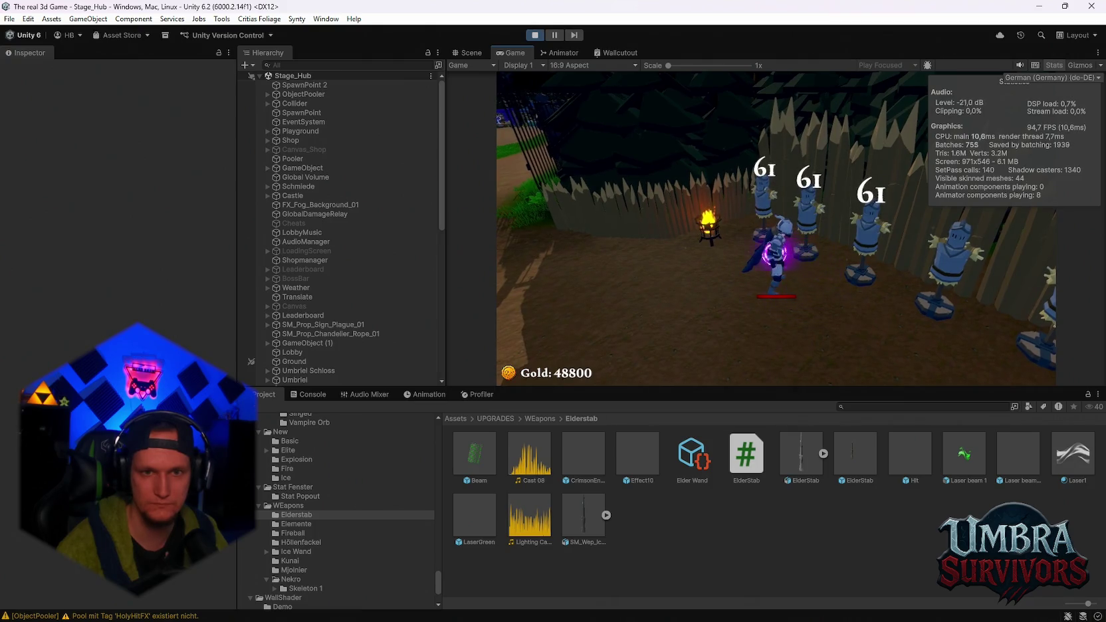
key(s)
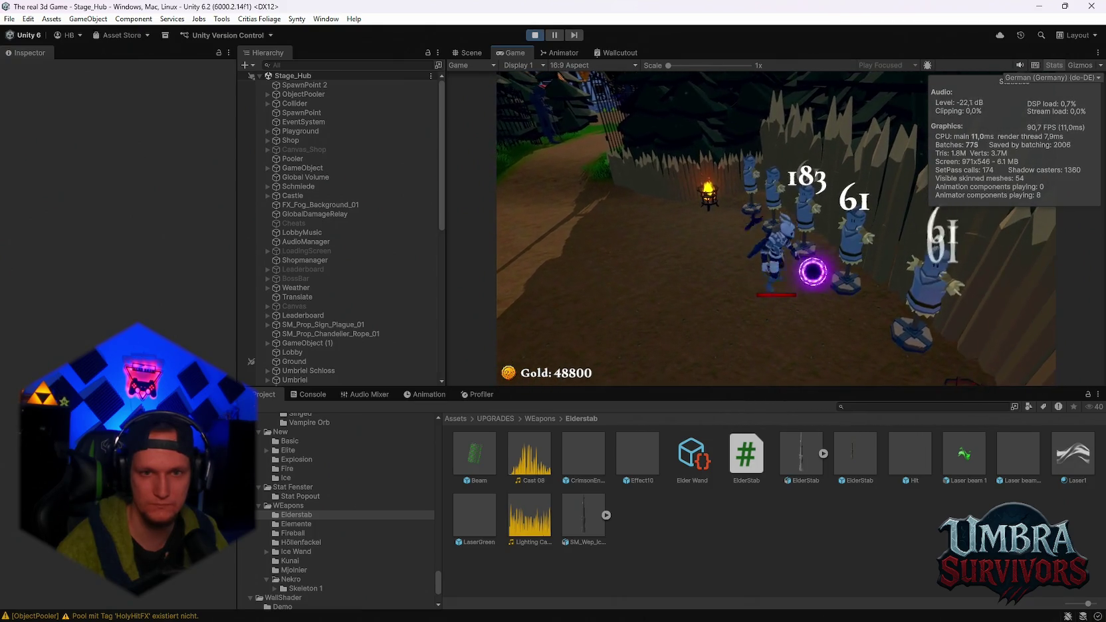
key(d)
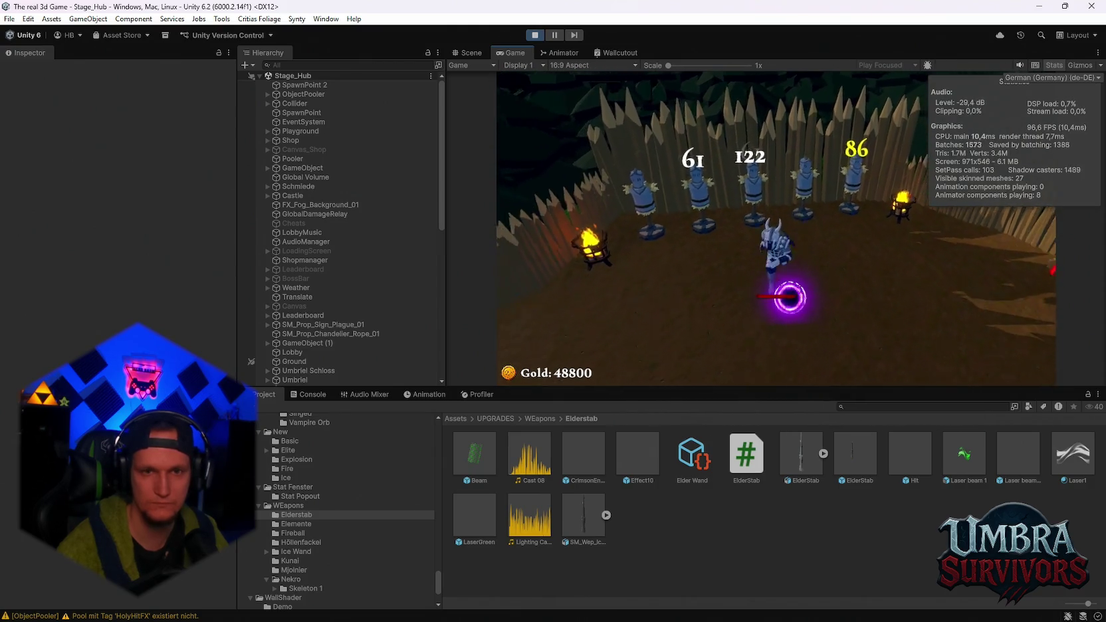
key(Escape)
- Filter the Hierarchy for 'dark', set Dark orb(Clone)'s Runtime Level to 5, and resume
scroll(344, 314, down, 10)
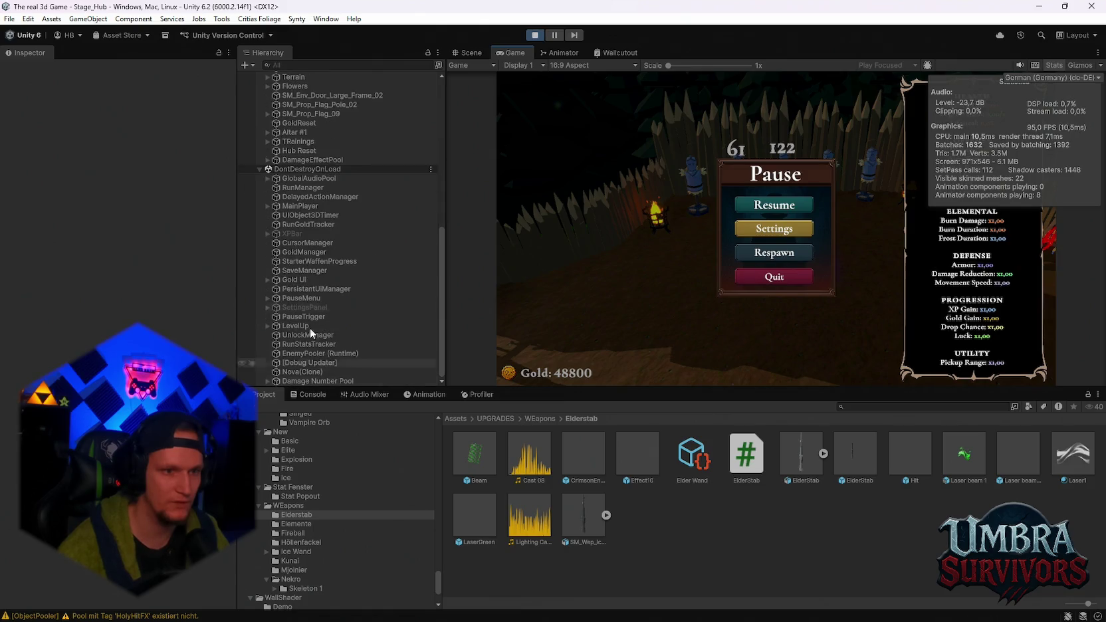
click(297, 65)
text(da)
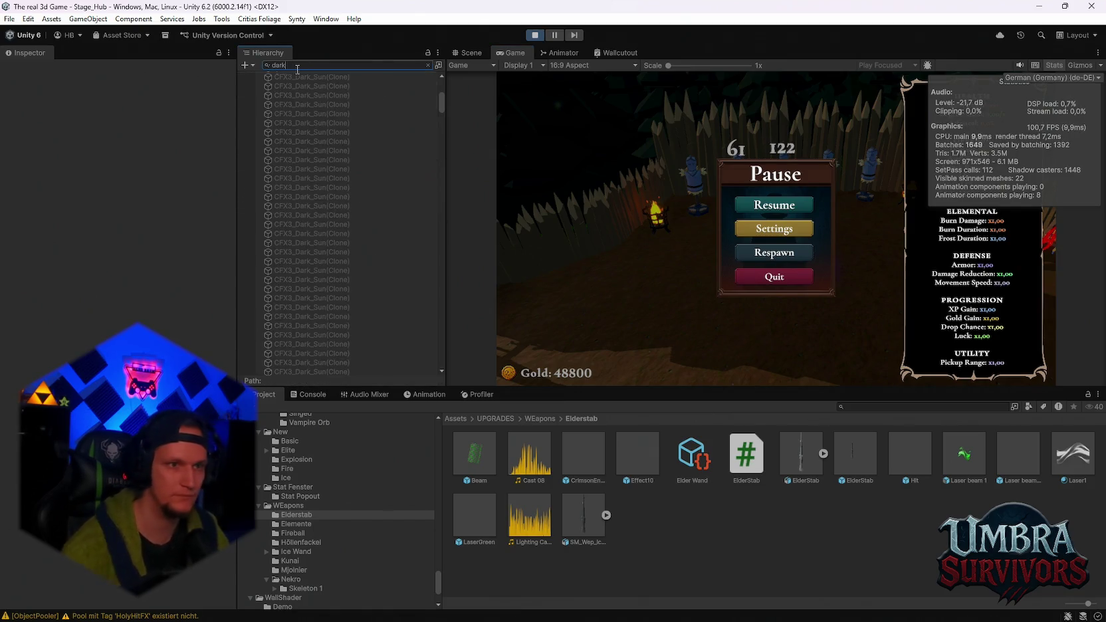
text(rk)
drag(442, 105, 452, 366)
click(322, 368)
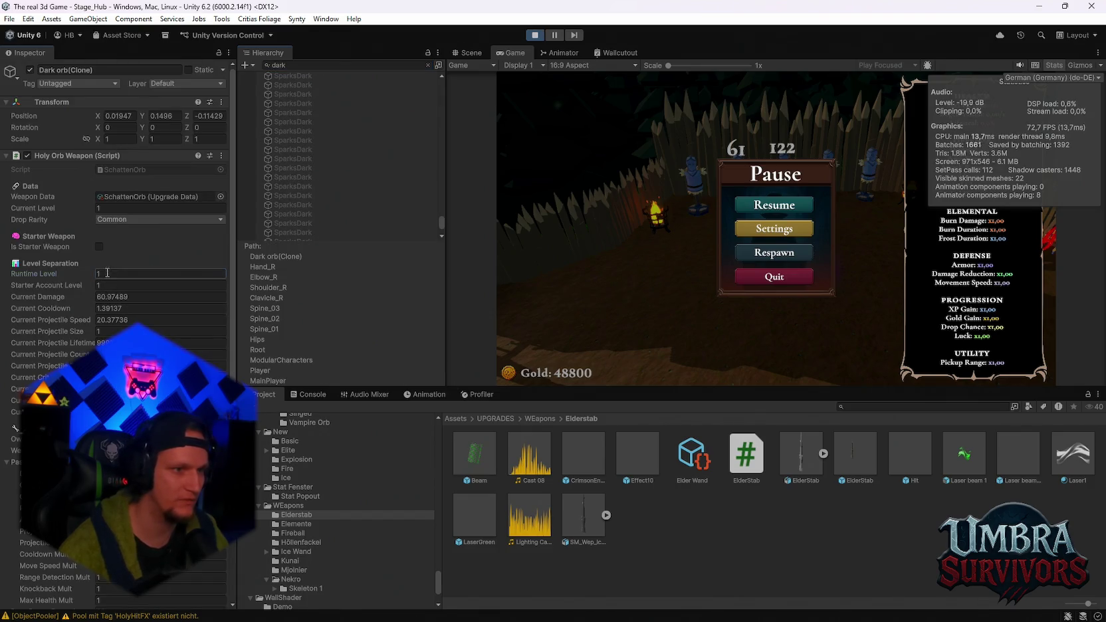
click(107, 273)
text(5)
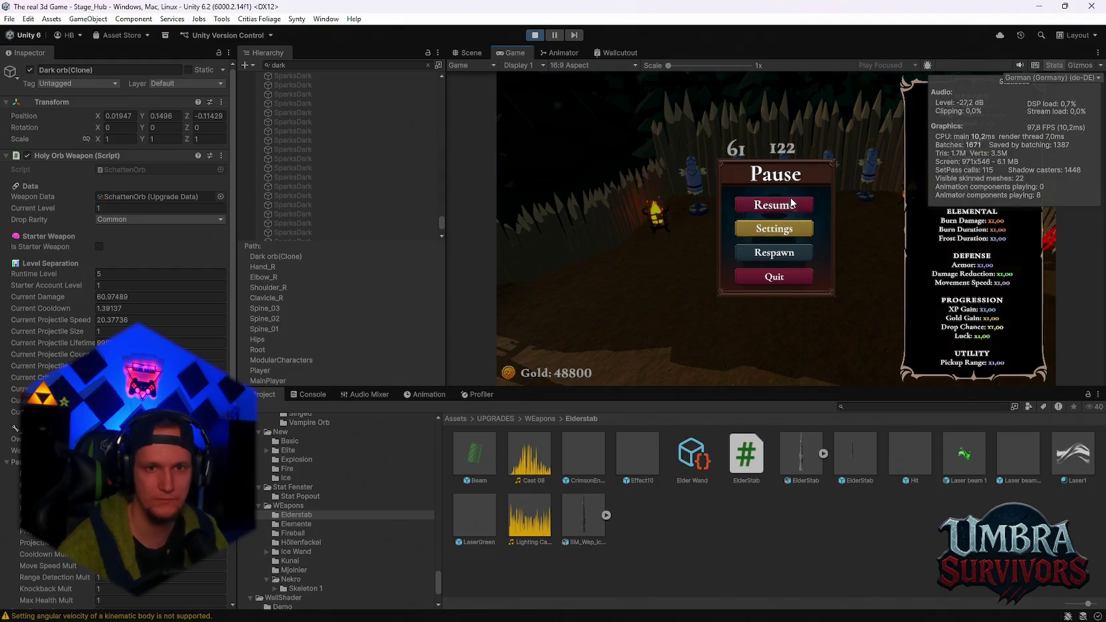
click(773, 205)
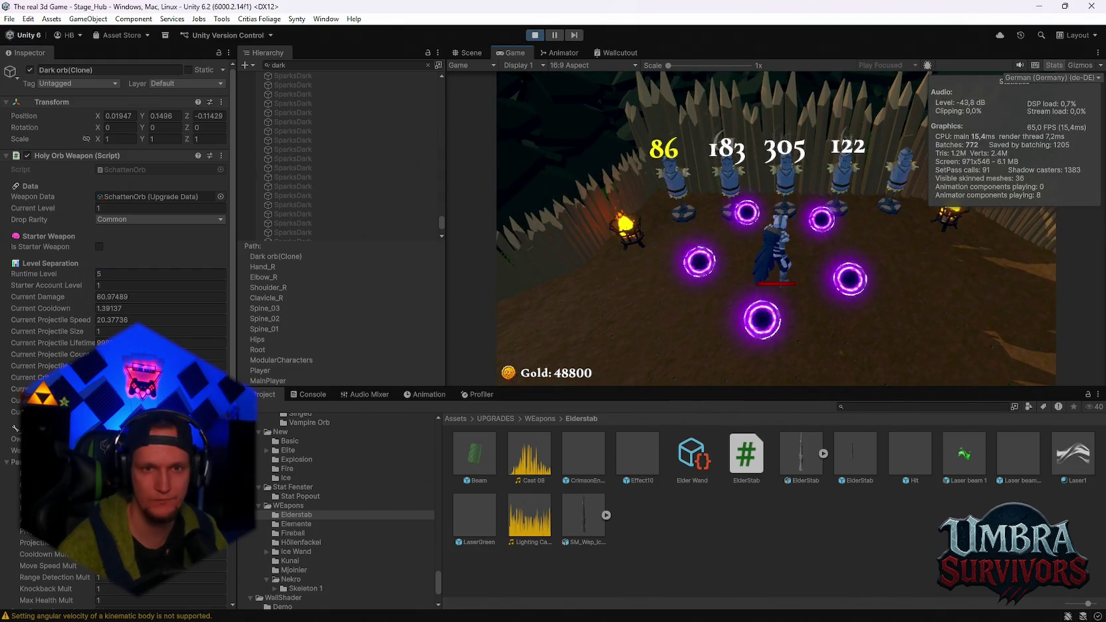
click(428, 64)
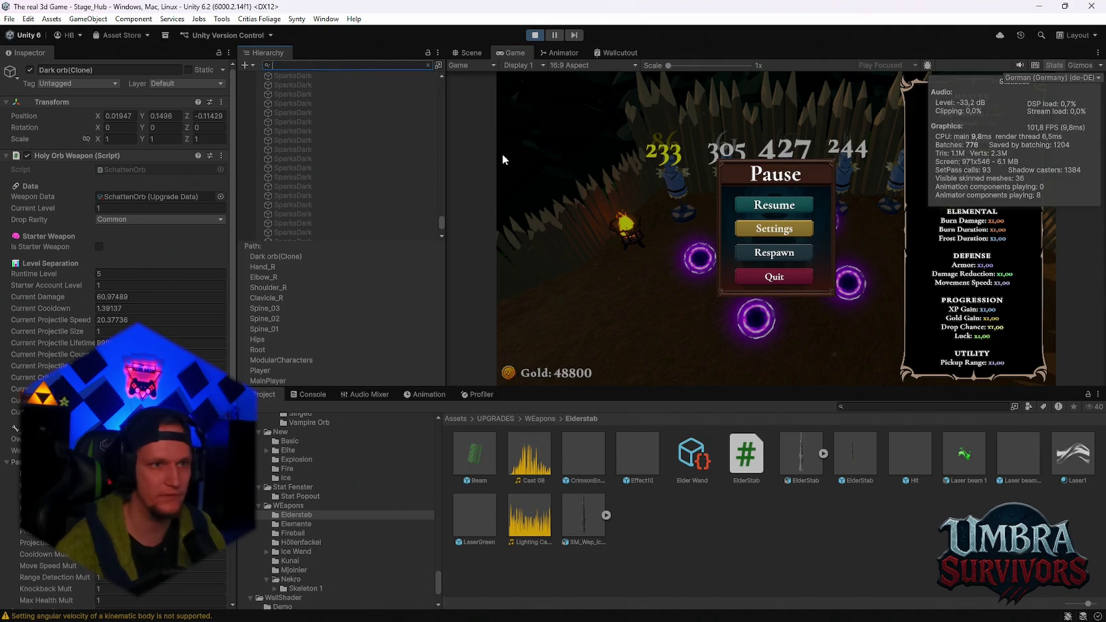
click(768, 210)
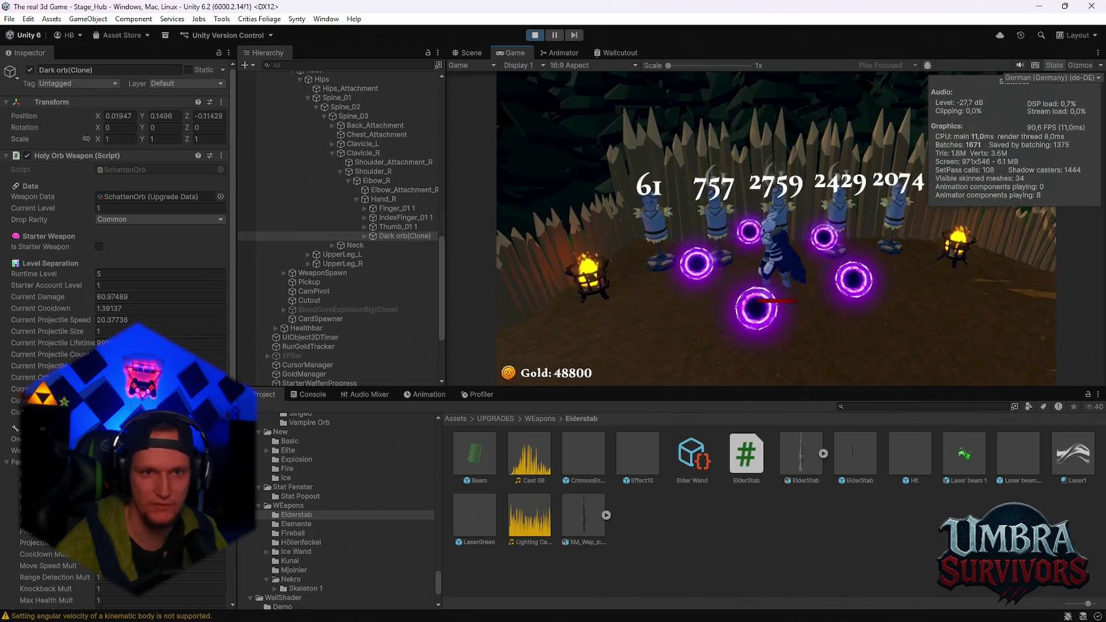
- Turn on Gizmos in the Game view to show wire spheres around the orbs
key(Escape)
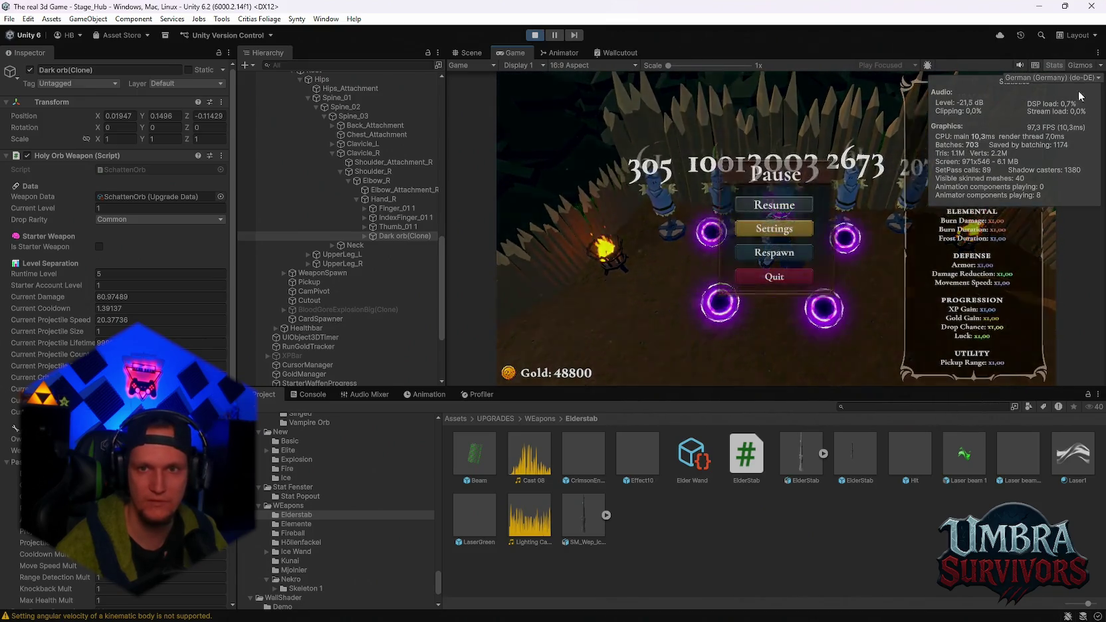
click(1081, 66)
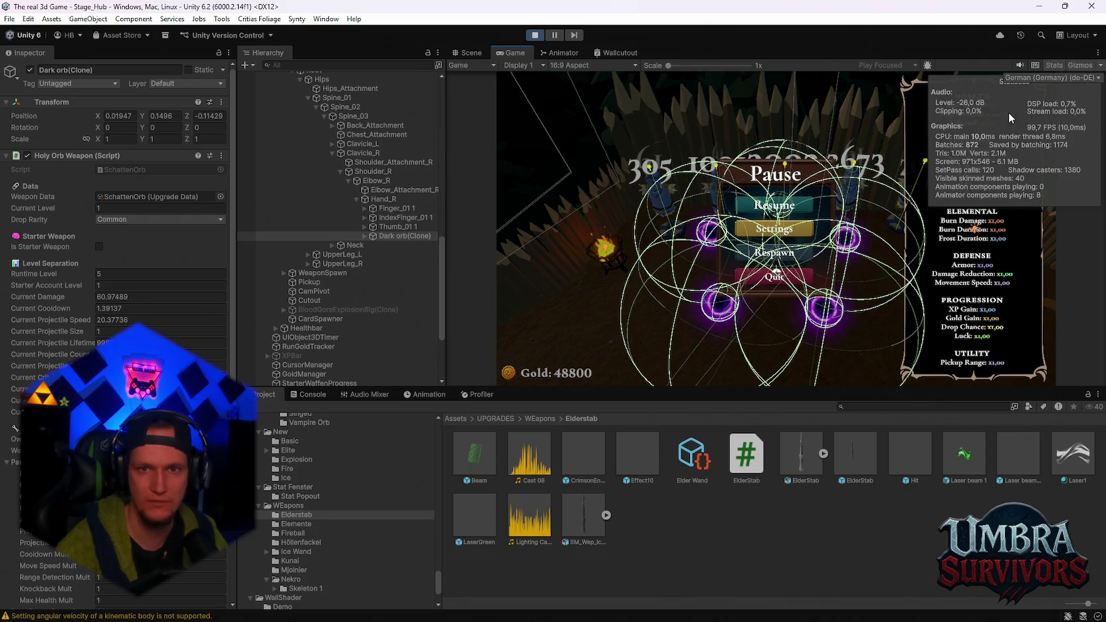
key(Escape)
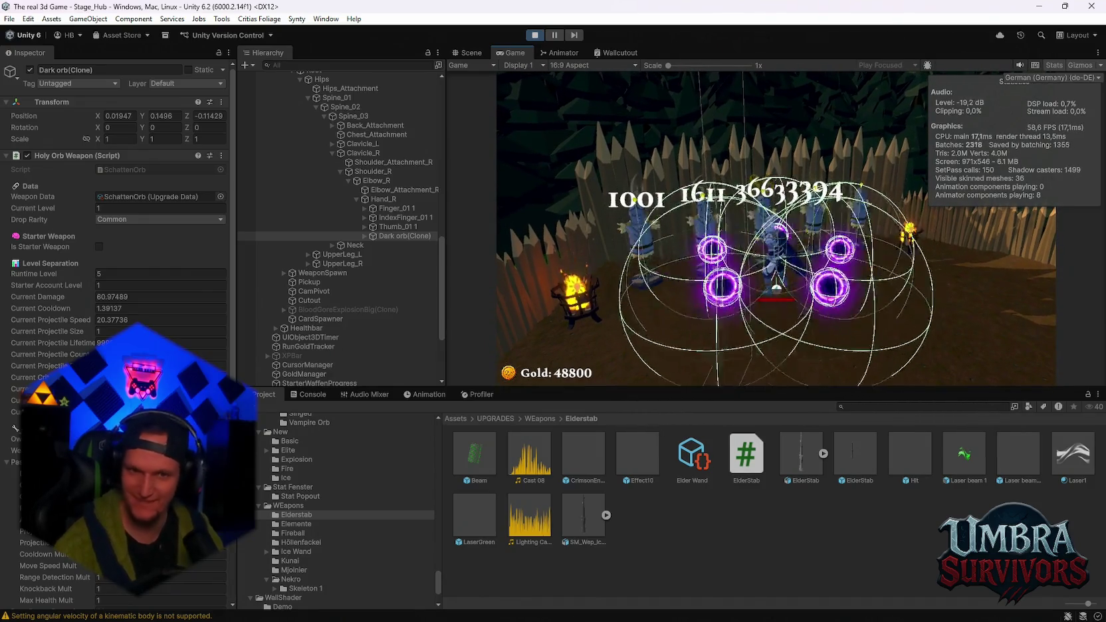
- Set the Dark Orb's Runtime Level to 7, play with seven orbs, then stop the play test
key(Escape)
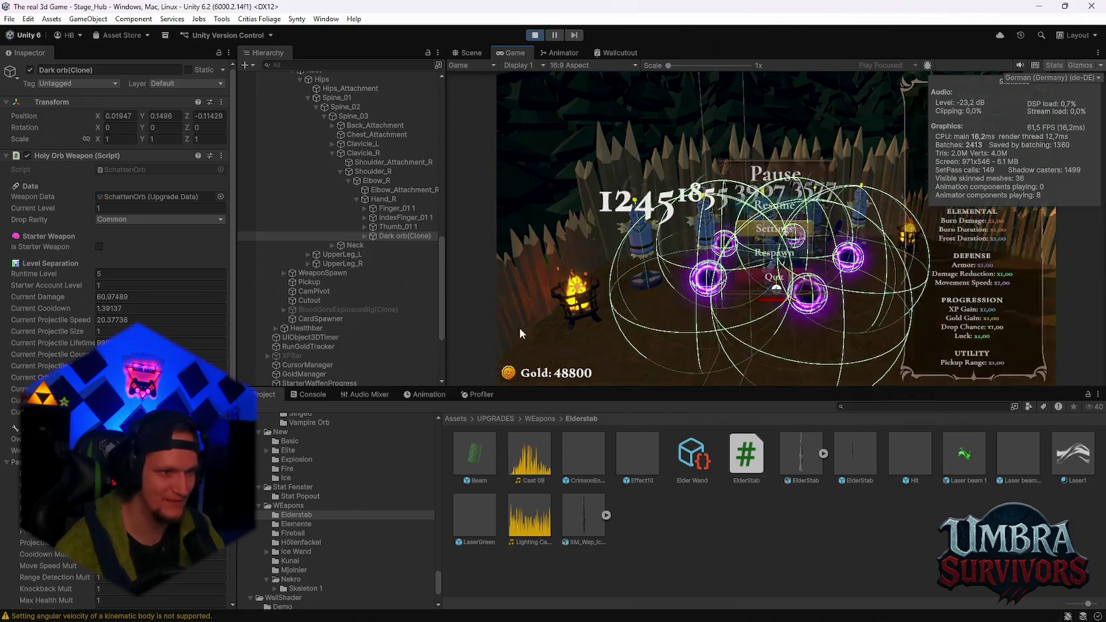
click(100, 272)
text(7)
key(Return)
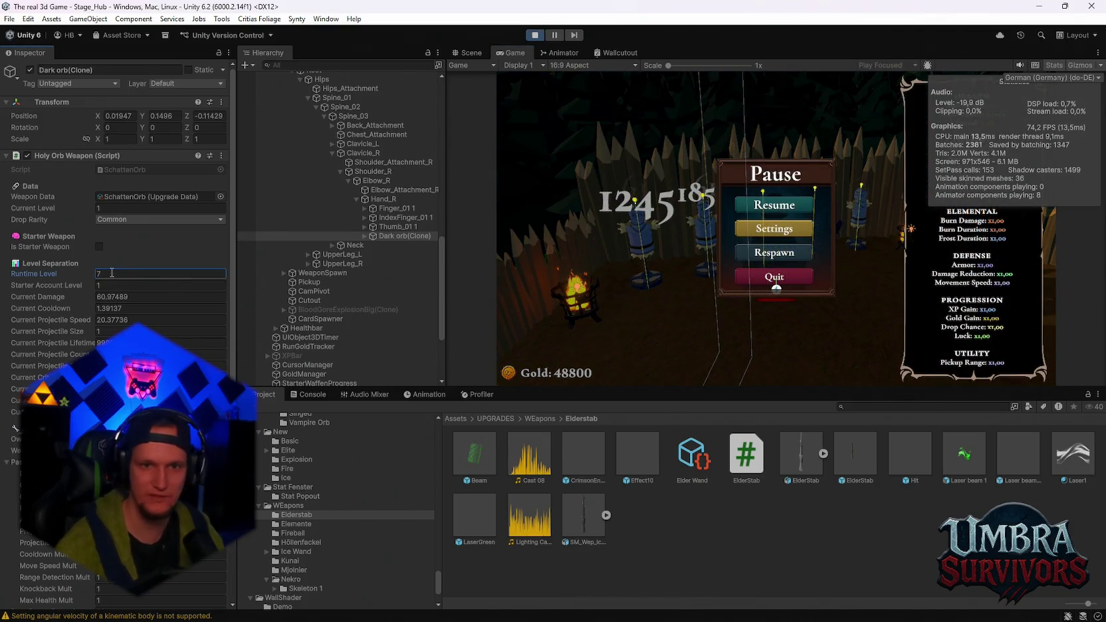
click(767, 208)
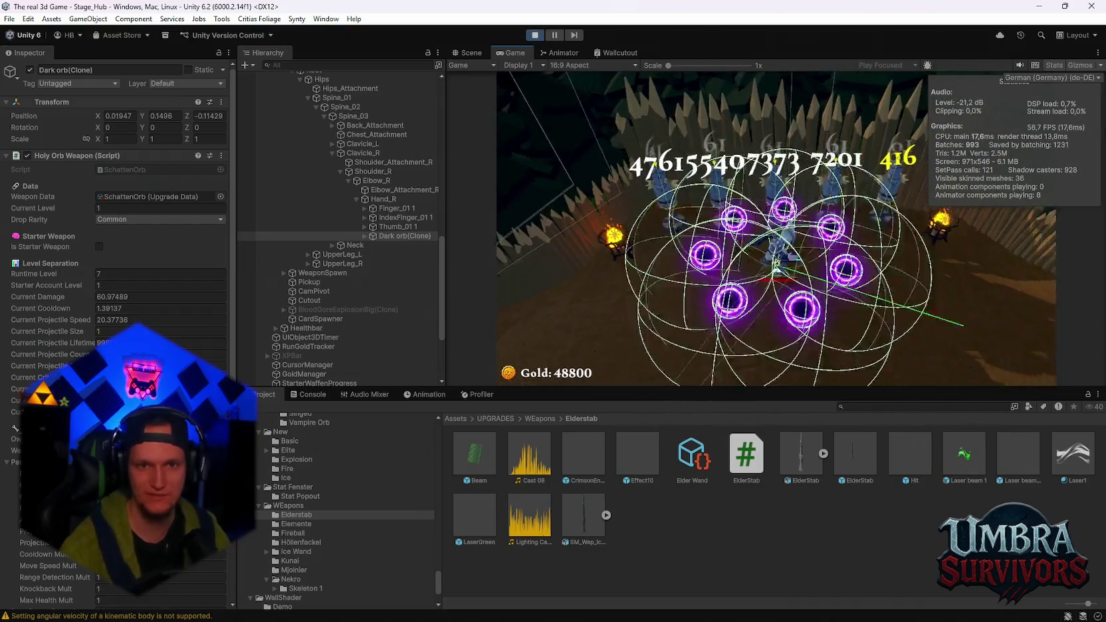
key(Escape)
click(535, 35)
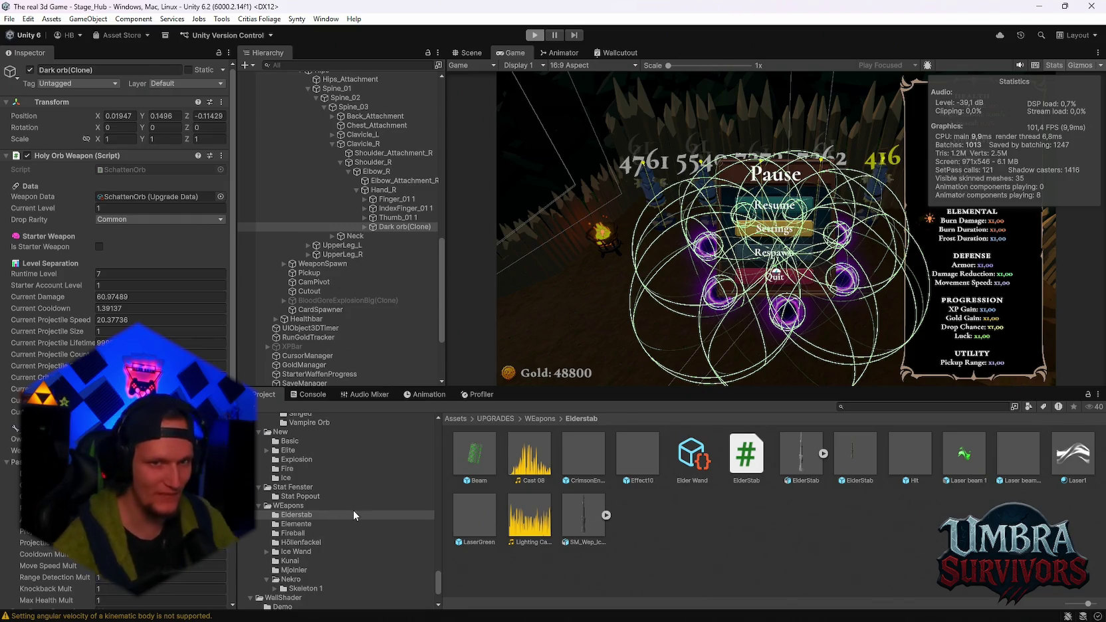
- Select the Dark Orb folder under Assets/UPGRADES/ItemPool/Waffen in the Project window
scroll(352, 509, up, 5)
scroll(352, 502, up, 4)
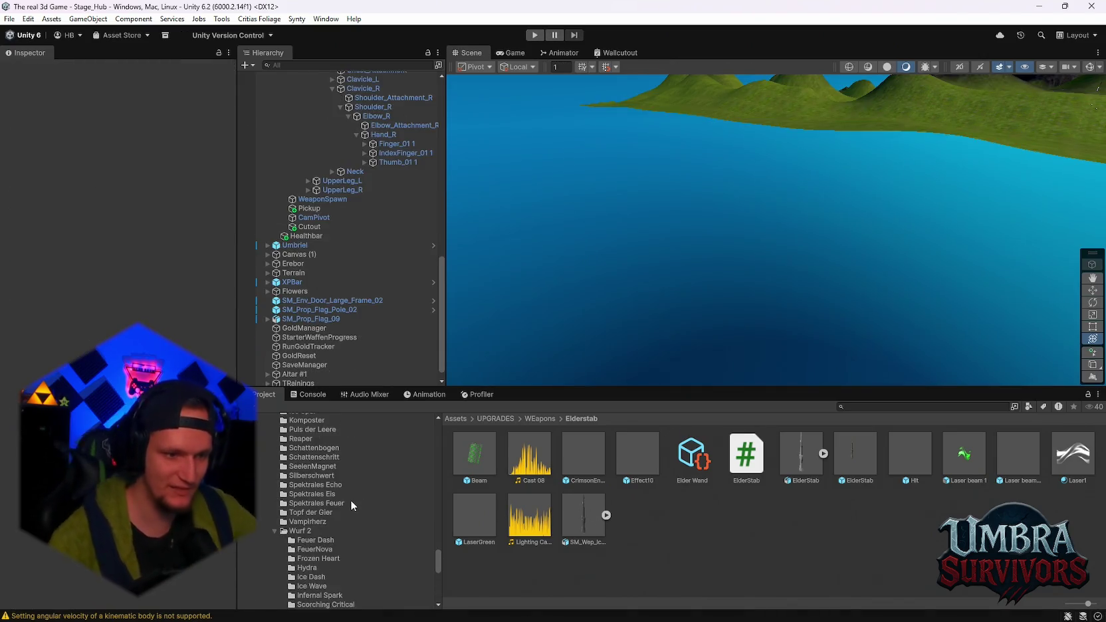
scroll(341, 518, down, 3)
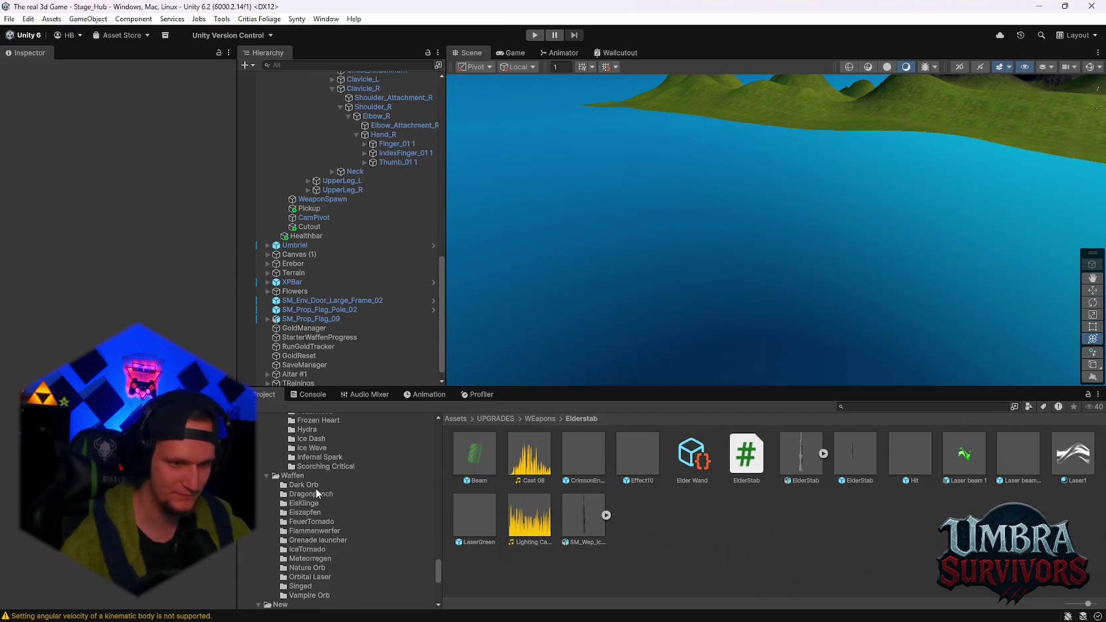
click(313, 486)
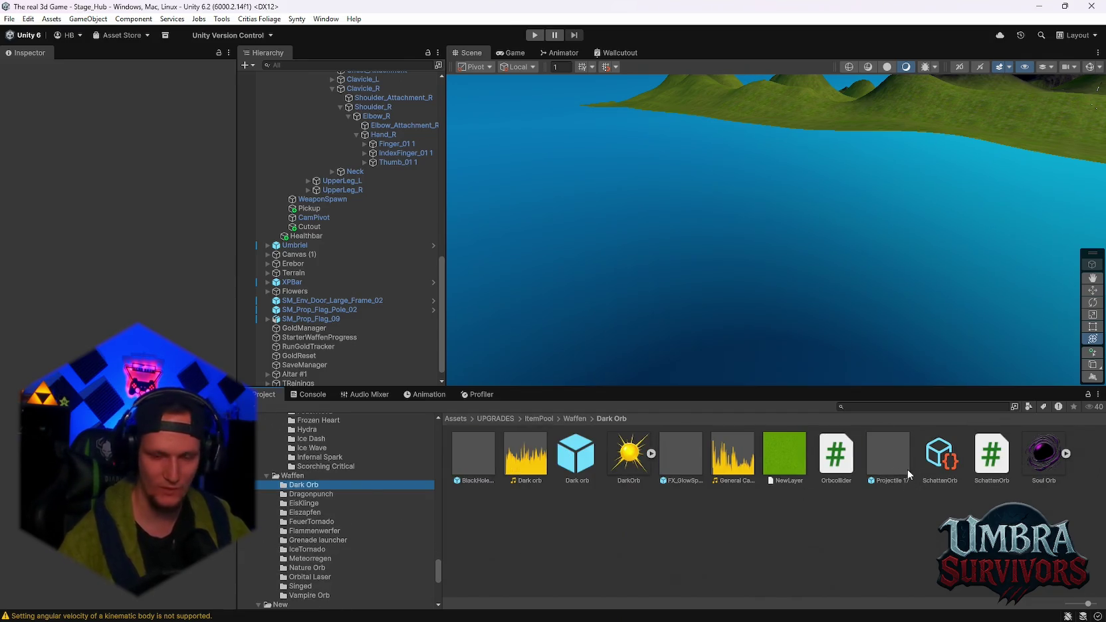
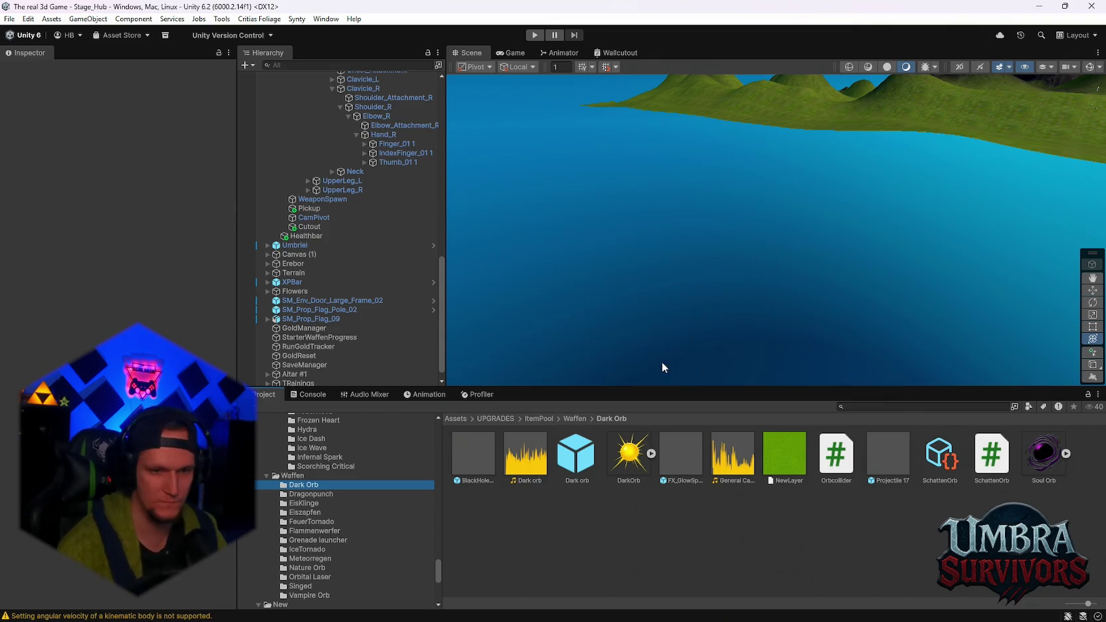
- Open the BlackHoleMissilePurple prefab and check its particle layers and the SchattenOrb and Orbcollider scripts
scroll(346, 319, up, 3)
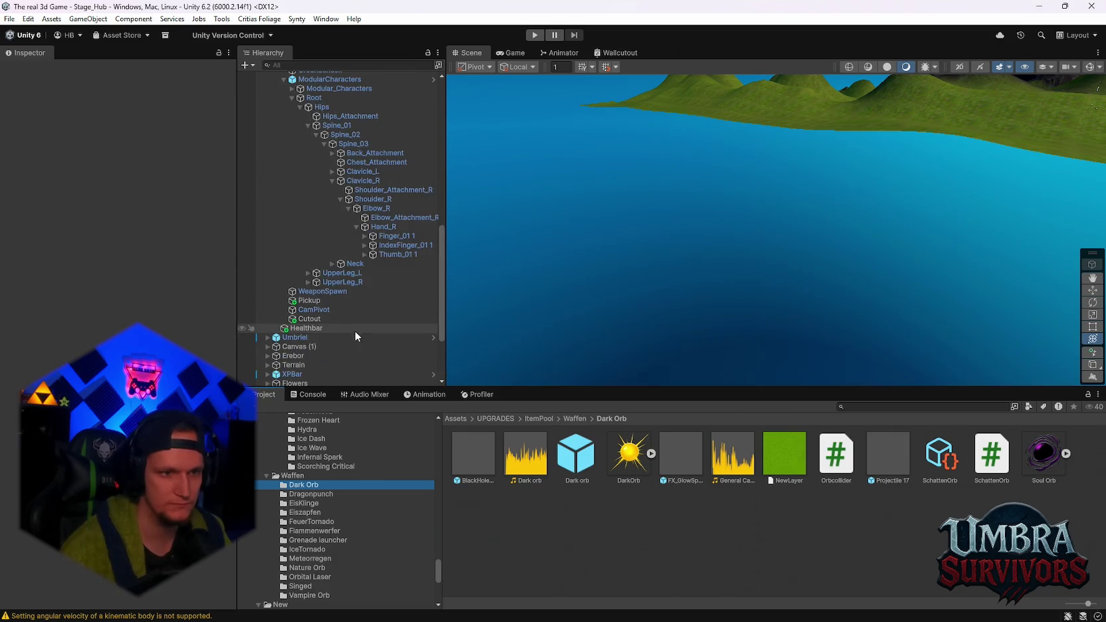
click(992, 458)
double_click(476, 456)
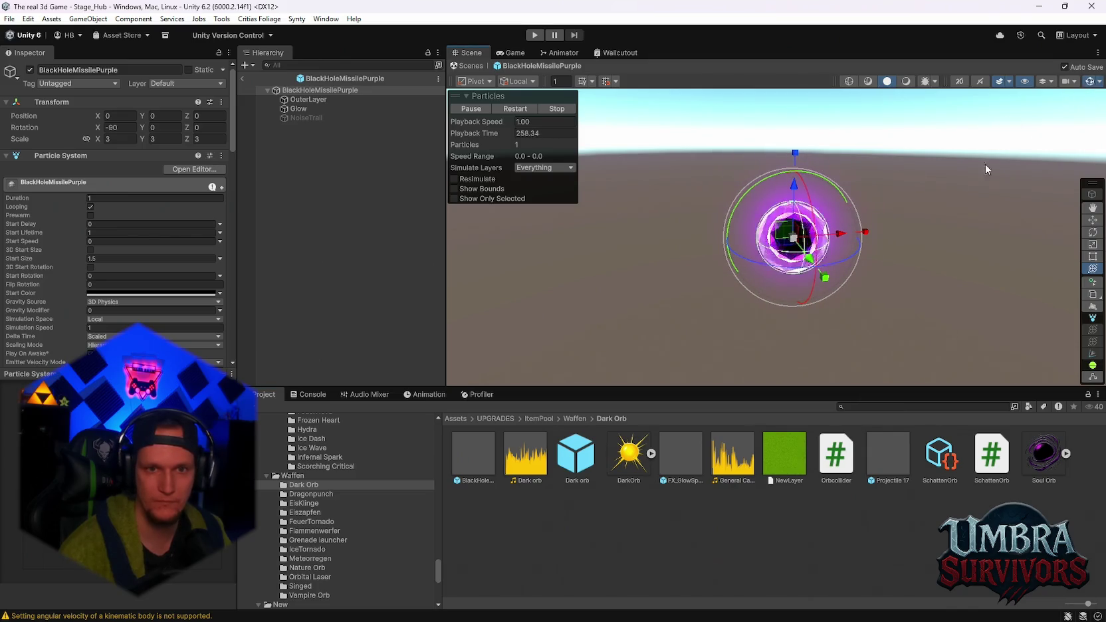
click(299, 109)
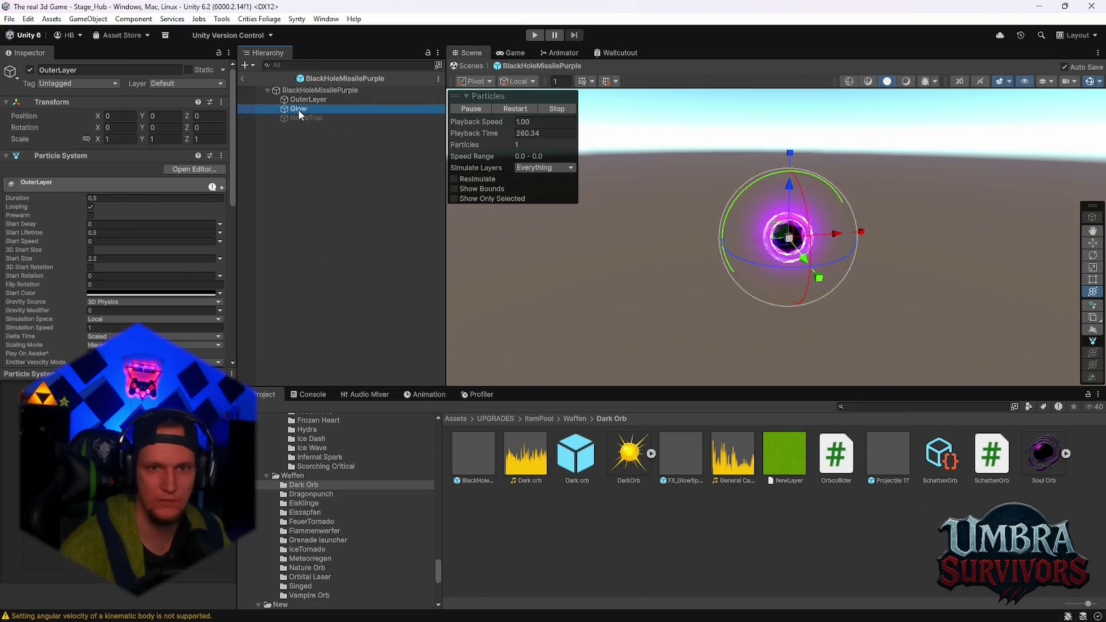
click(319, 89)
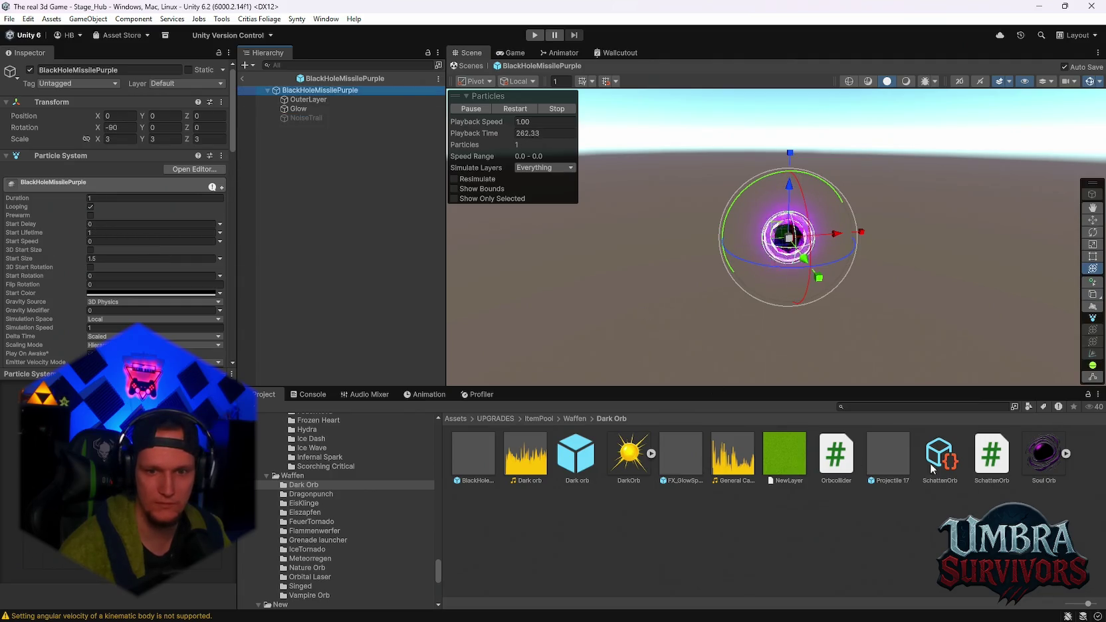
click(842, 463)
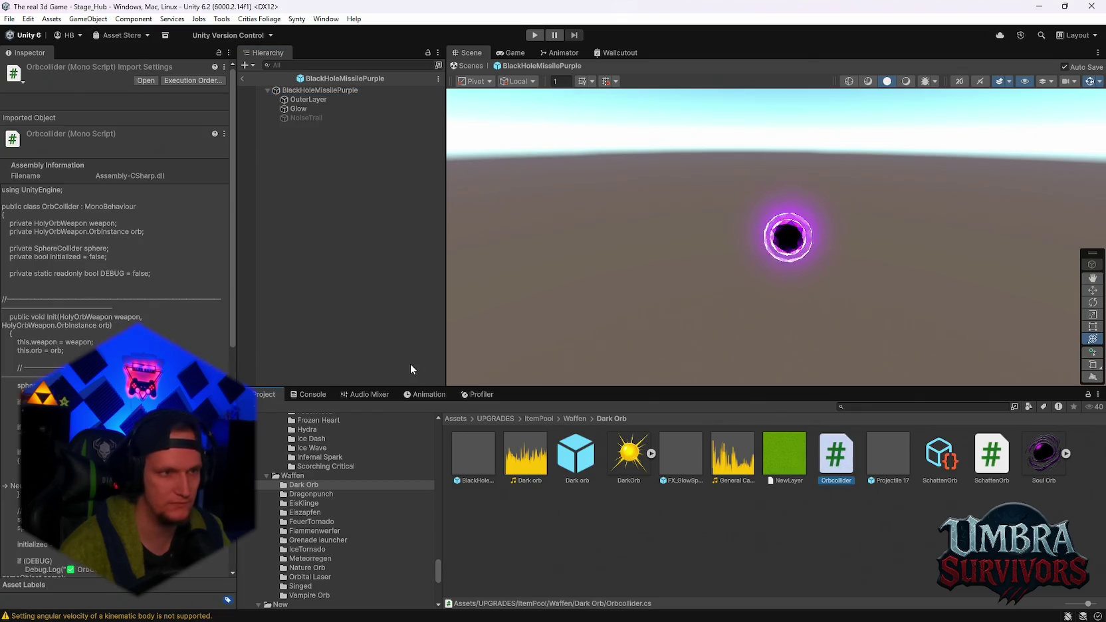
- Review the Dark orb prefab's Inspector settings, the black hole prefab and the FX_GlowSpot_01 effect
click(574, 453)
scroll(199, 359, down, 10)
scroll(119, 200, down, 5)
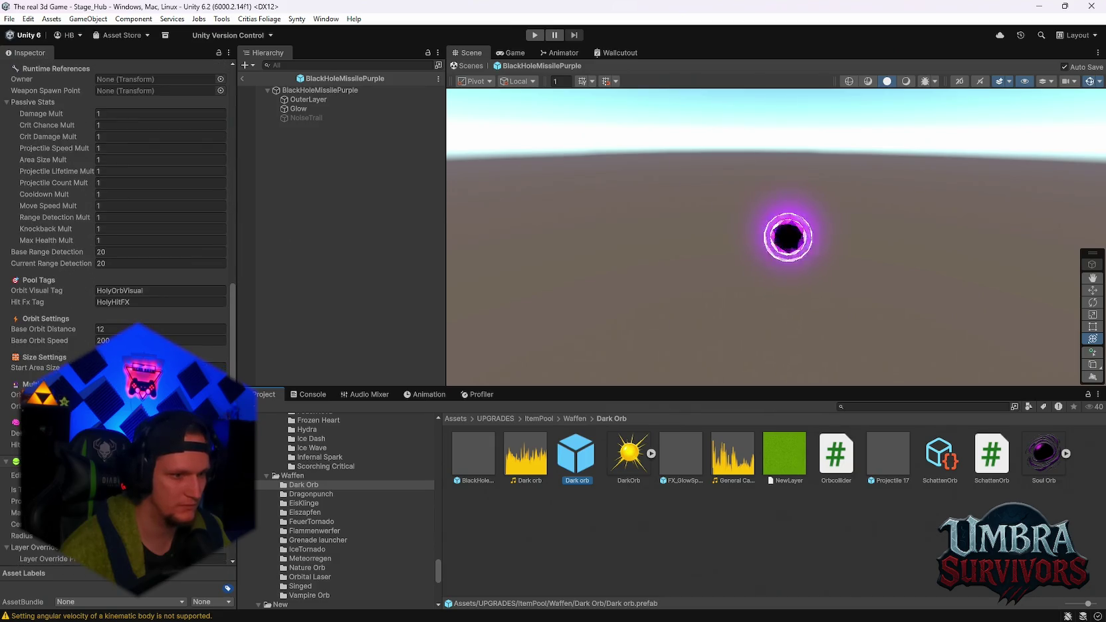
scroll(118, 265, down, 2)
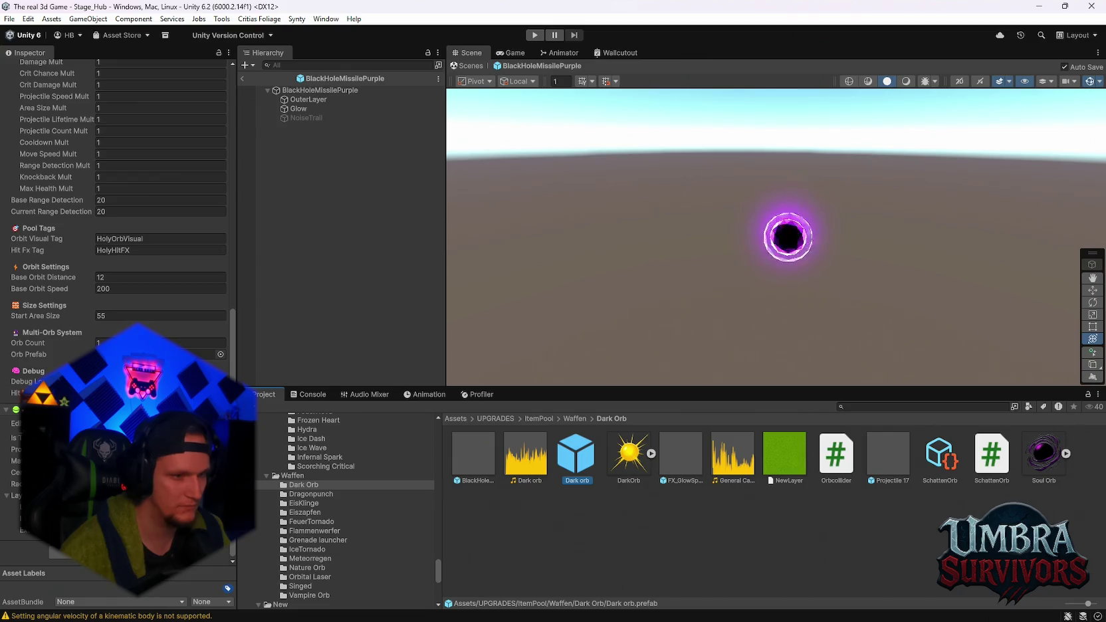
scroll(118, 200, up, 2)
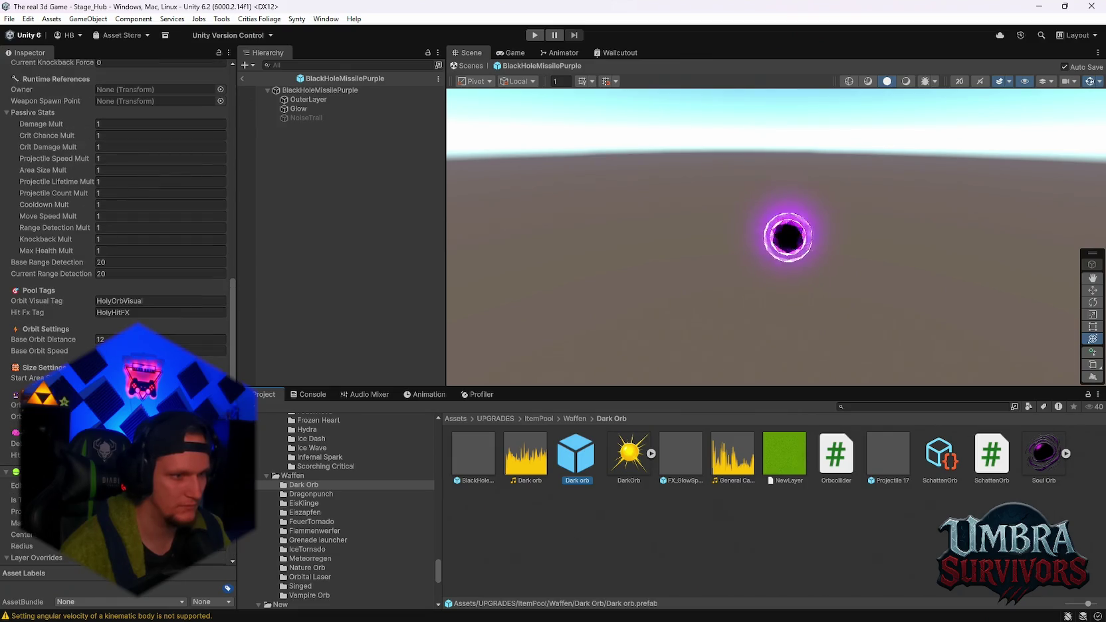
scroll(119, 200, up, 1)
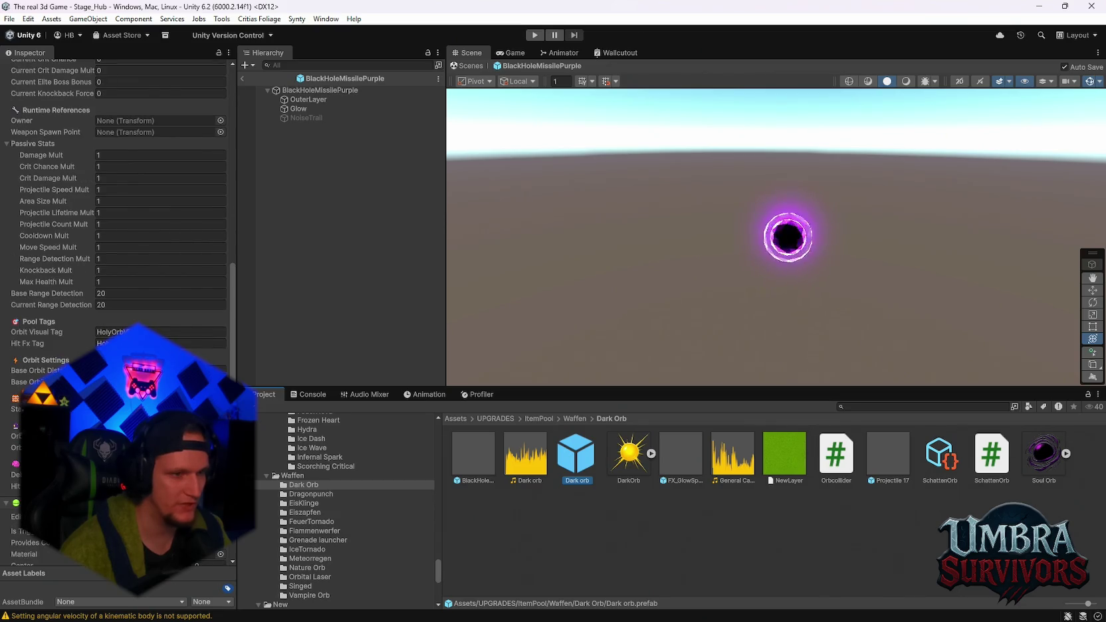
click(160, 409)
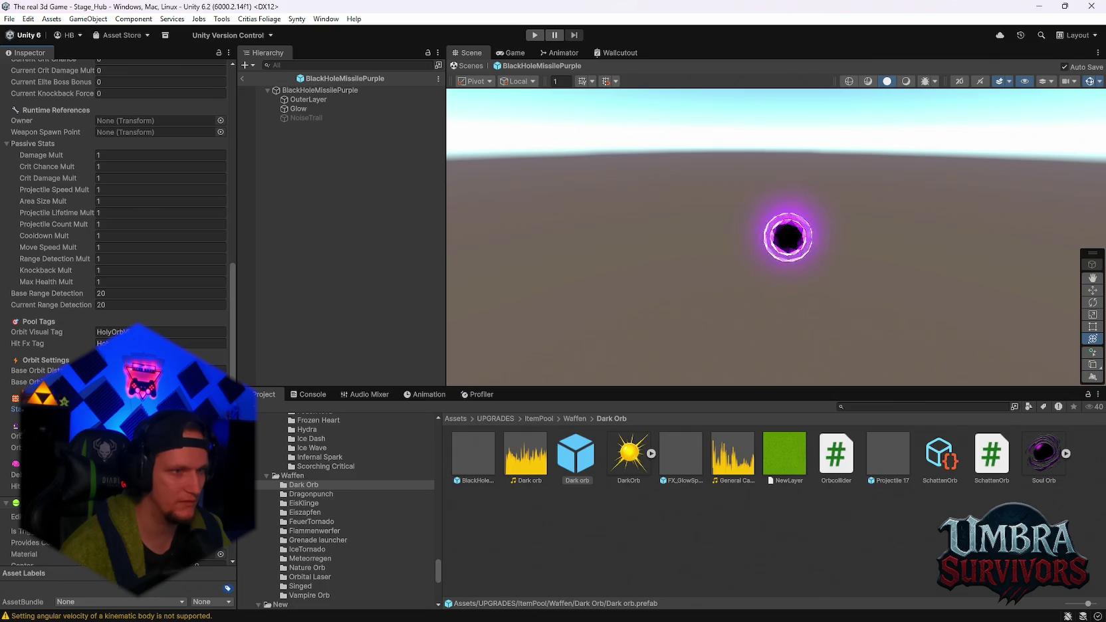
scroll(118, 199, up, 12)
click(473, 460)
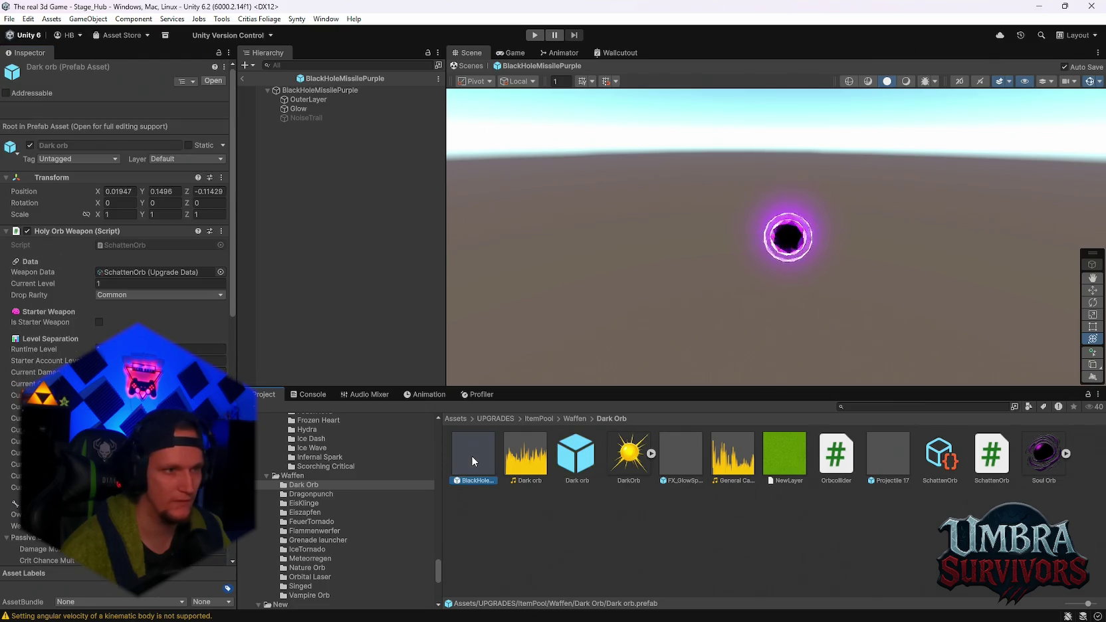
click(668, 463)
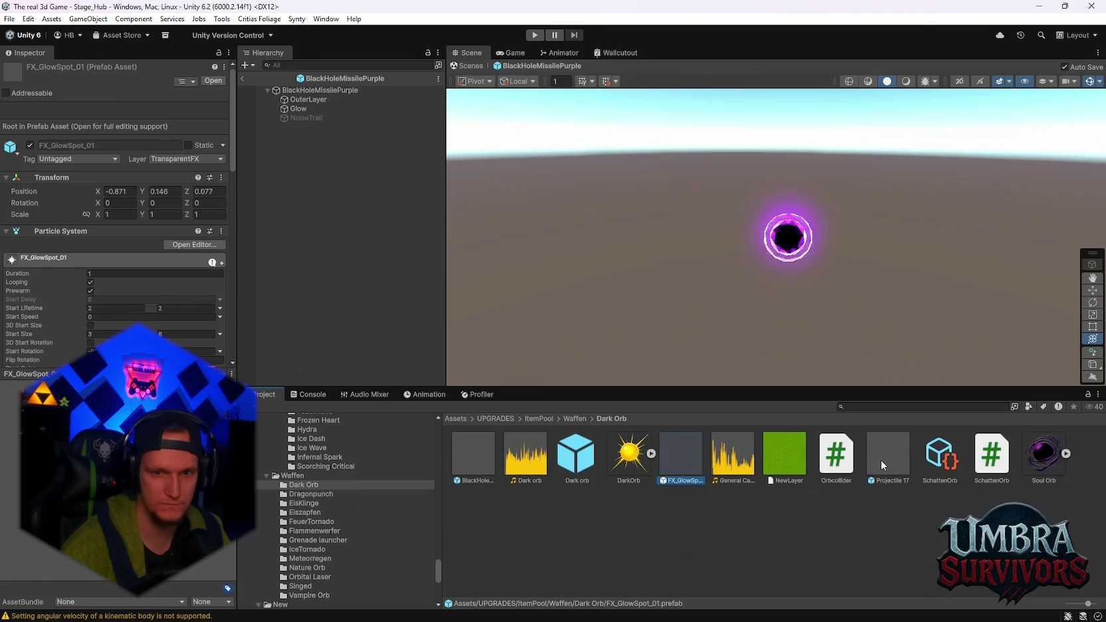
click(576, 459)
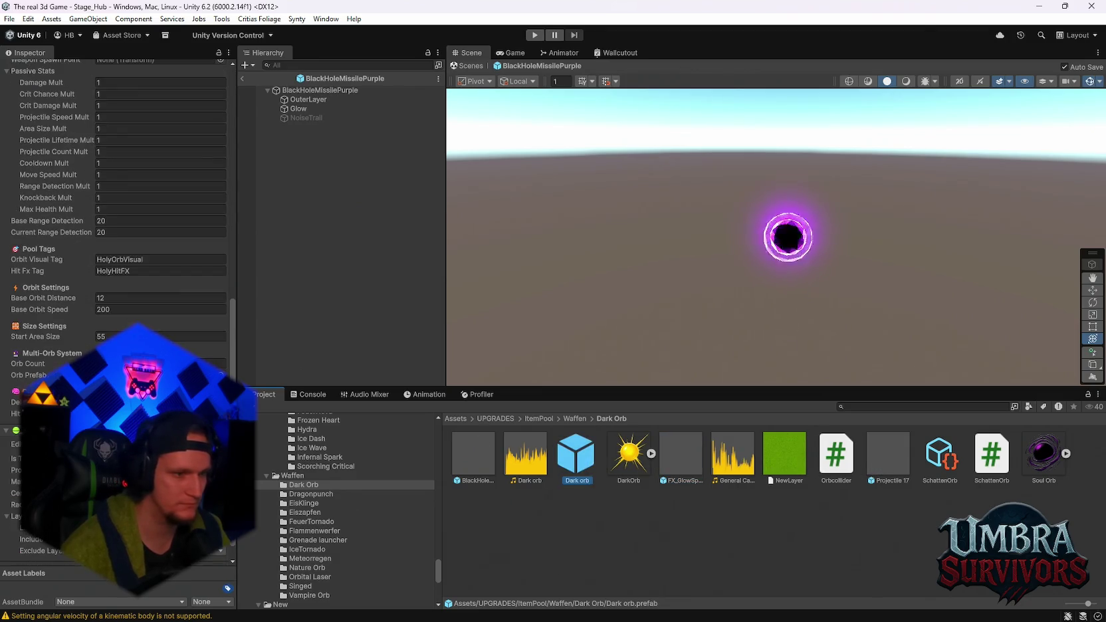
- Set the Dark orb's Start Area Size to 10 and enter play mode
click(123, 336)
text(10)
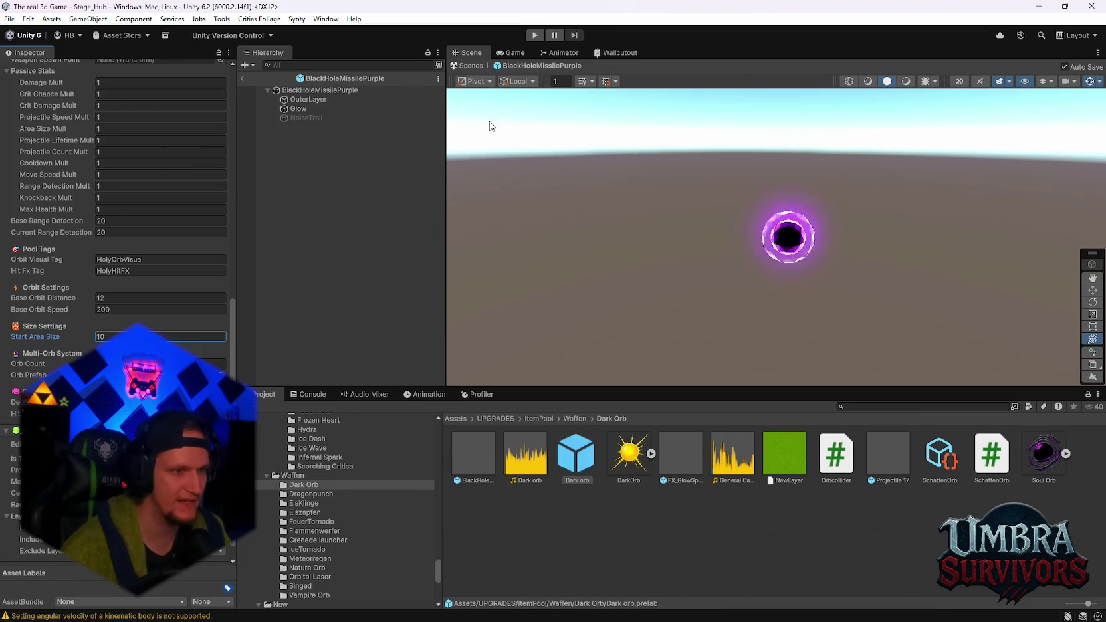
click(536, 36)
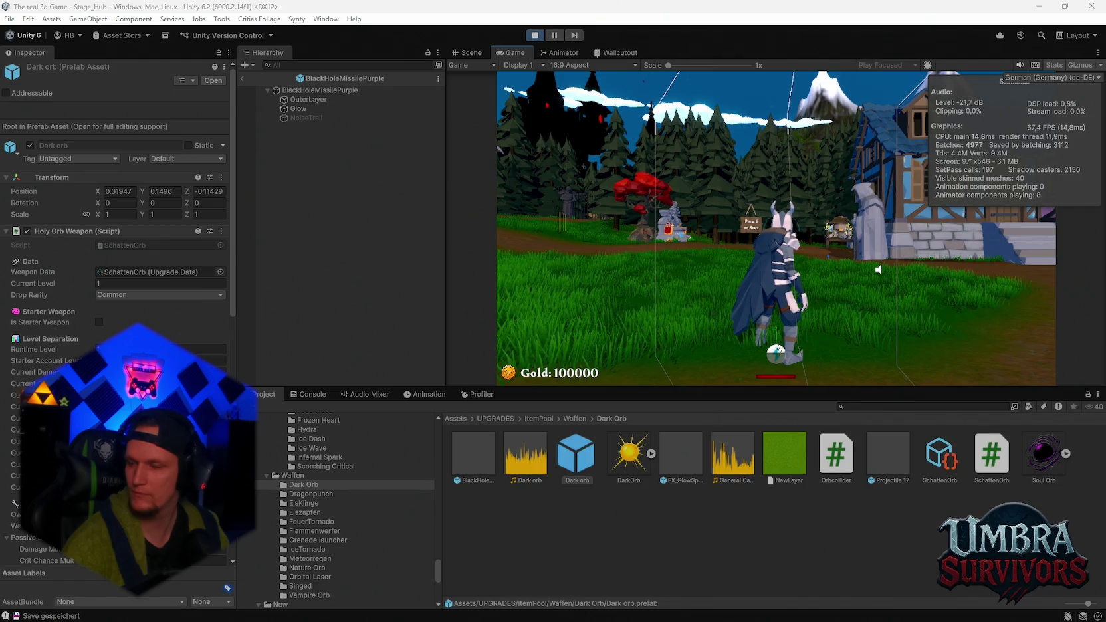
- Walk to the upgrade shrine, reroll the cards and take the Dark Orb upgrade
key(a)
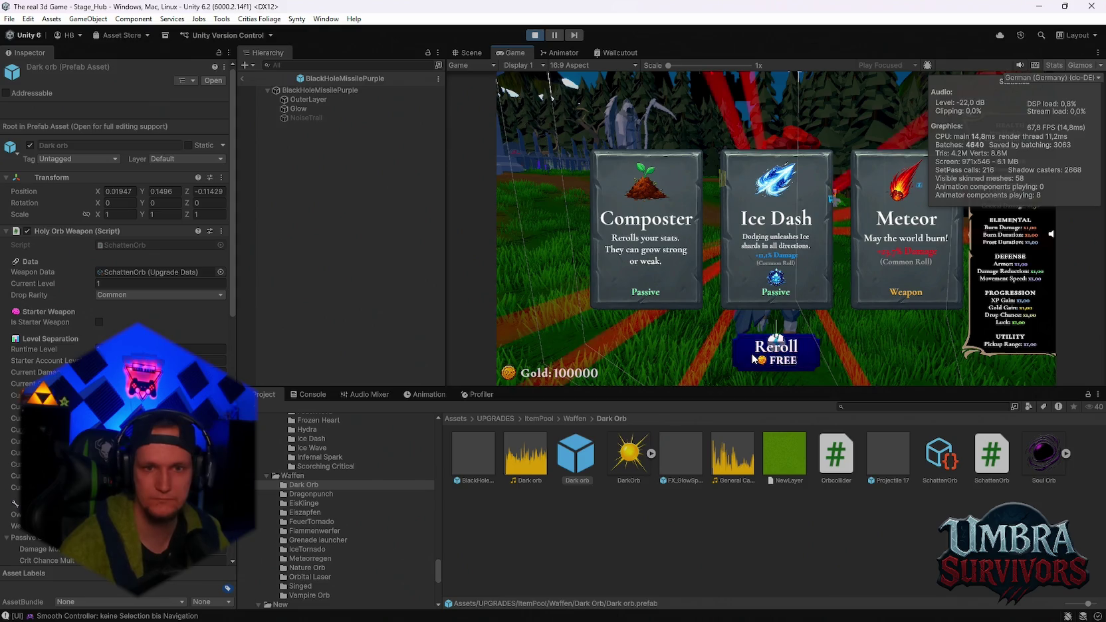
click(774, 346)
click(635, 243)
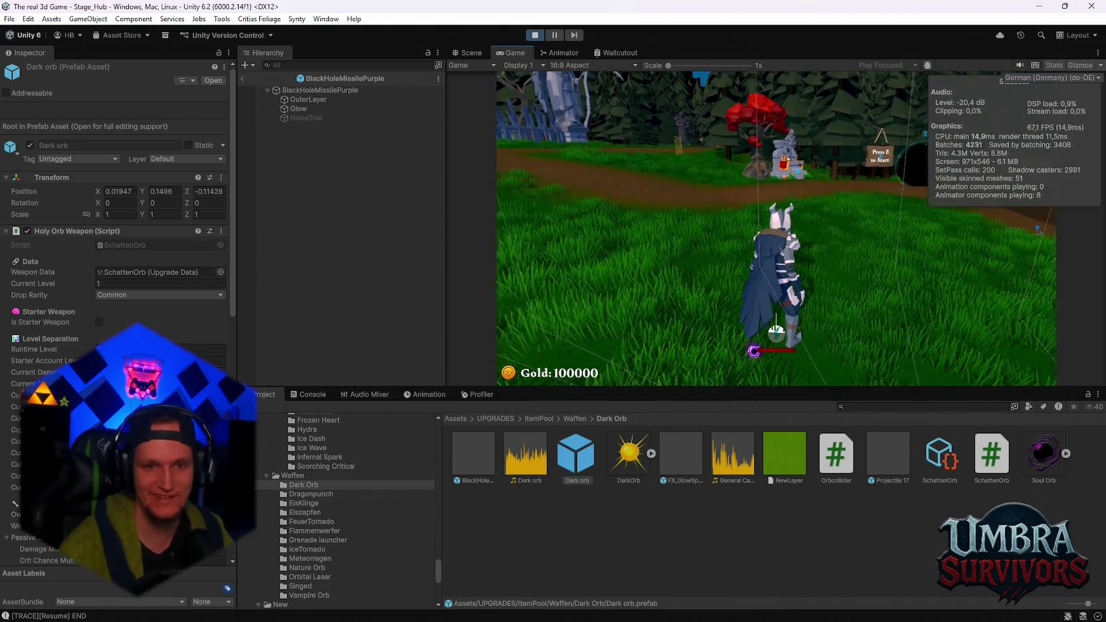
- Pause and resume the game, then pause again and stop play mode
key(Escape)
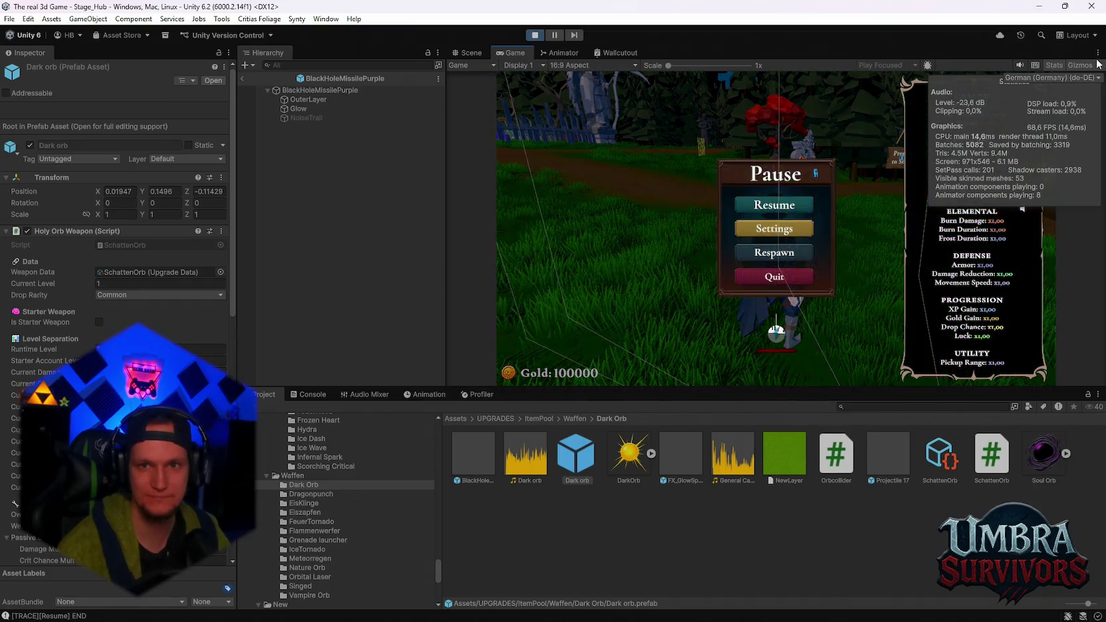
key(Escape)
key(Escape)
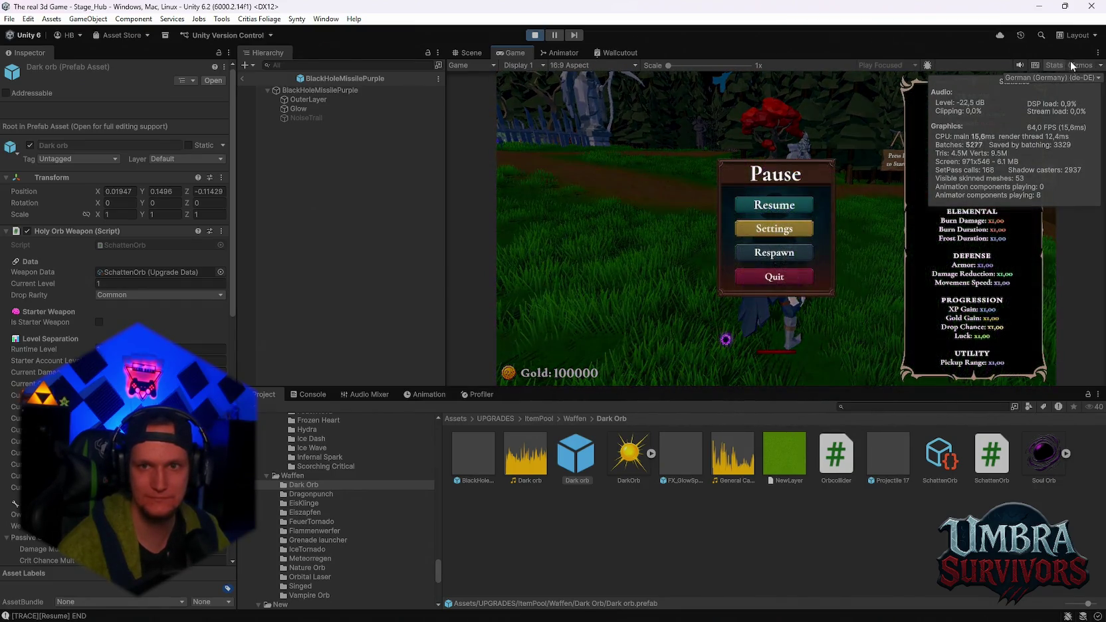
key(Escape)
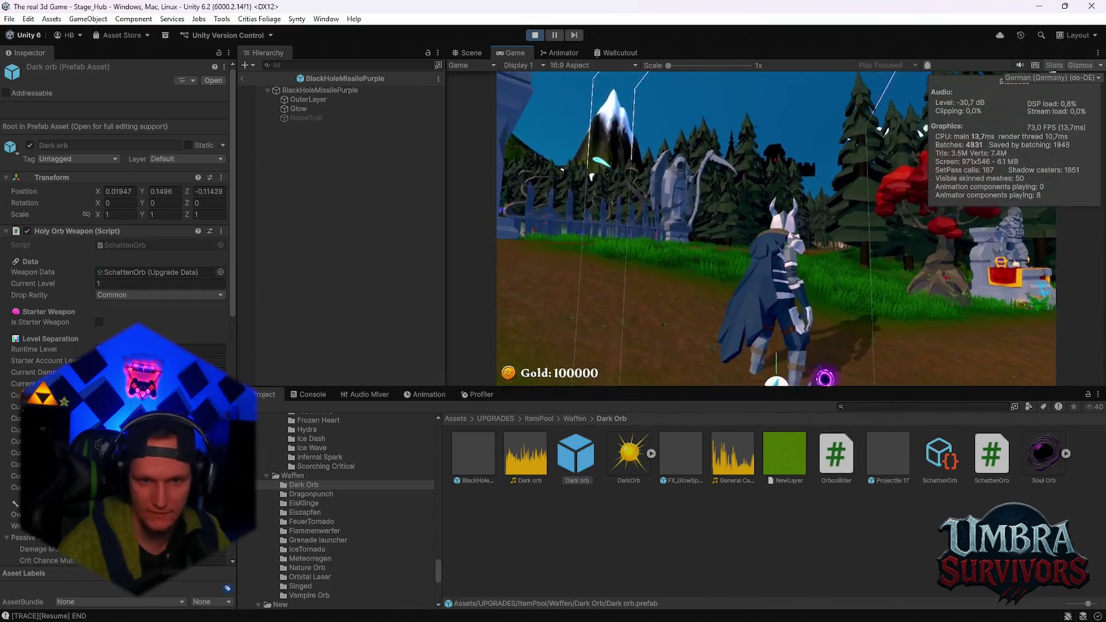
key(Escape)
click(534, 35)
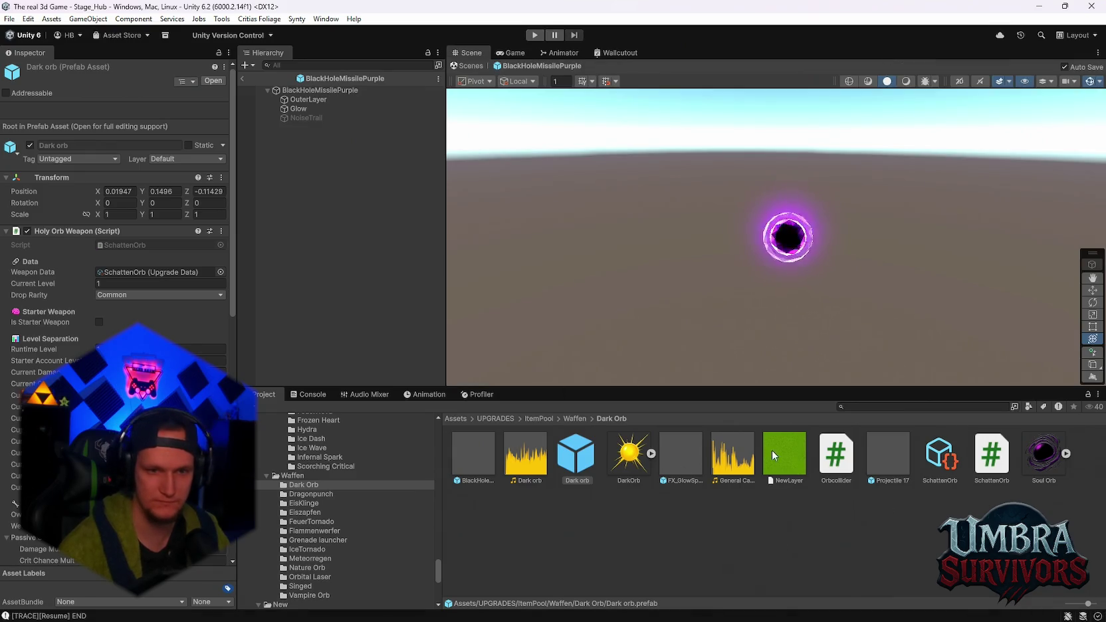
- Restore the Dark orb's Start Area Size to 55 and relaunch play mode with Ctrl+P
scroll(81, 340, down, 10)
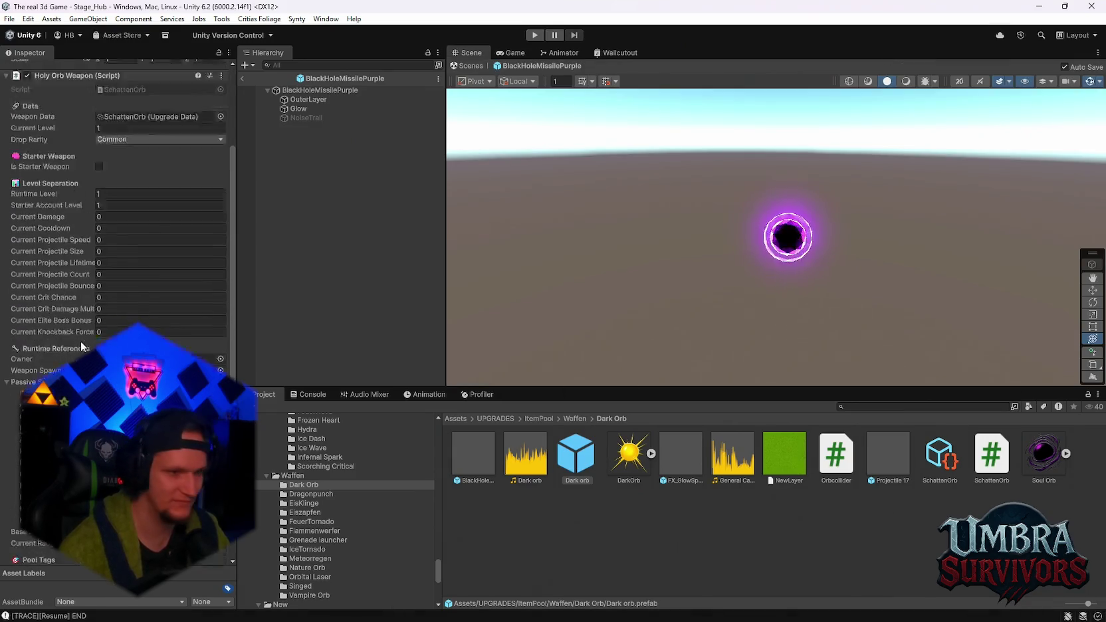
scroll(112, 317, down, 1)
click(112, 317)
text(55)
key(ctrl+p)
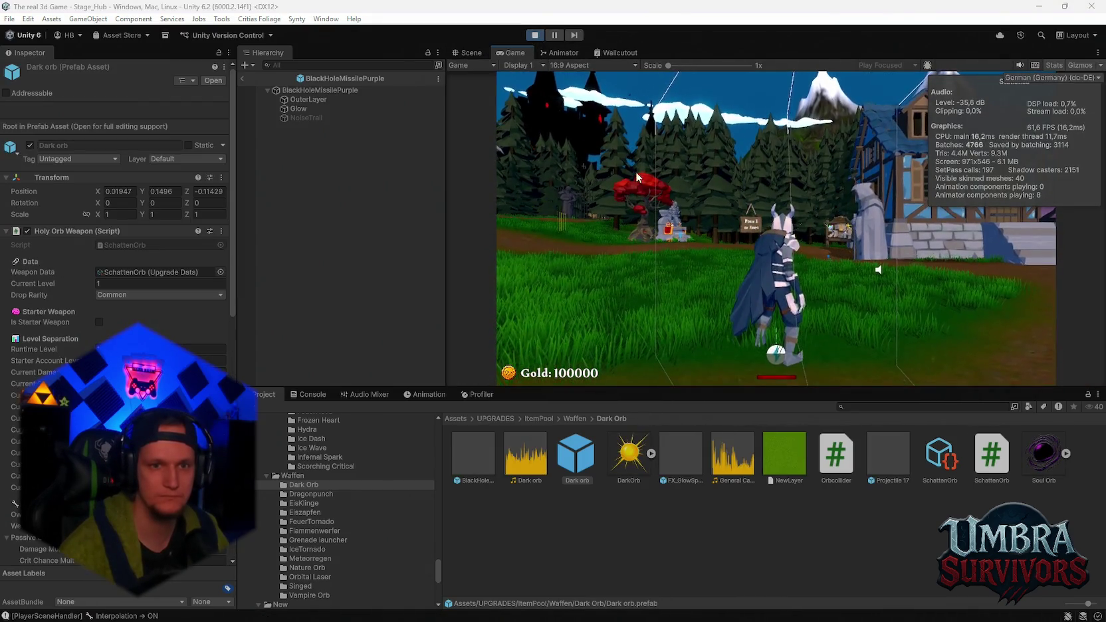
- Reroll the upgrade cards about ten times, then pick the Dark Orb upgrade
click(788, 346)
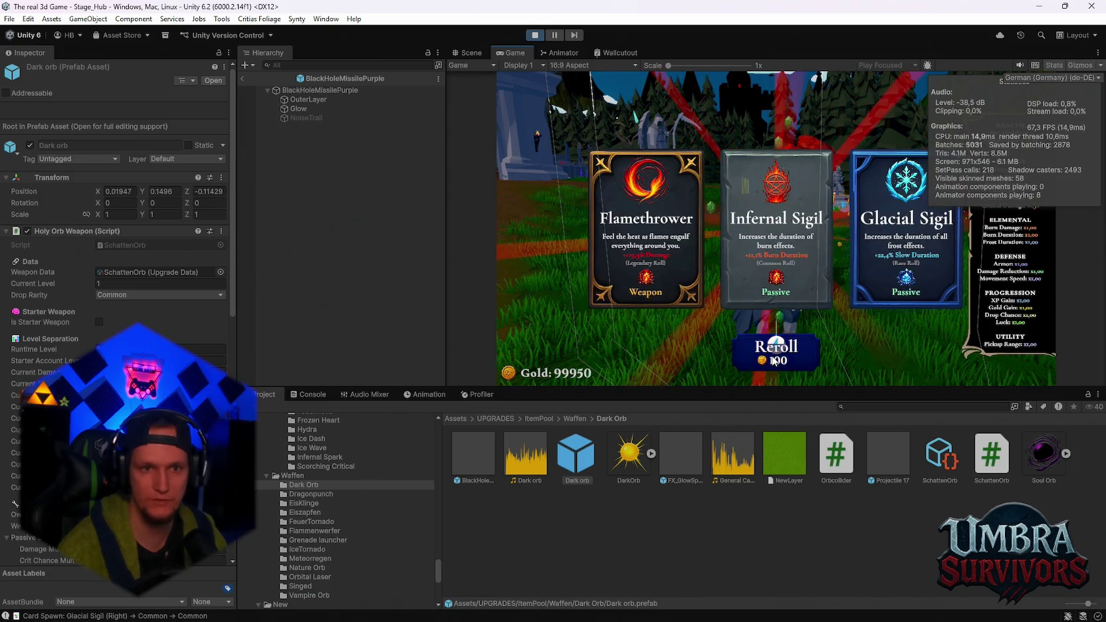
click(781, 353)
click(773, 361)
click(772, 360)
click(772, 361)
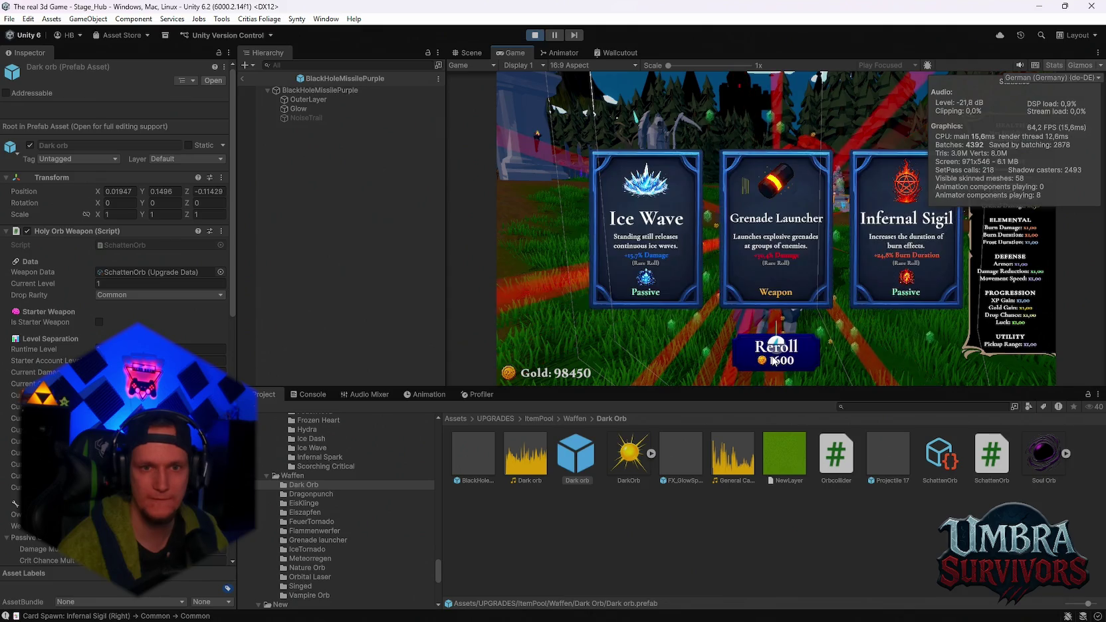
click(772, 361)
click(773, 360)
click(773, 361)
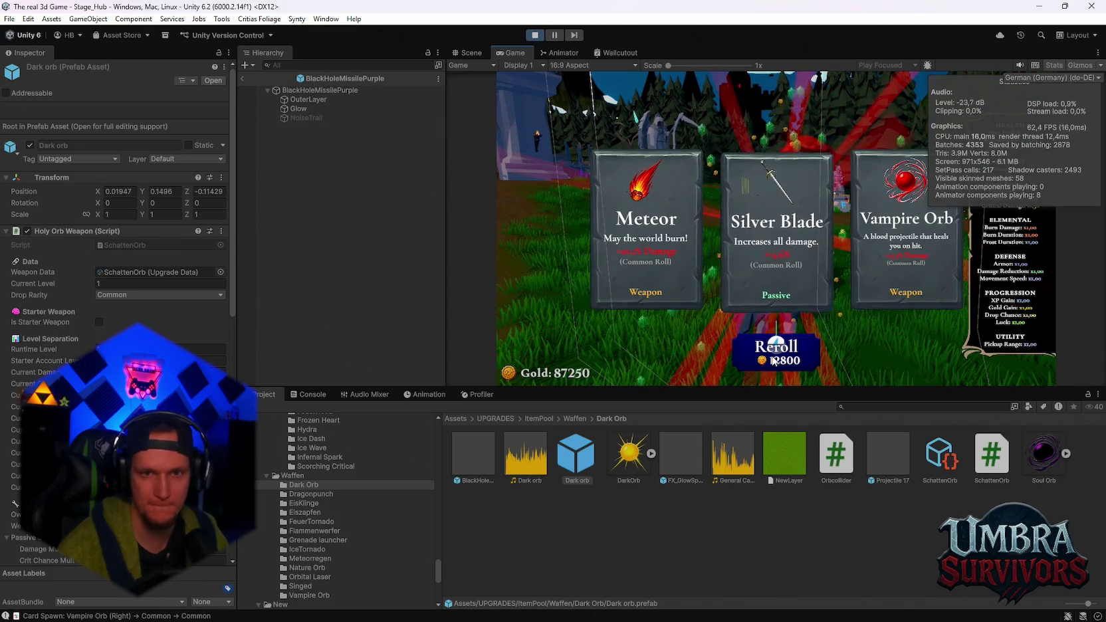
click(773, 360)
click(773, 361)
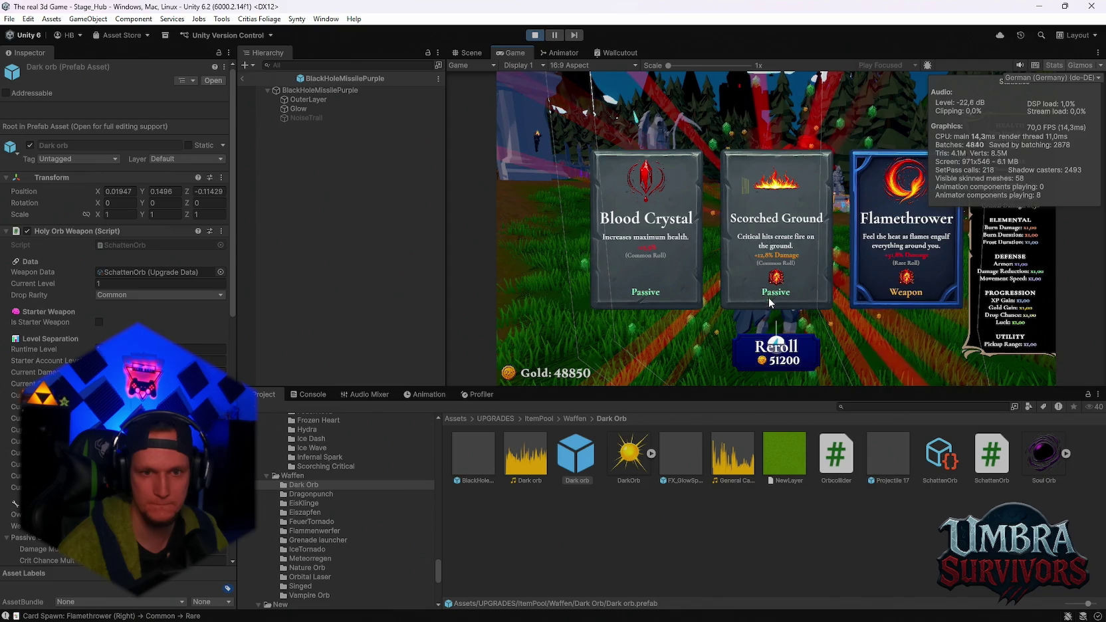
click(768, 304)
key(Escape)
key(Escape)
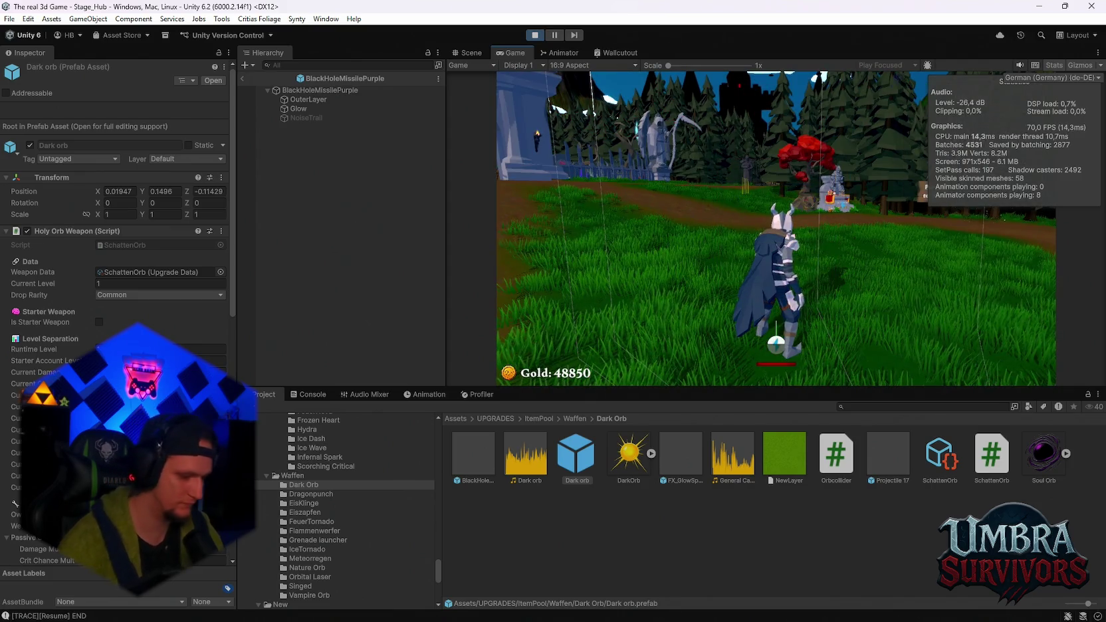
click(658, 224)
- Walk the player to the training dummies for 57-damage orb hits, then pause and view the Scene
key(w)
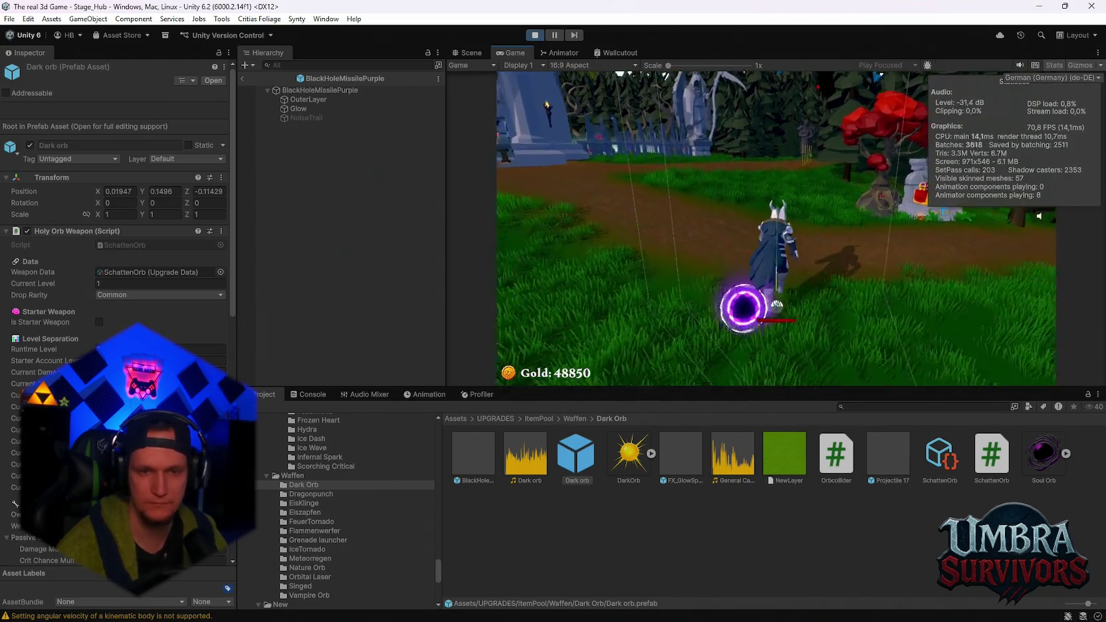
key(w)
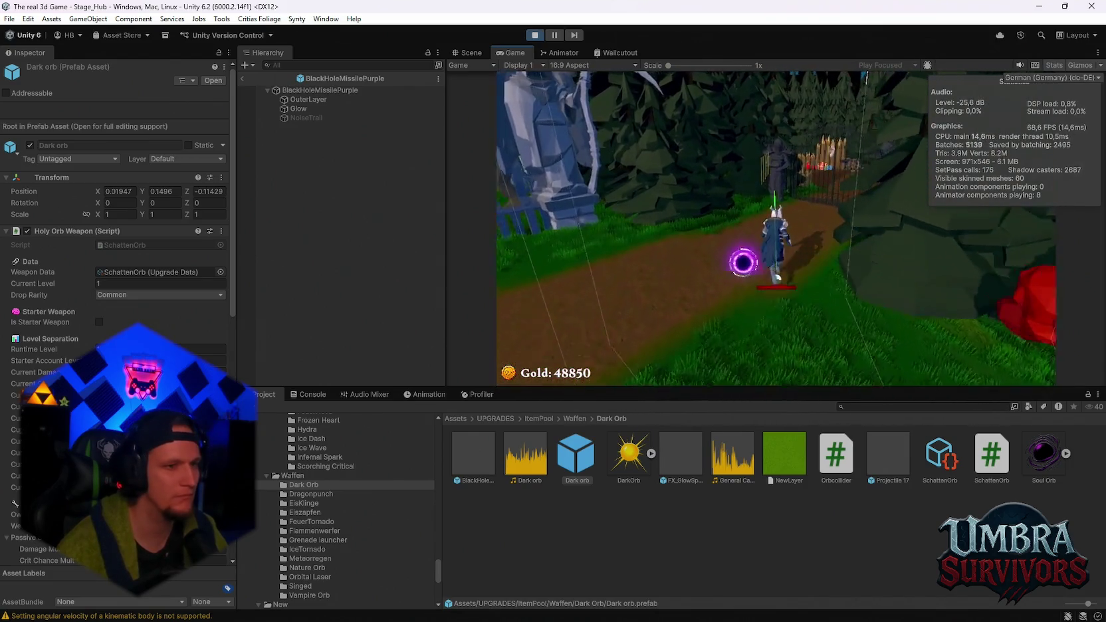
key(w)
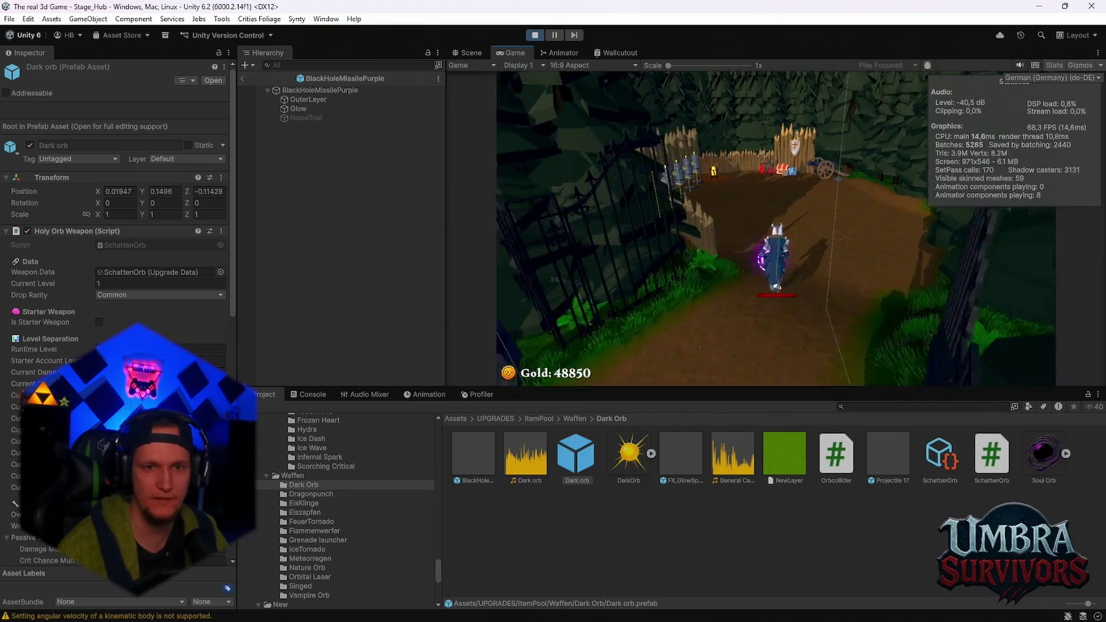
key(w)
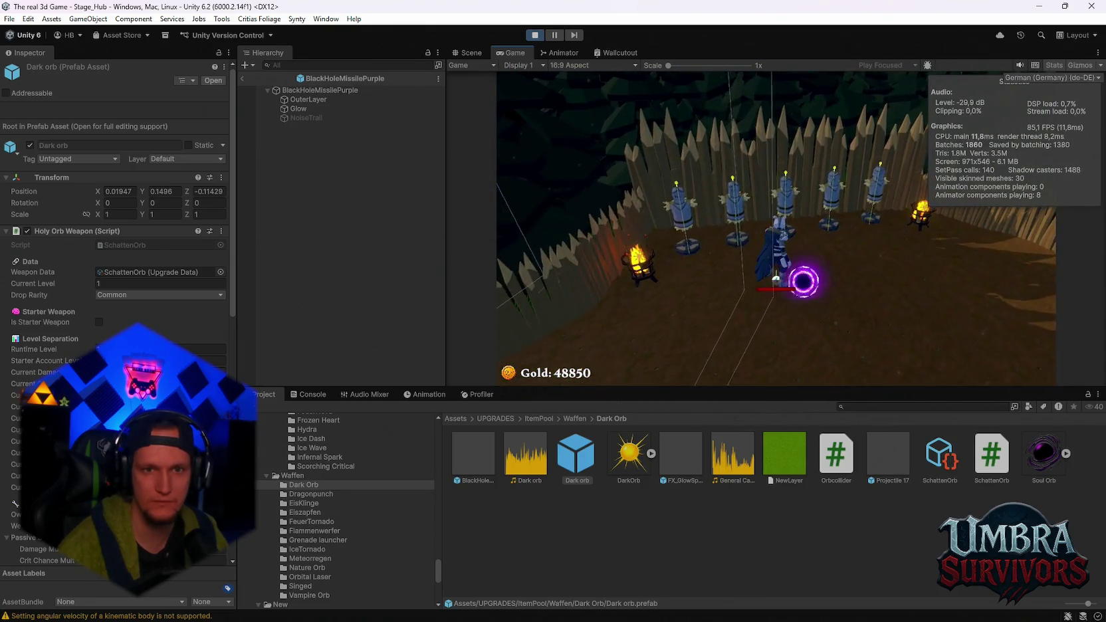
key(w)
key(w)
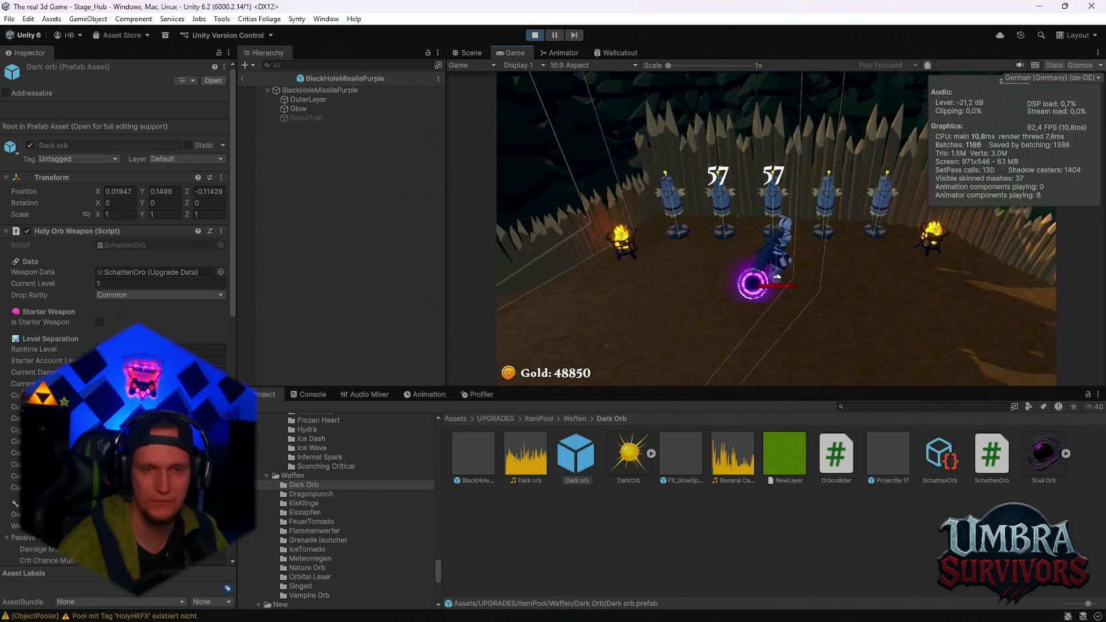
key(Escape)
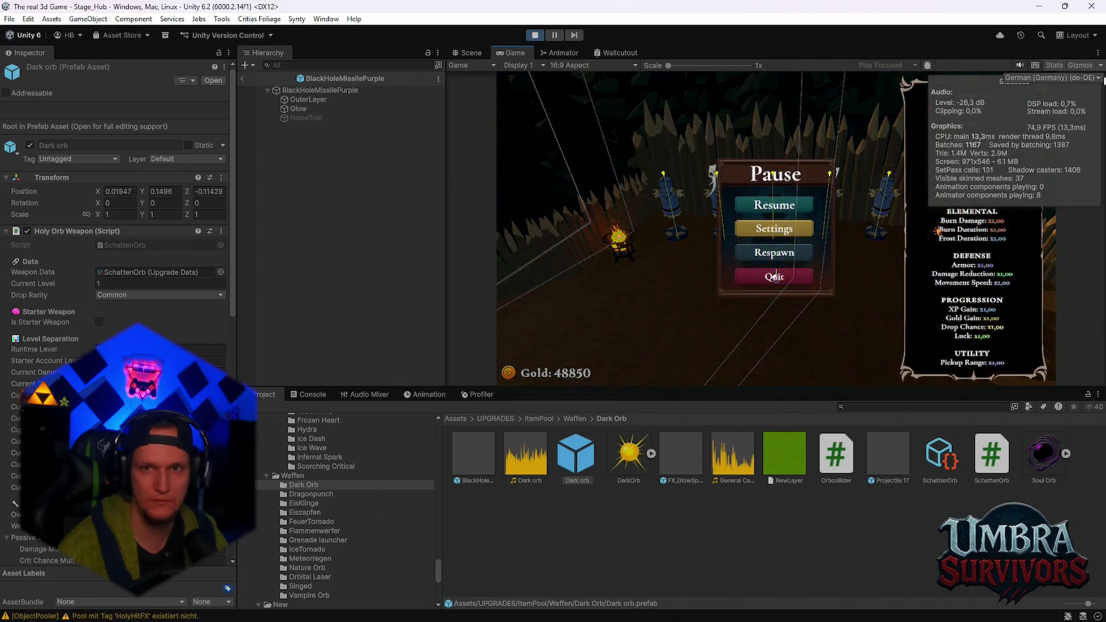
key(Escape)
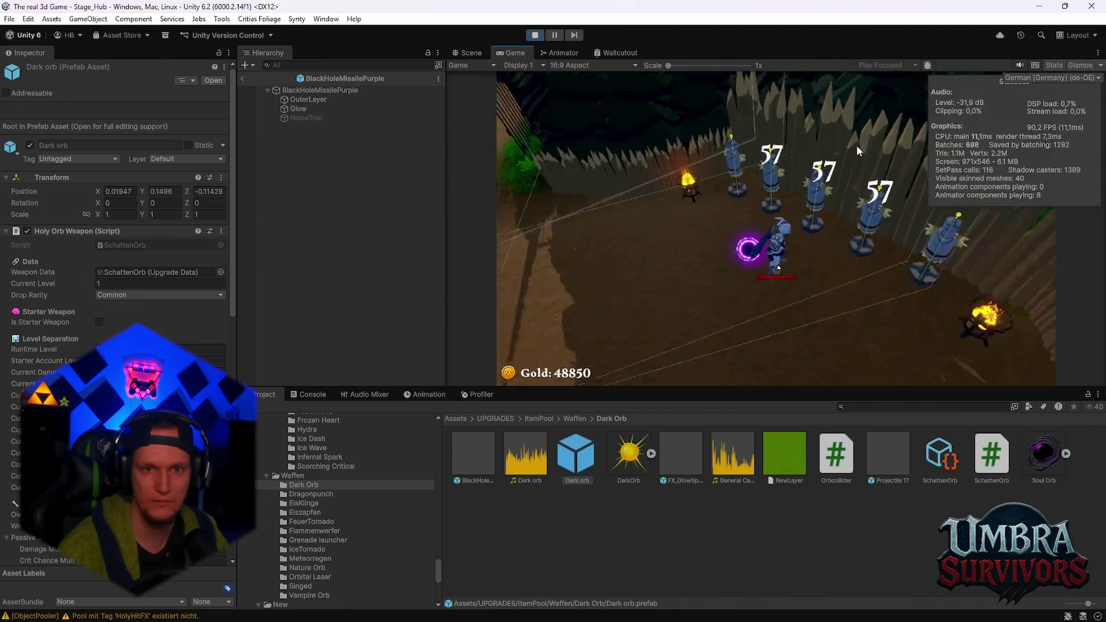
key(Escape)
click(469, 53)
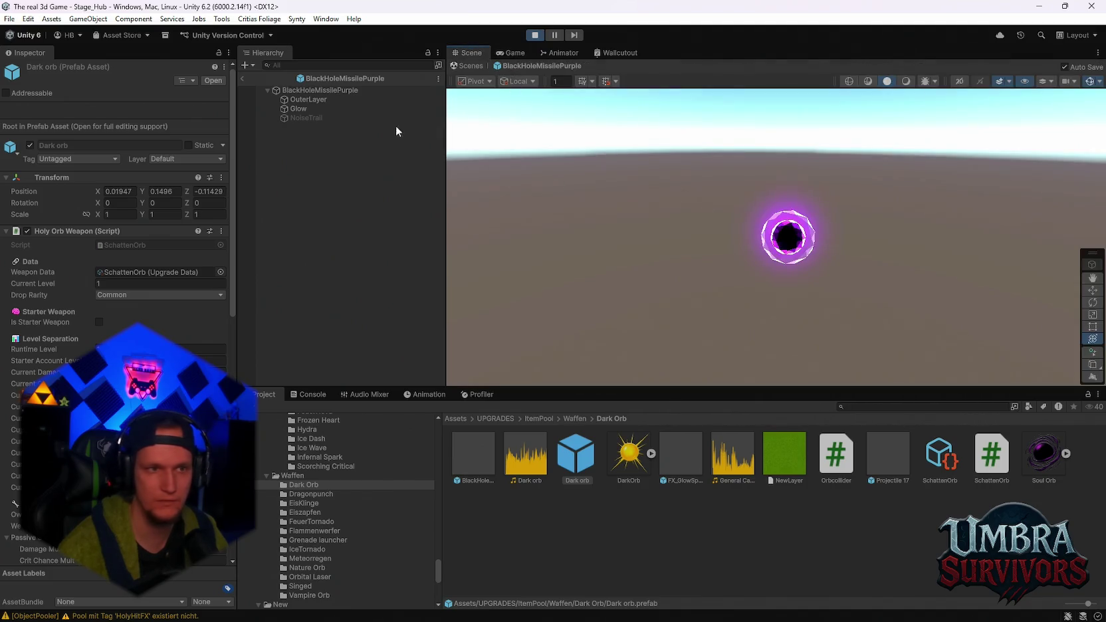
- Leave prefab mode, frame SpawnPoint 2 in the Scene view and orbit around the level
click(243, 79)
scroll(319, 119, up, 10)
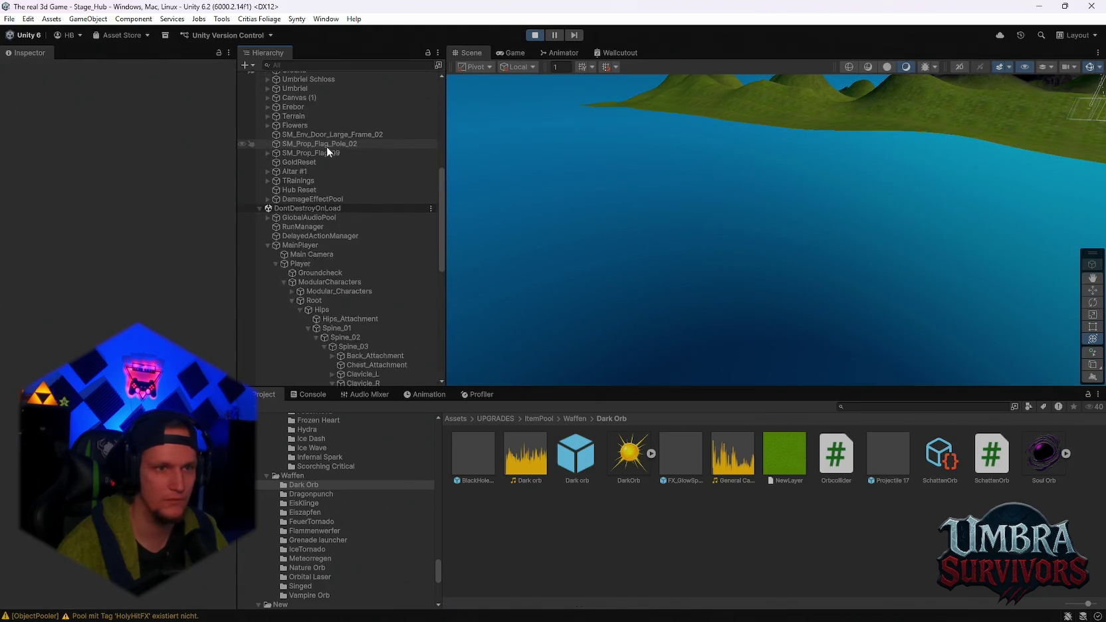
click(304, 84)
double_click(304, 85)
mouse_move(793, 188)
mouse_down()
mouse_move(632, 280)
mouse_move(941, 283)
mouse_move(894, 245)
mouse_move(758, 241)
mouse_move(825, 210)
mouse_up()
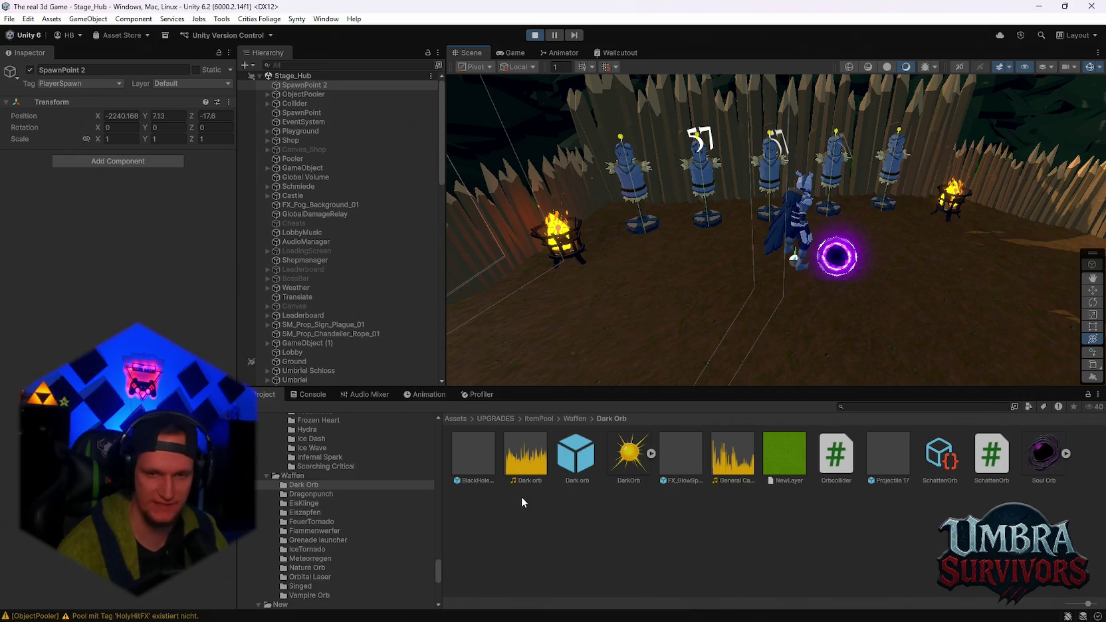
- Inspect the running Dark orb(Clone)'s Orbit Settings, then return to the paused Game view
click(472, 457)
scroll(335, 536, up, 2)
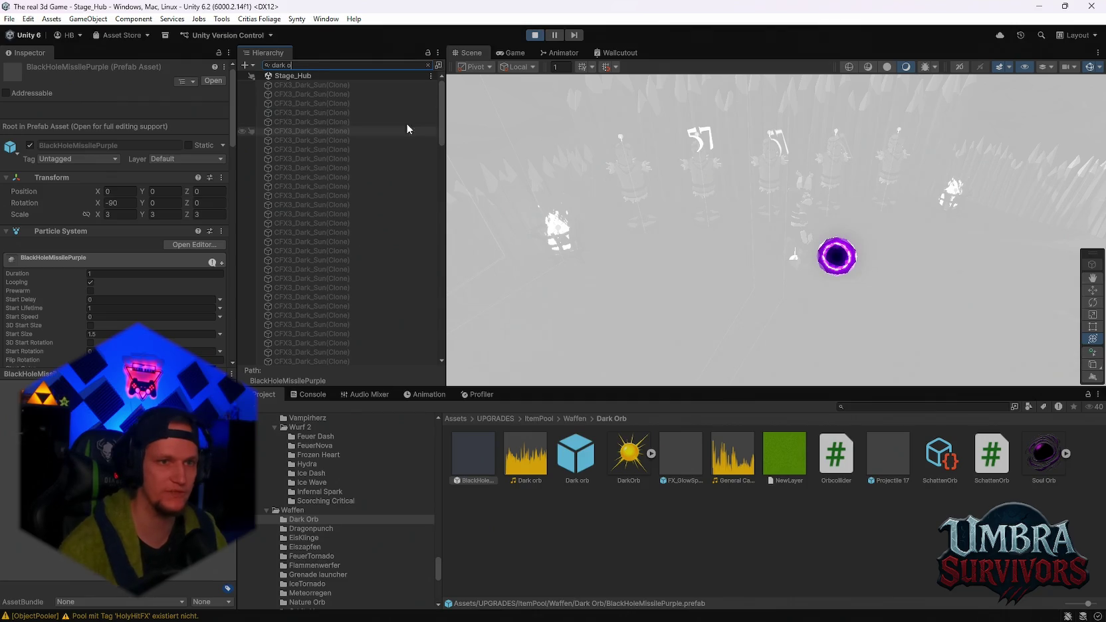
mouse_move(440, 109)
mouse_down()
mouse_move(436, 266)
mouse_move(405, 360)
mouse_up()
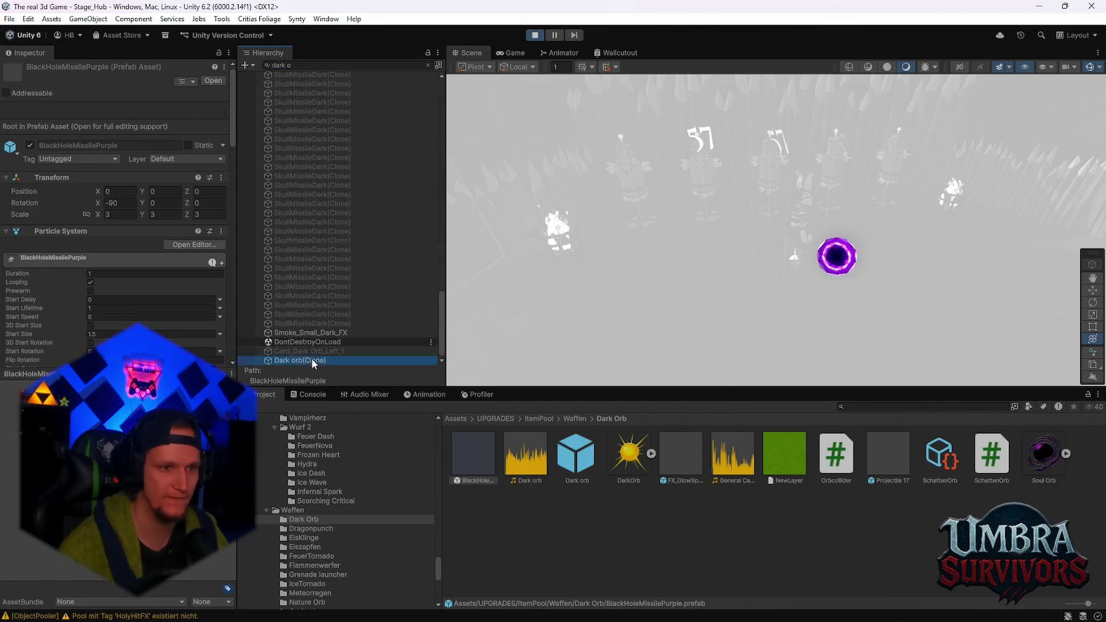
click(312, 359)
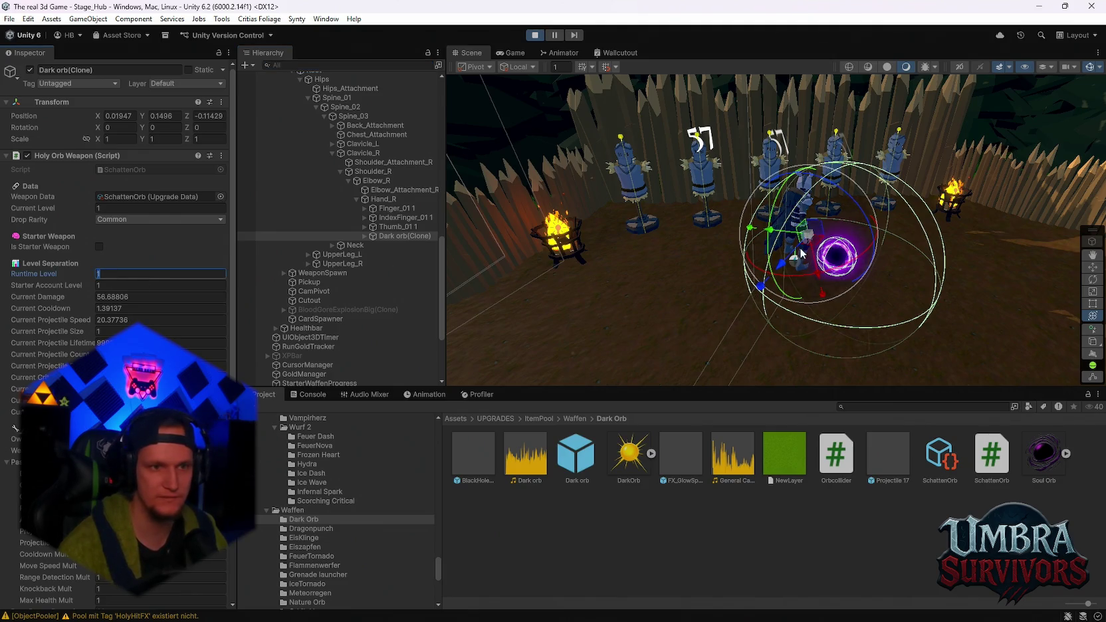
scroll(801, 253, up, 5)
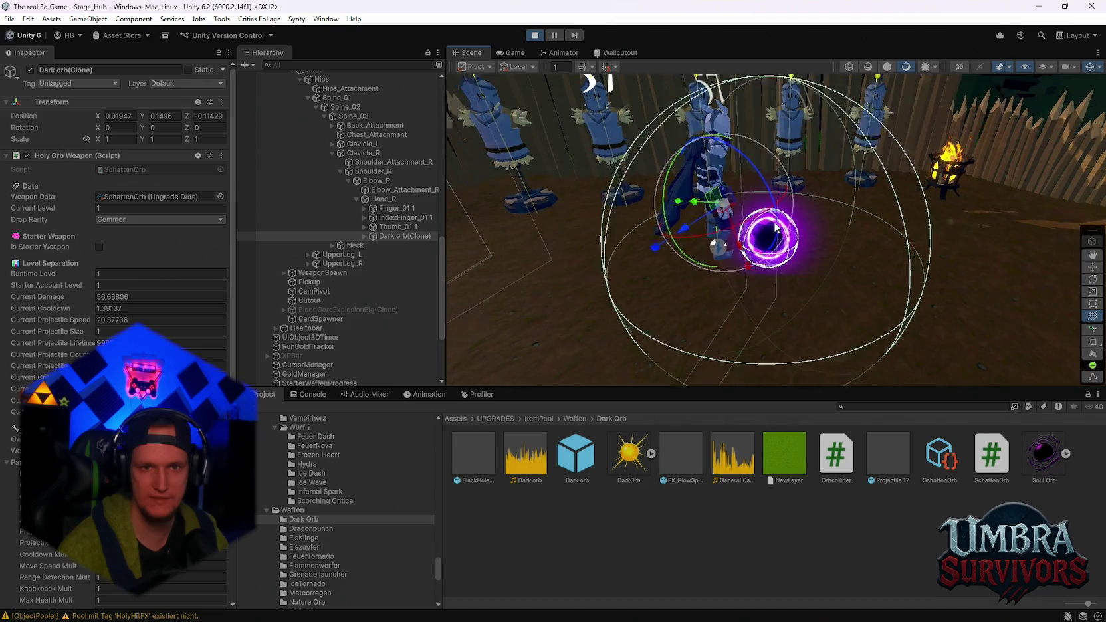
scroll(775, 228, down, 3)
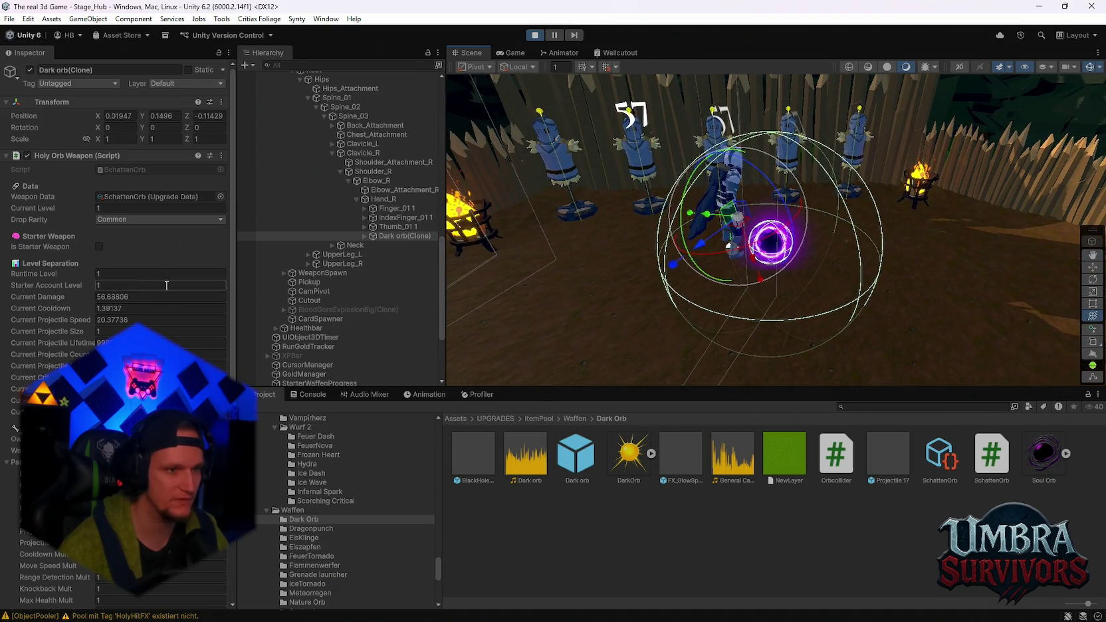
scroll(161, 285, down, 10)
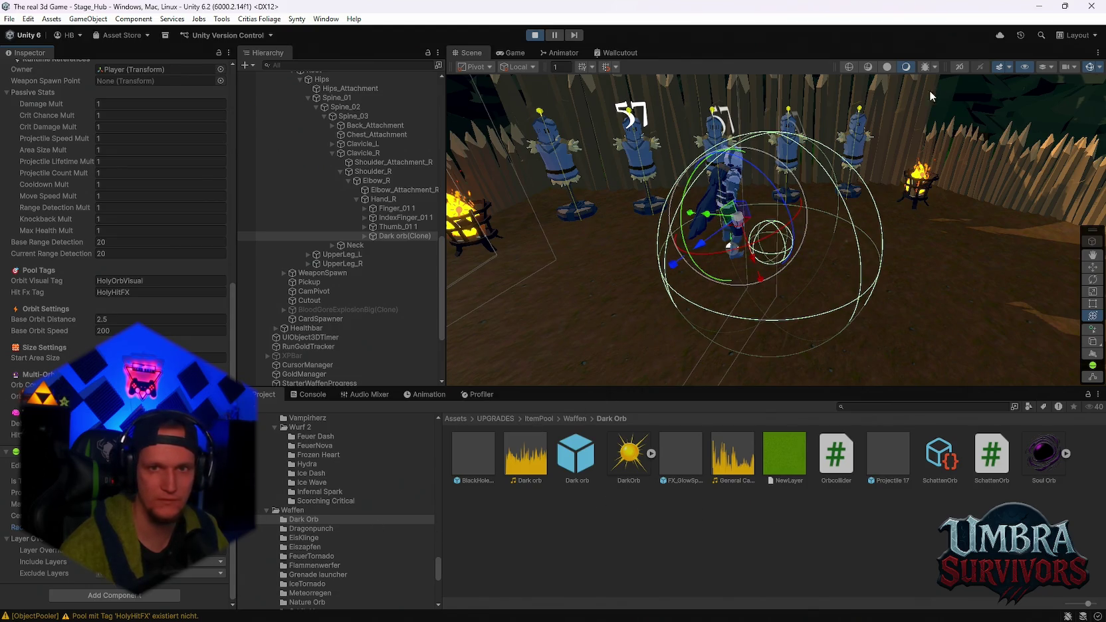
click(512, 53)
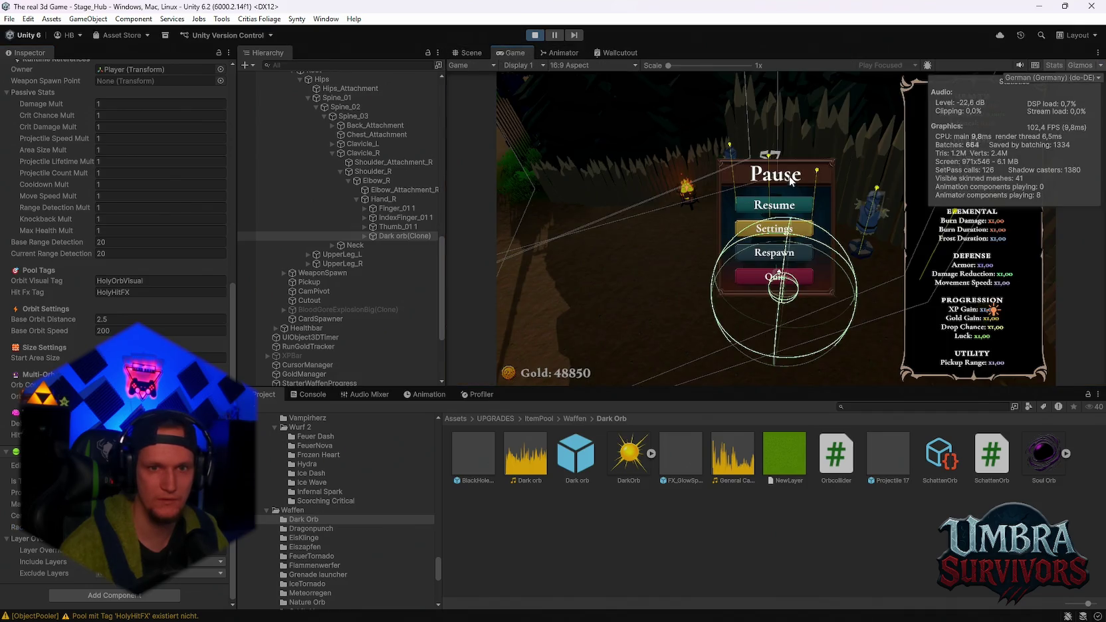
- Resume the game and inspect Dark orb(Clone)'s BlackHoleMissile child and its OuterLayer particle system
key(Escape)
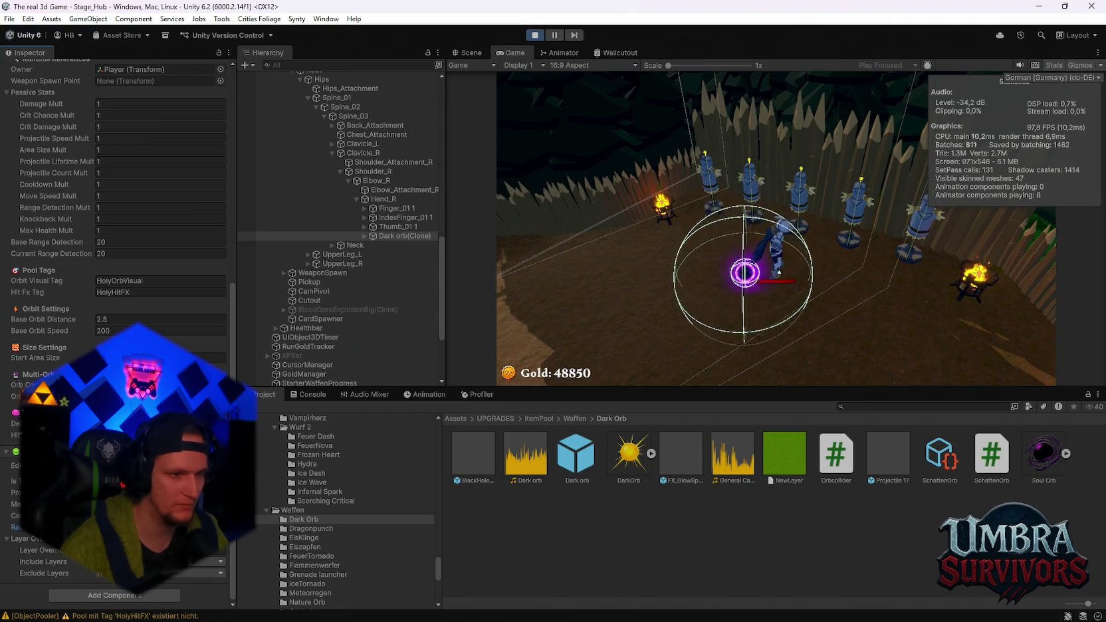
scroll(118, 265, up, 10)
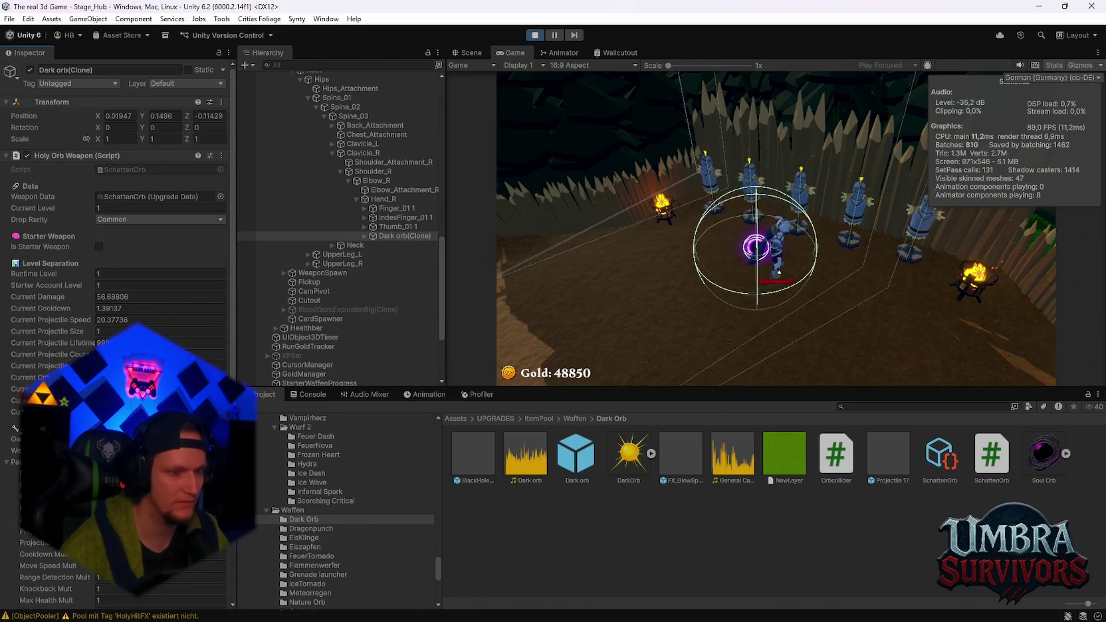
click(364, 236)
click(395, 244)
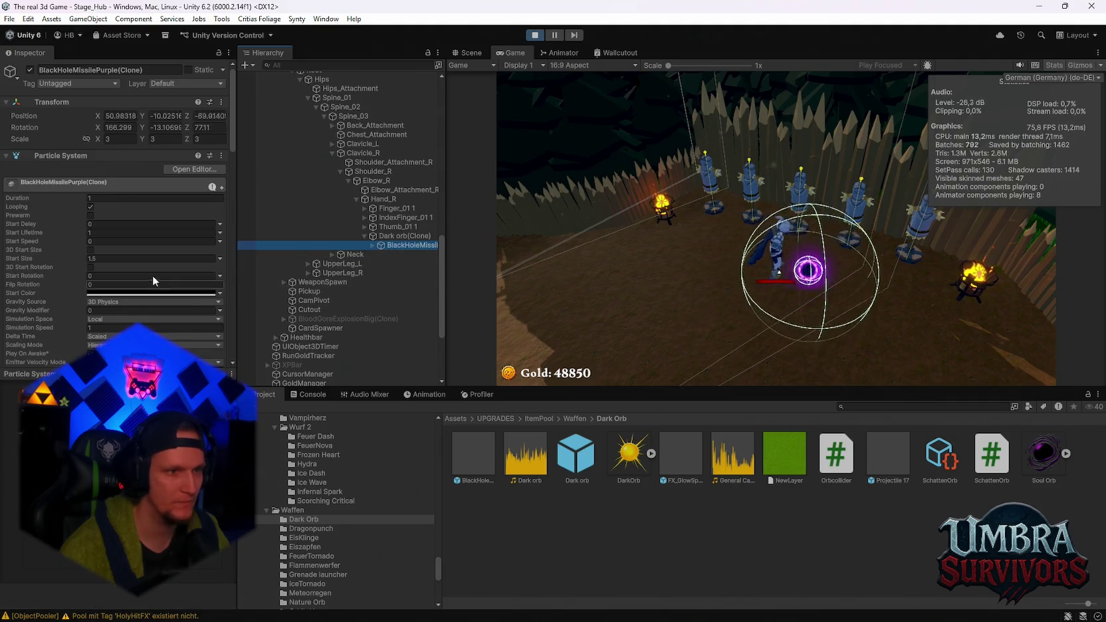
scroll(157, 280, down, 10)
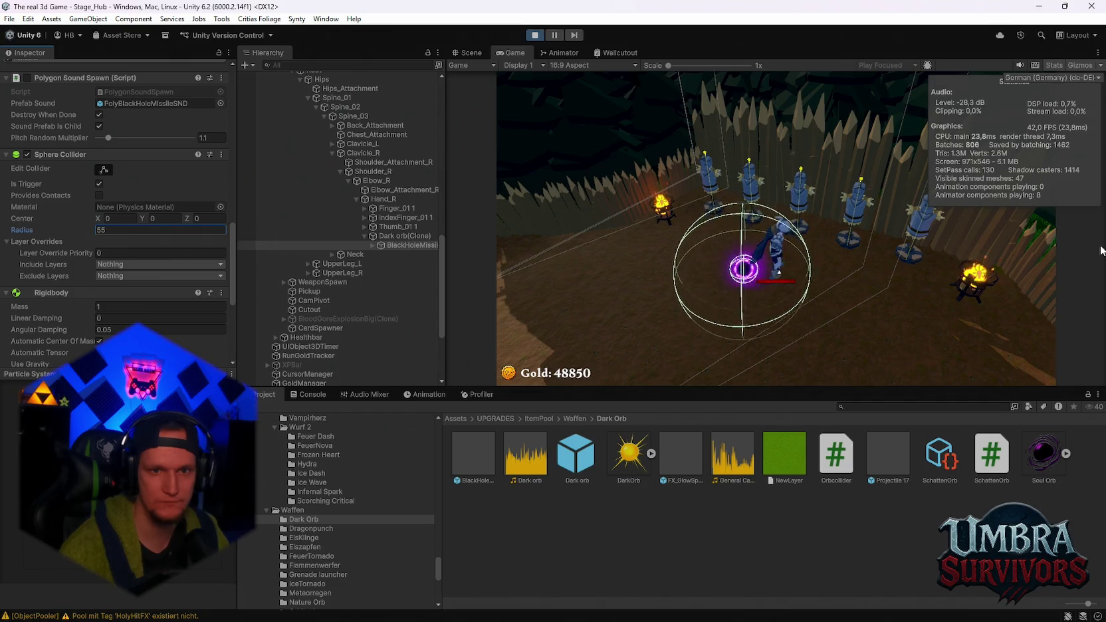
click(398, 236)
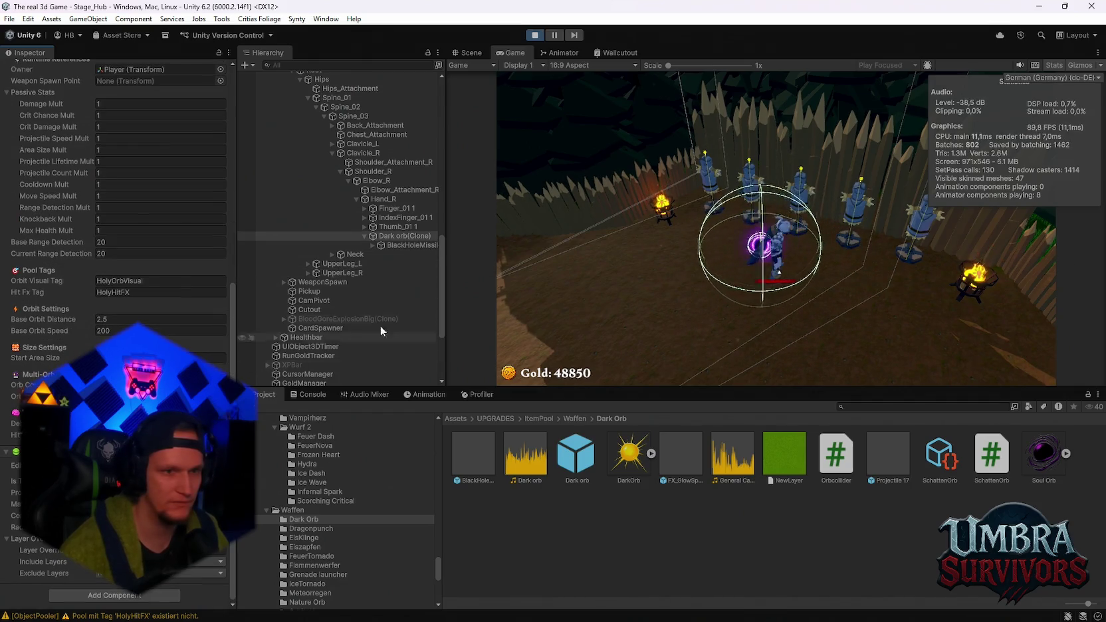
click(398, 245)
scroll(119, 307, down, 10)
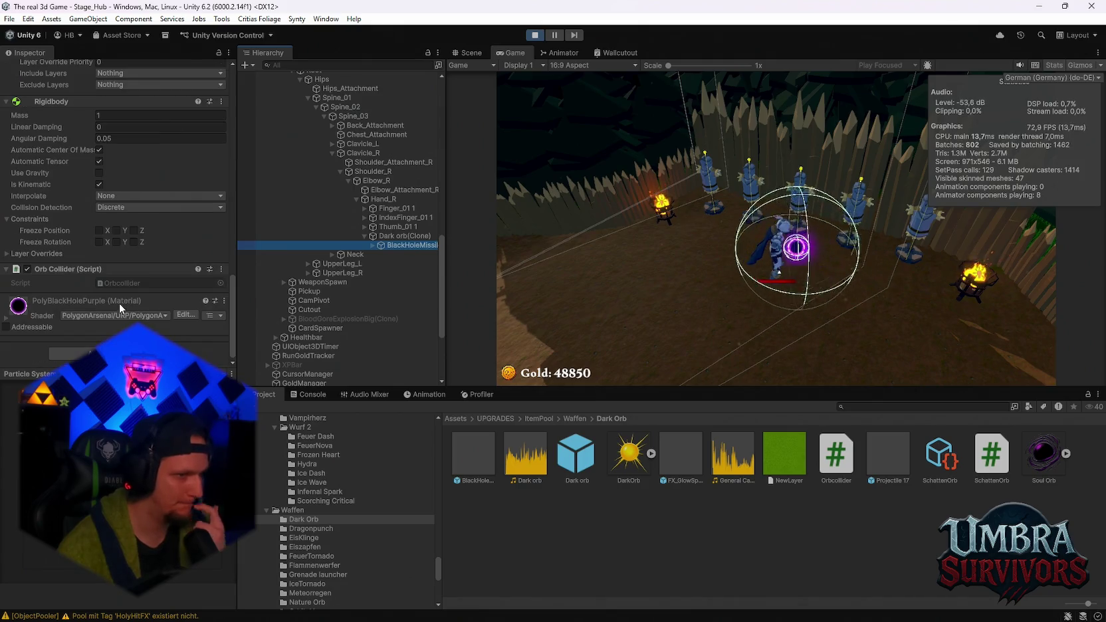
click(372, 244)
click(402, 254)
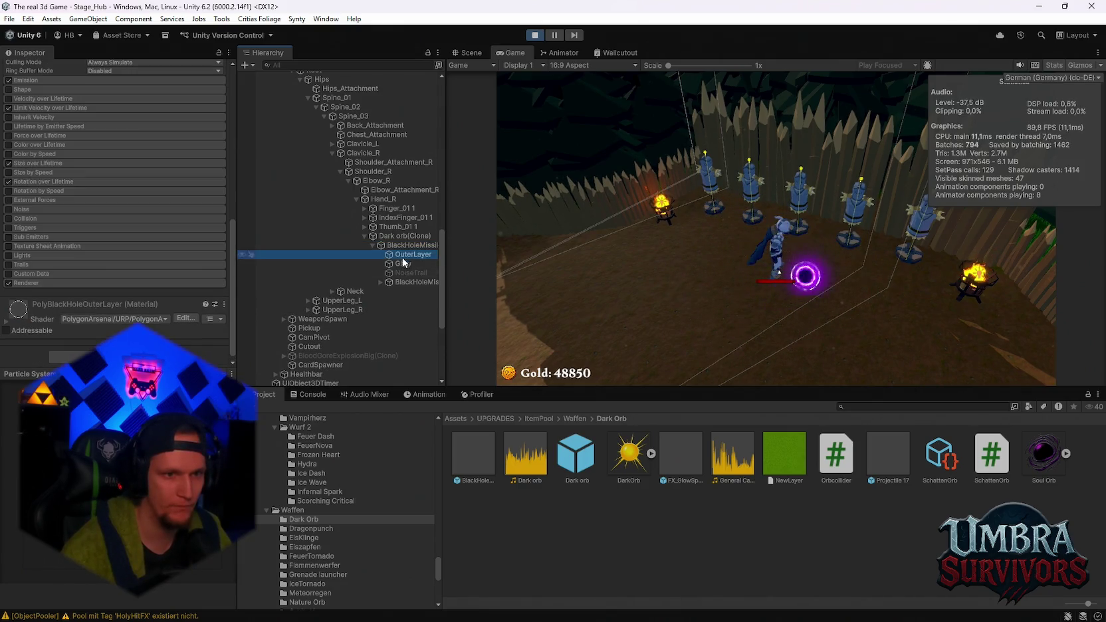
click(401, 243)
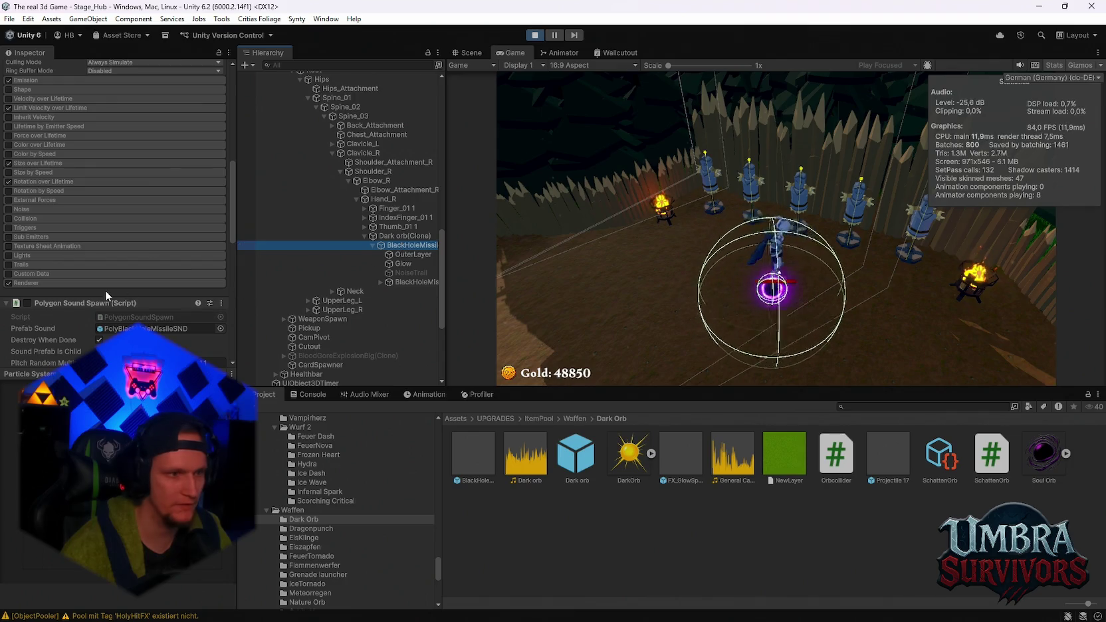
scroll(109, 293, down, 5)
scroll(108, 293, up, 2)
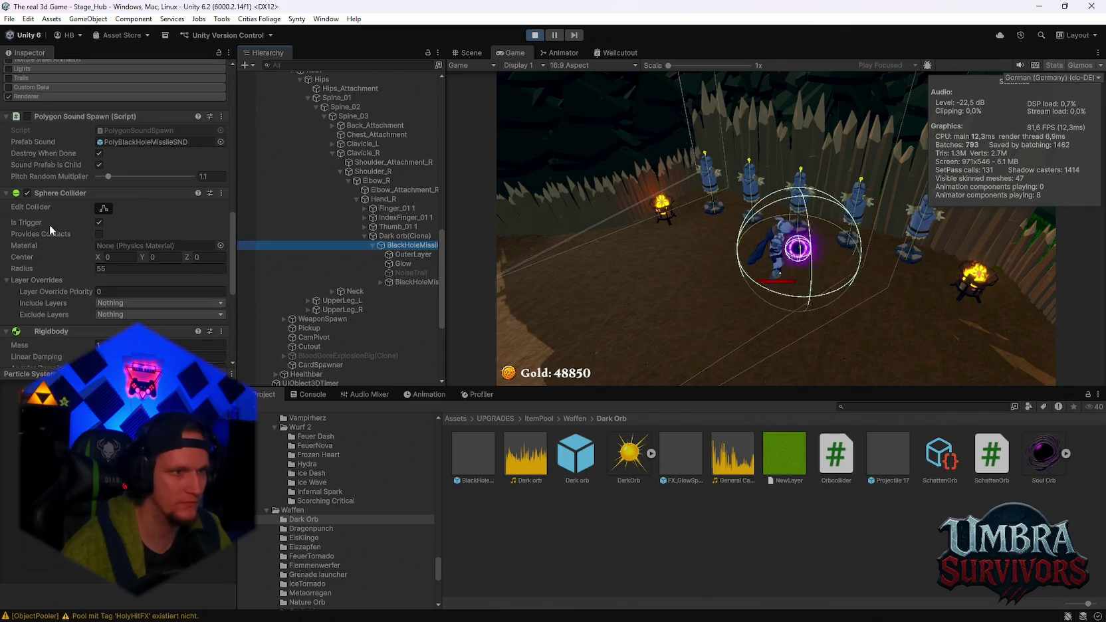
- Toggle the BlackHoleMissile's Sphere Collider and set its radius to 55
click(27, 192)
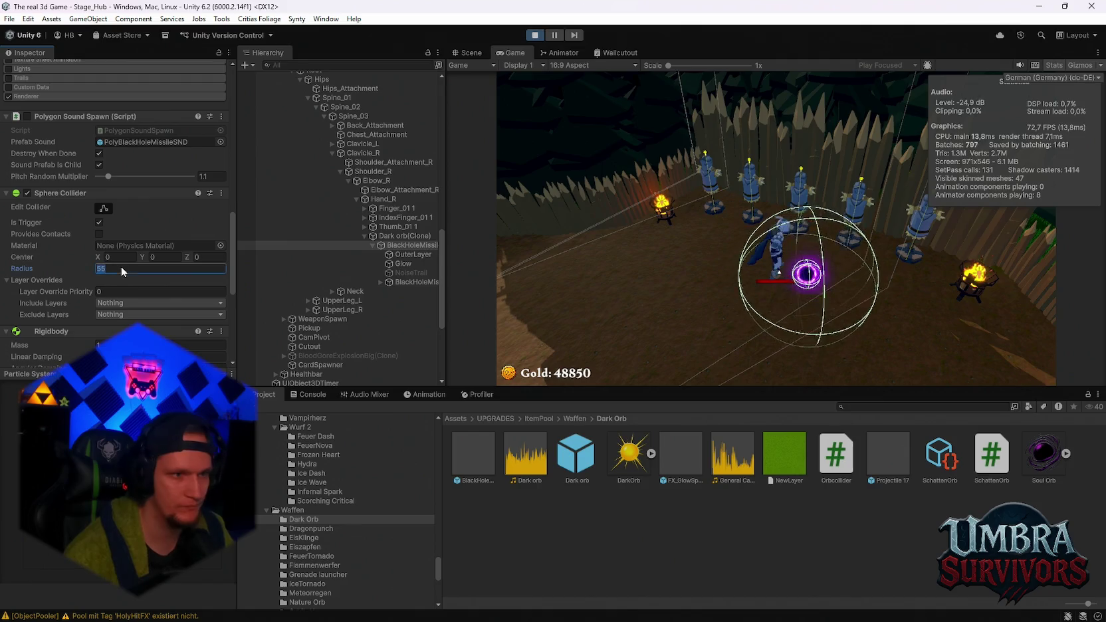
text(155)
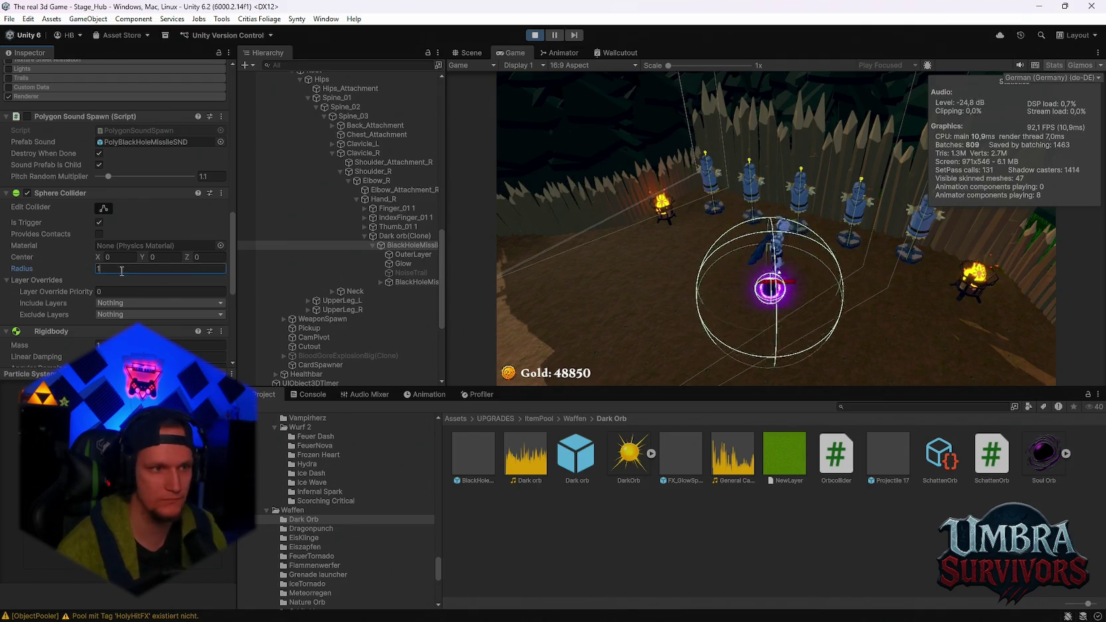
key(Return)
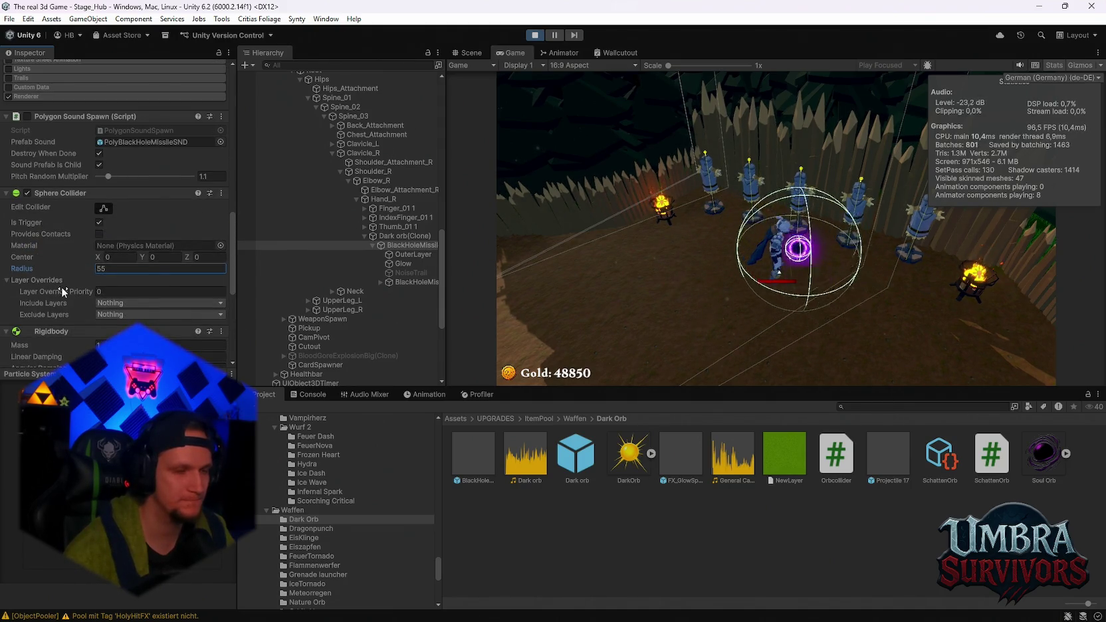
scroll(352, 276, up, 3)
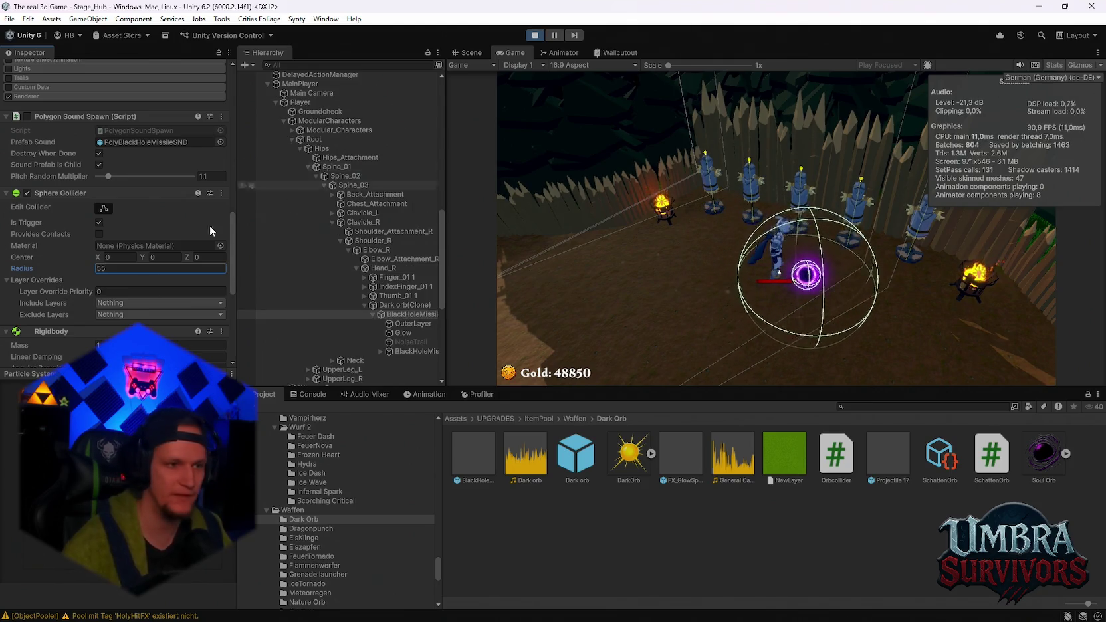
scroll(84, 261, down, 3)
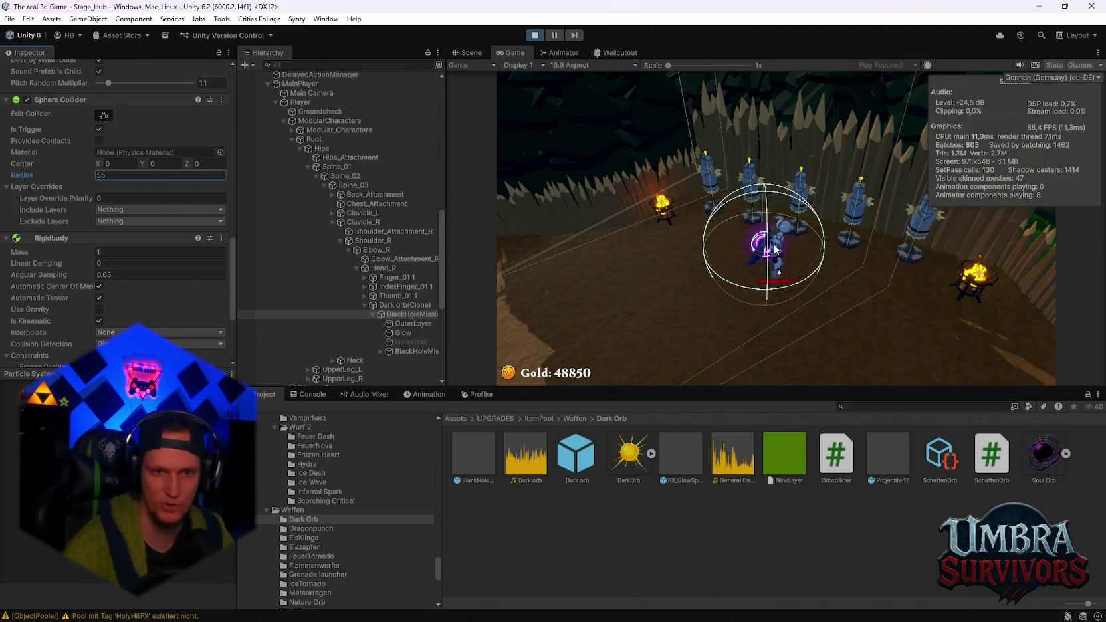
scroll(145, 285, down, 4)
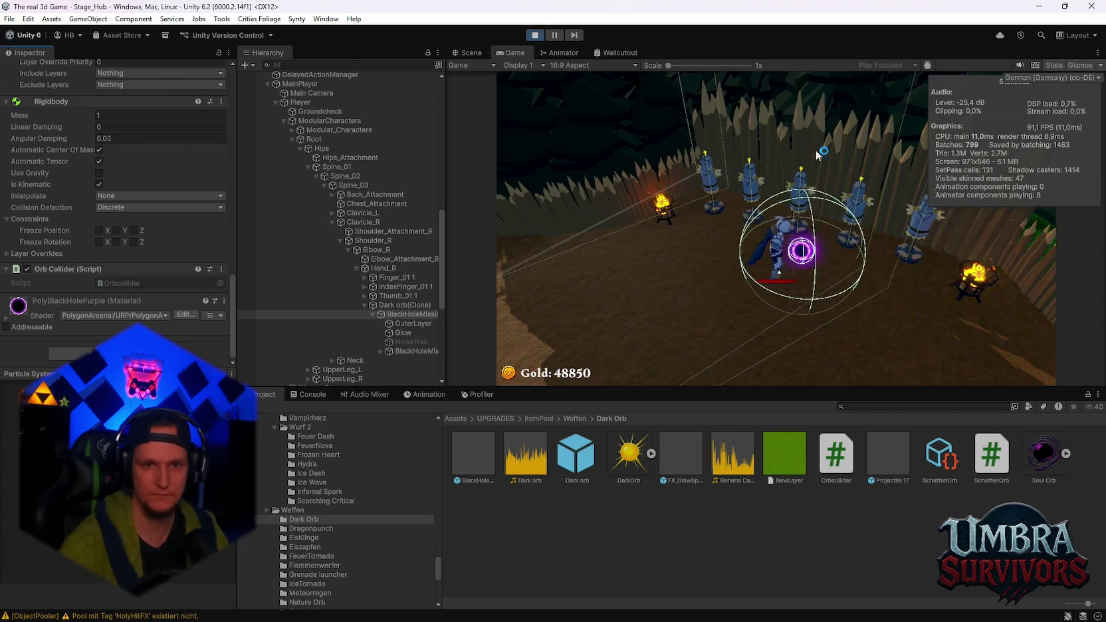
key(super+shift+s)
drag(847, 153, 556, 347)
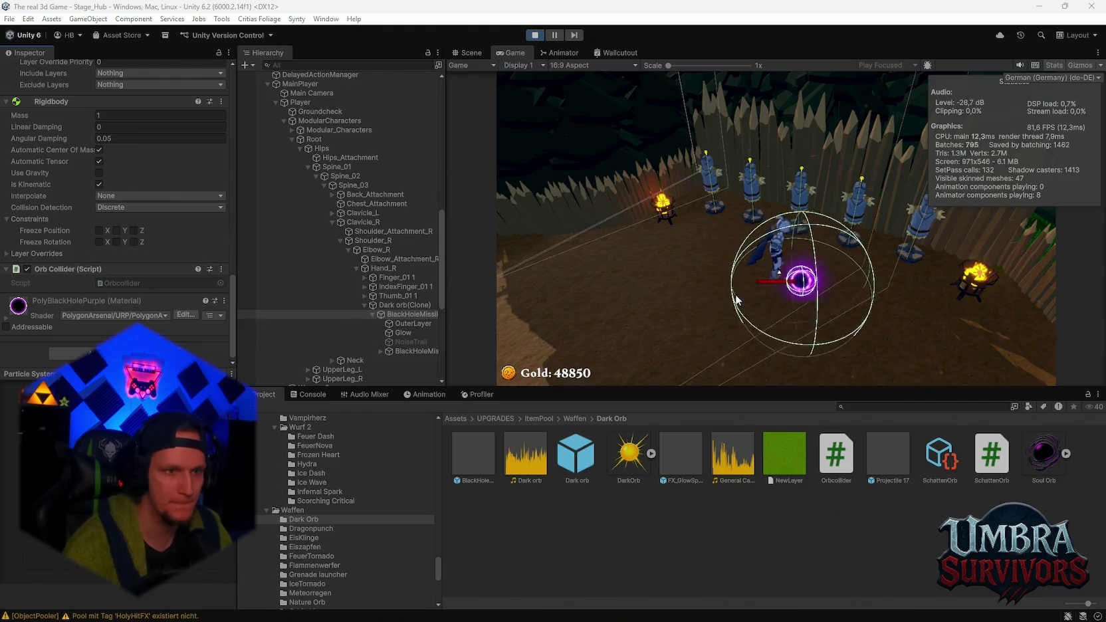
- Set the Dark orb(Clone)'s Runtime Level to 2 and Base Range Detection to 41.5
click(381, 306)
scroll(123, 199, up, 5)
click(123, 273)
text(2)
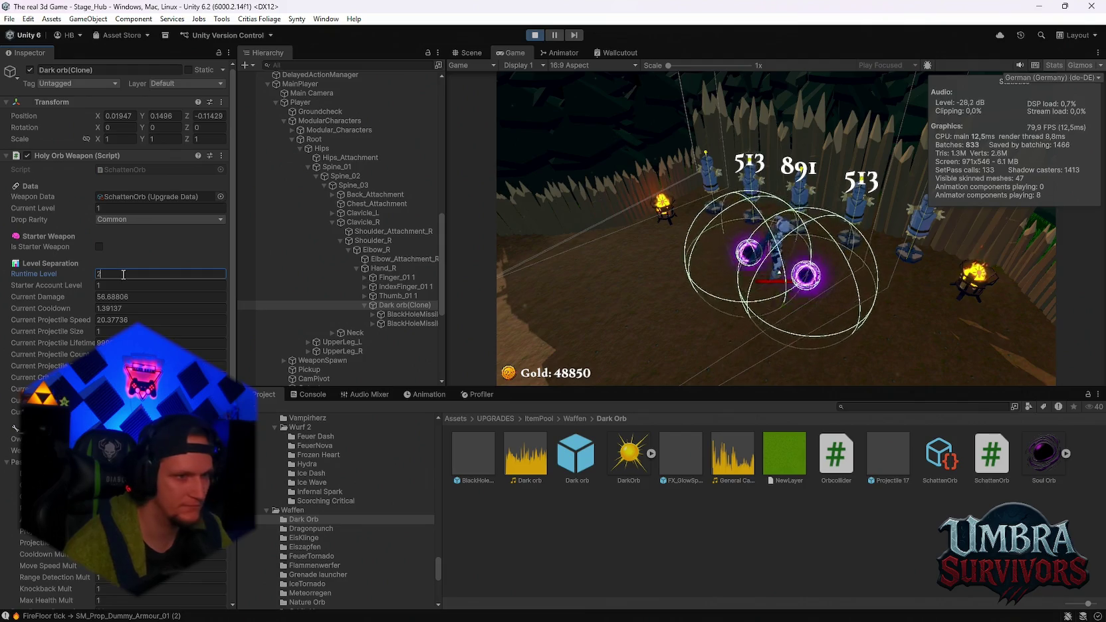
scroll(127, 298, down, 10)
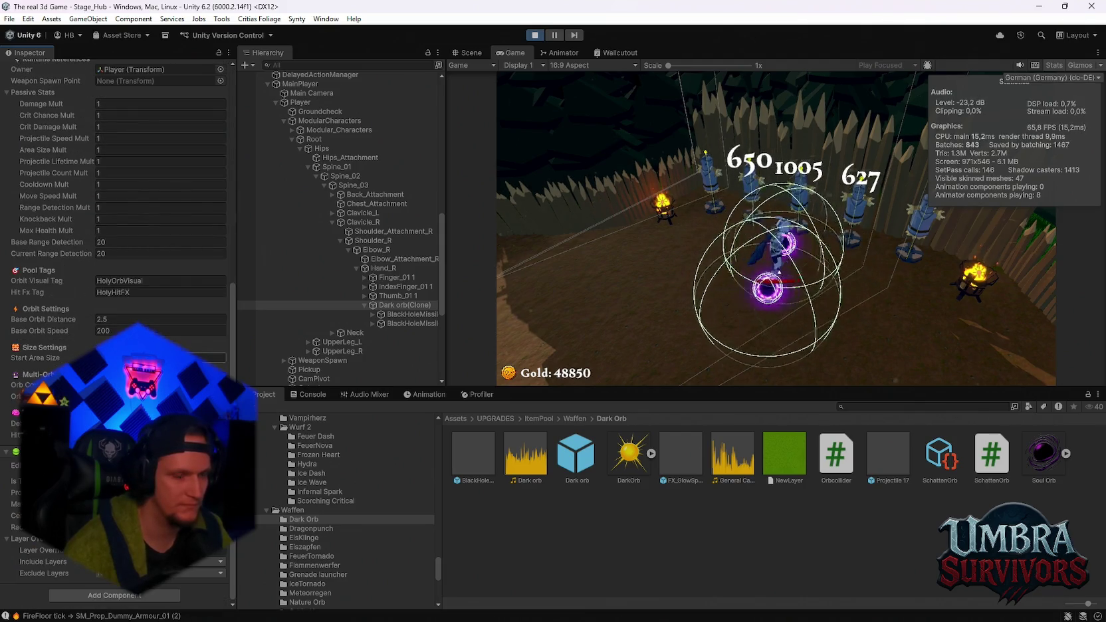
drag(89, 256, 348, 257)
click(147, 242)
text(41.5)
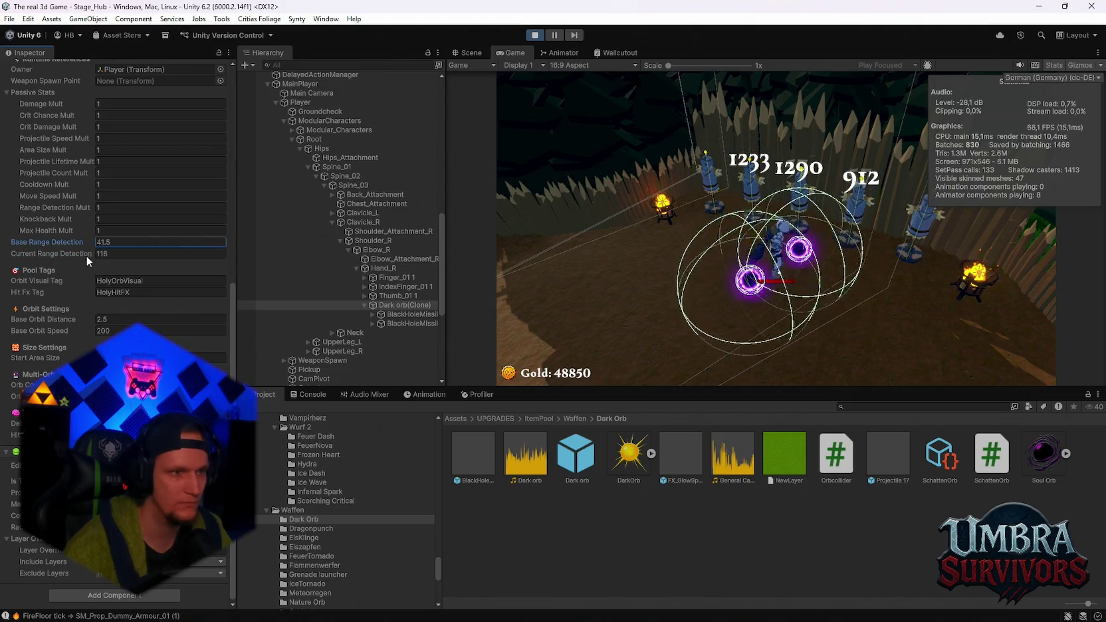
- Try a projectile count of 3 and projectile sizes of 21, then 1
scroll(87, 257, up, 8)
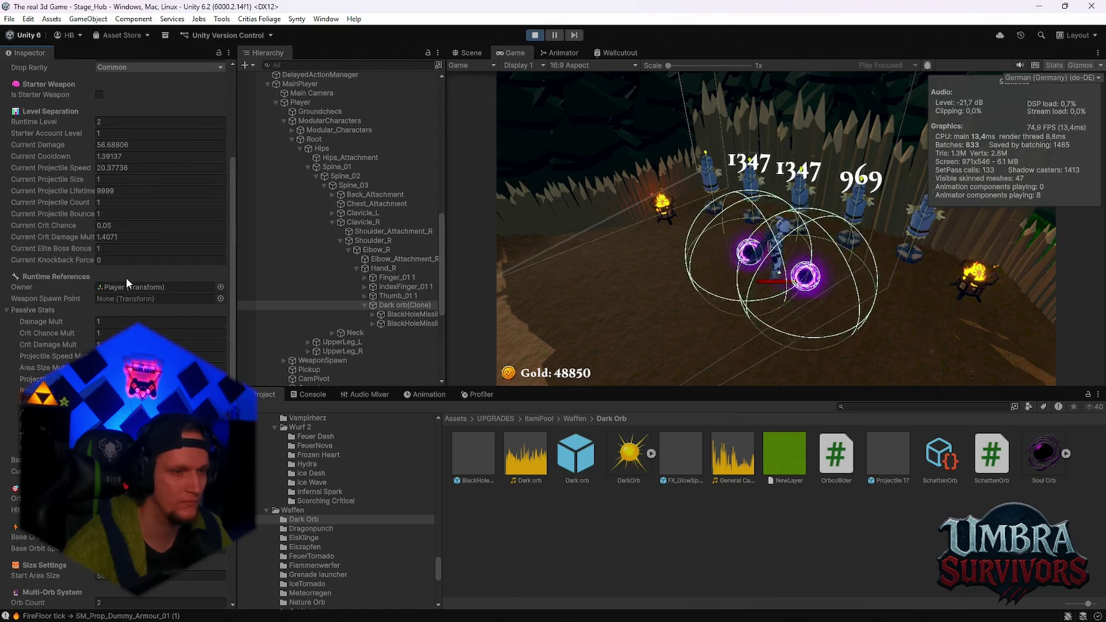
click(105, 203)
text(3)
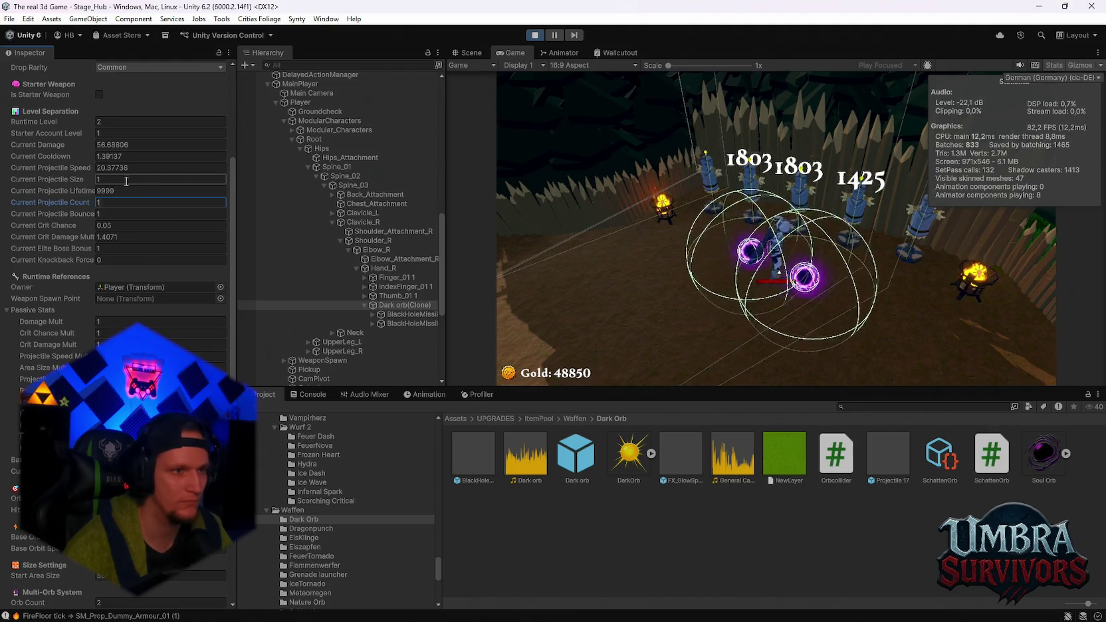
click(107, 179)
text(21)
key(Return)
text(1)
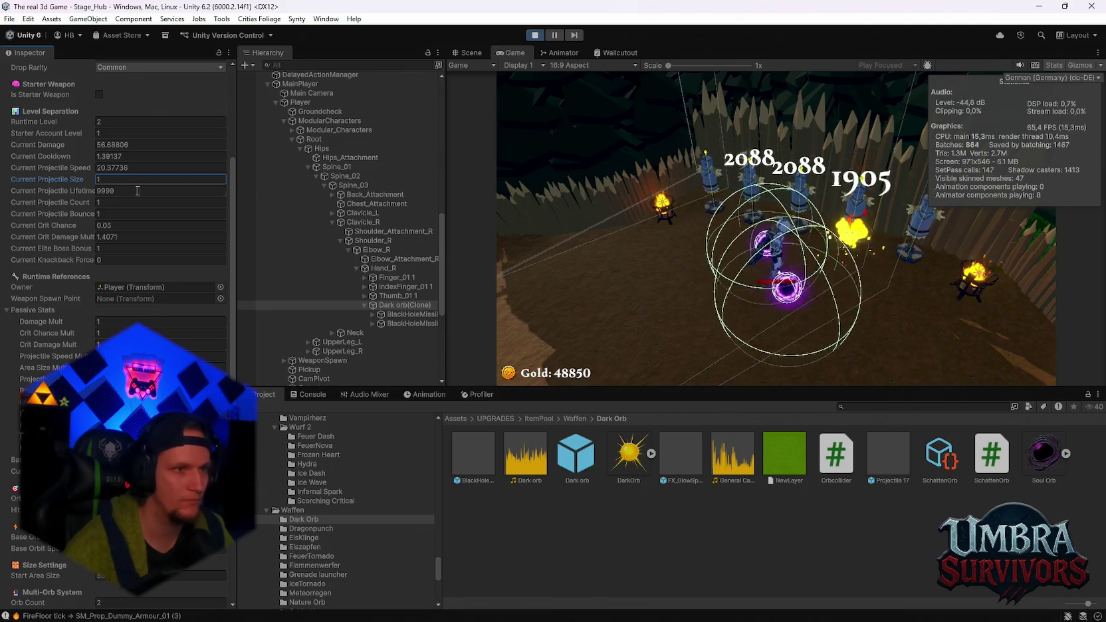
scroll(148, 250, down, 5)
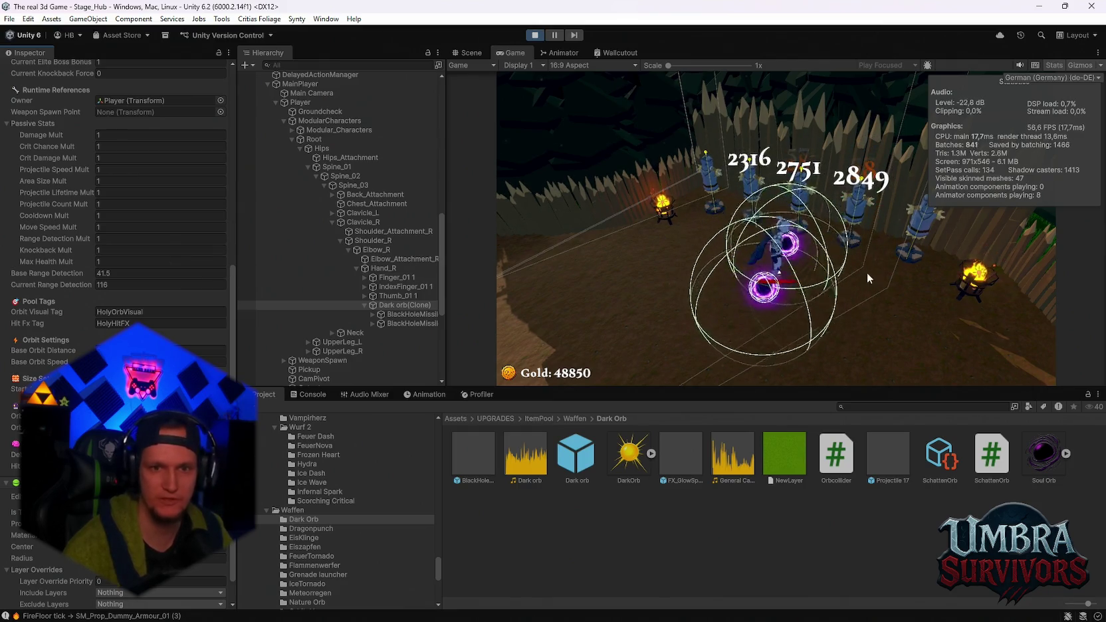
scroll(91, 318, down, 2)
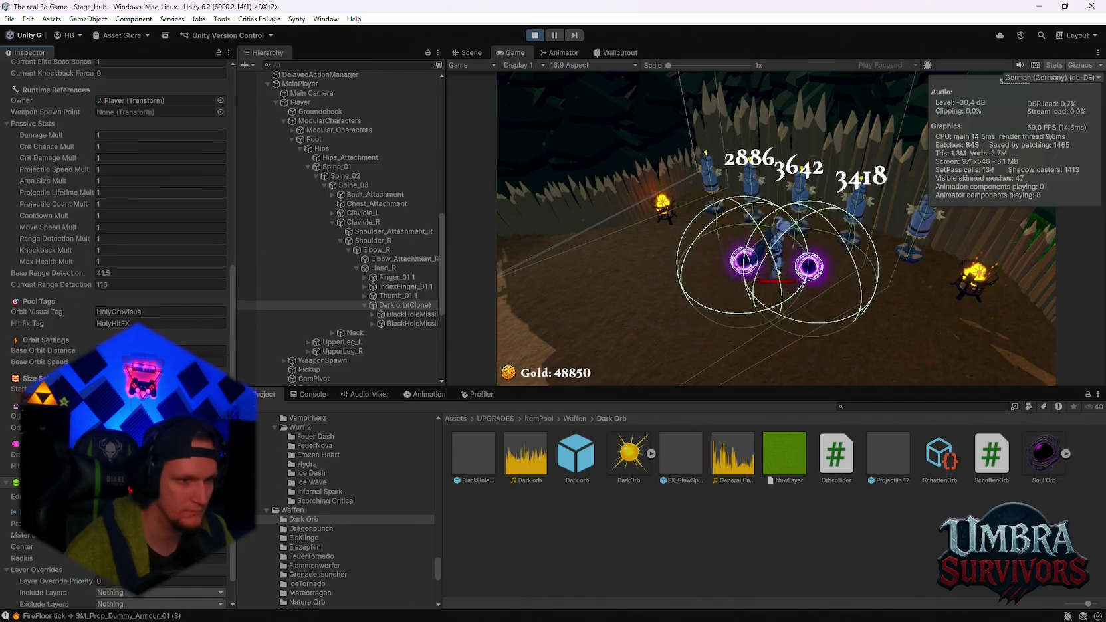
scroll(117, 332, up, 2)
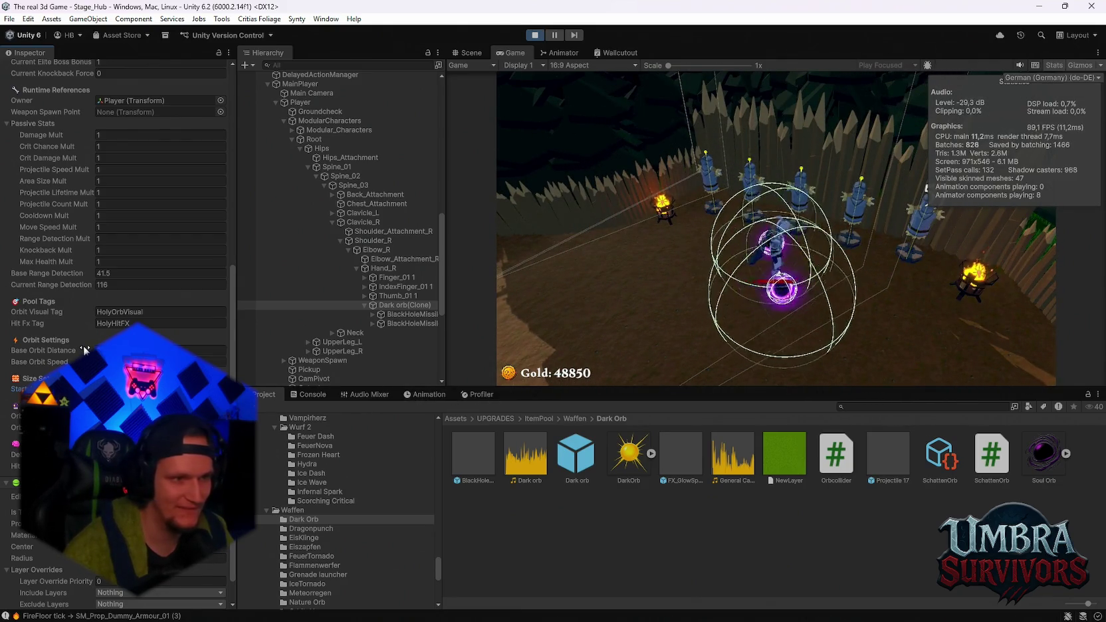
click(212, 350)
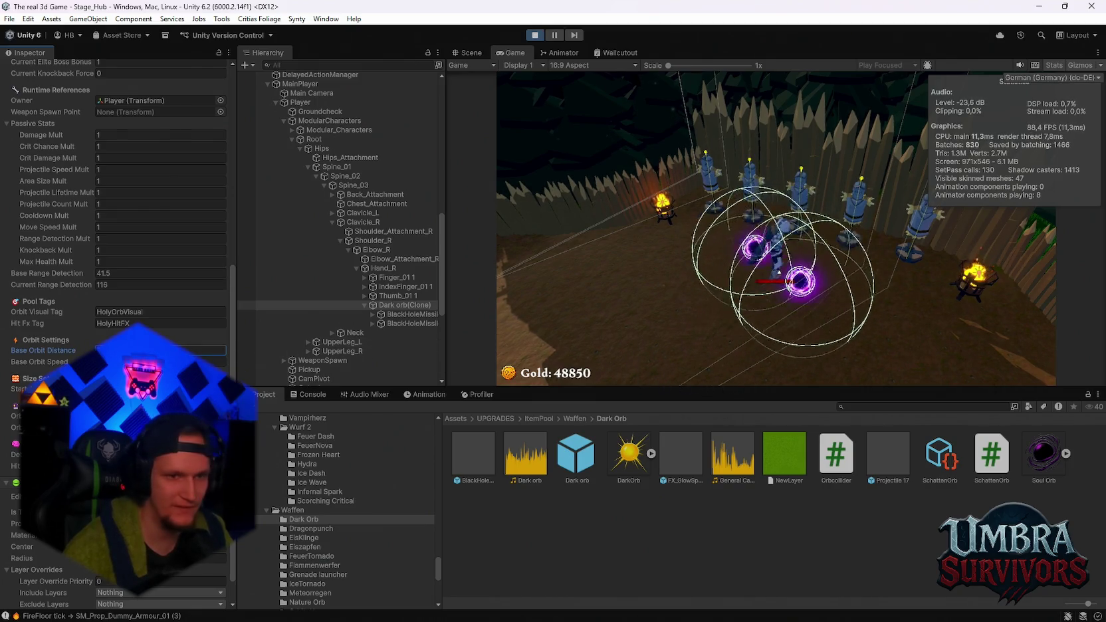
key(Tab)
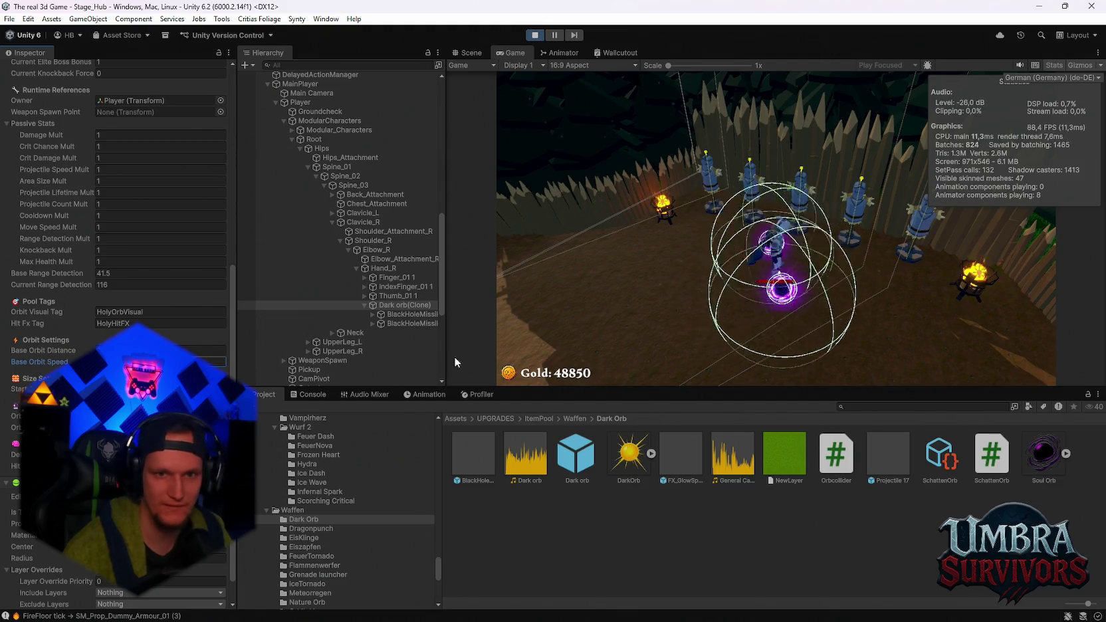
scroll(116, 266, up, 2)
scroll(116, 199, up, 4)
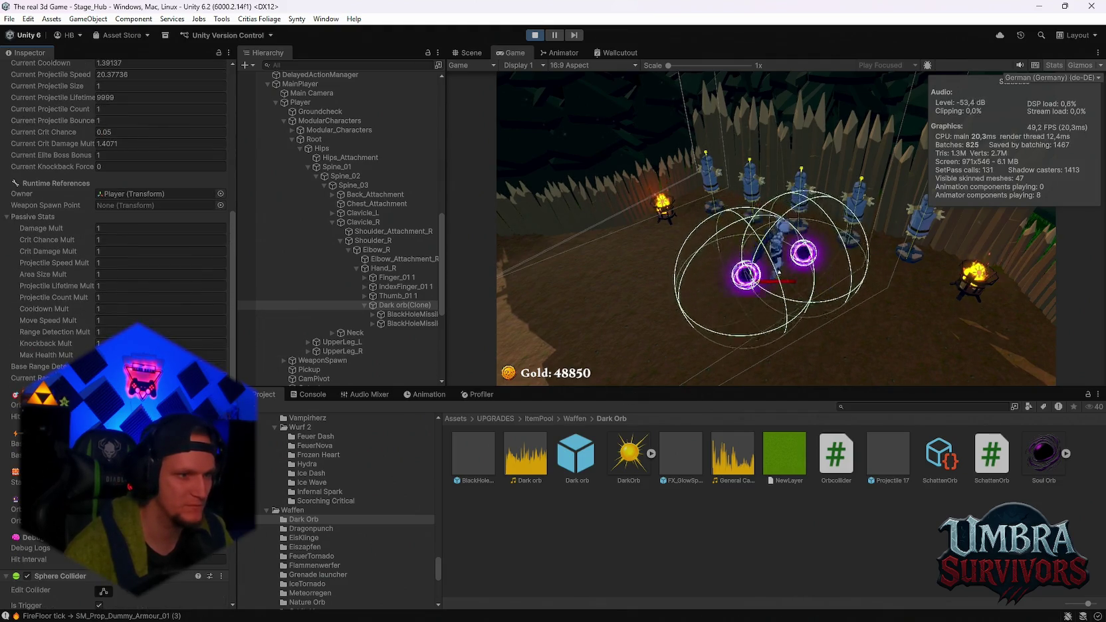
scroll(116, 199, up, 4)
scroll(116, 199, up, 4)
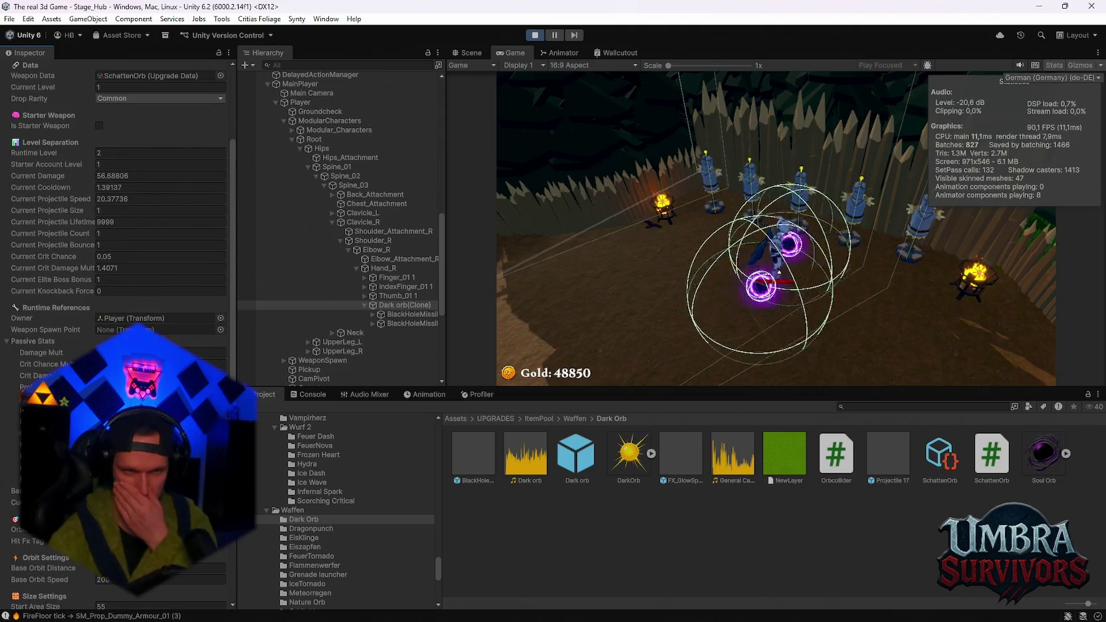
scroll(116, 199, up, 6)
click(121, 246)
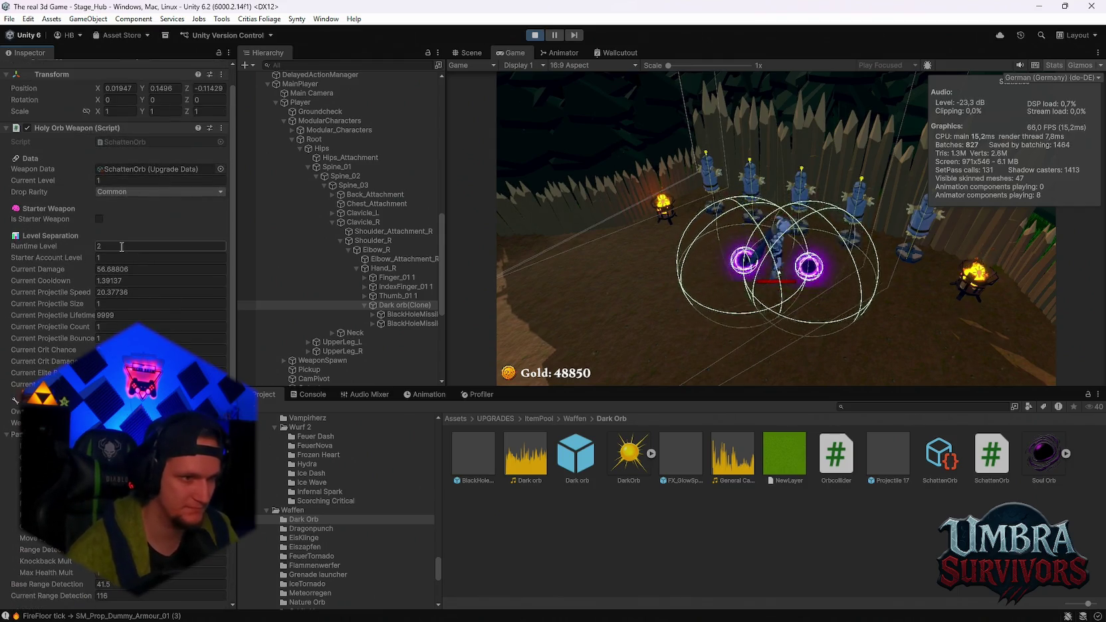
- Try a huge runtime level value (1000 with extra zeros), then replace it with 1
text(10)
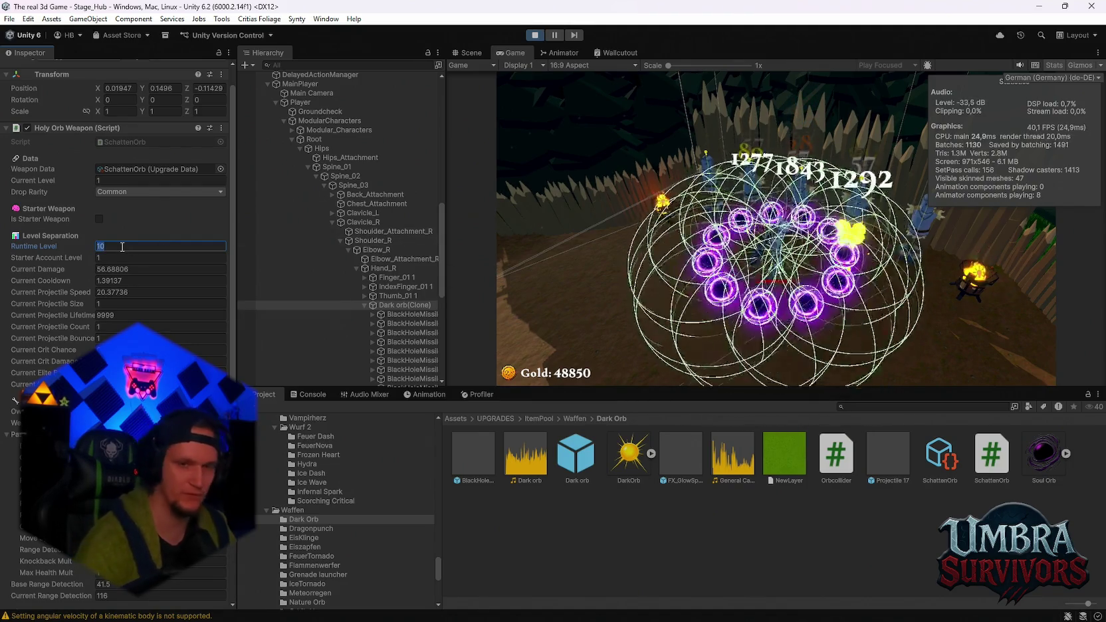
text(00)
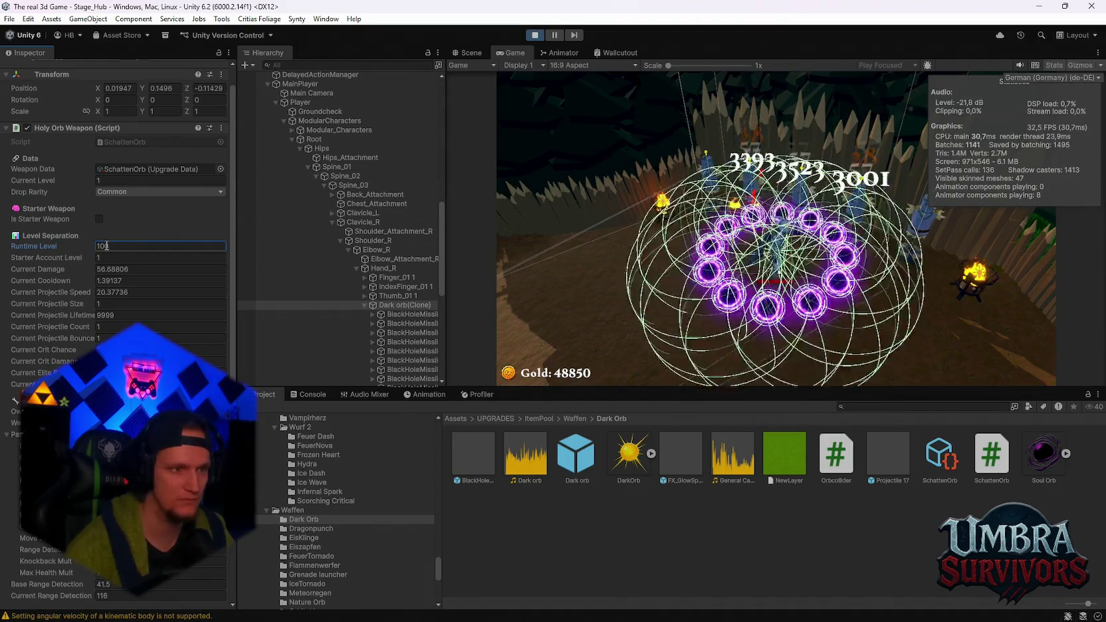
click(116, 245)
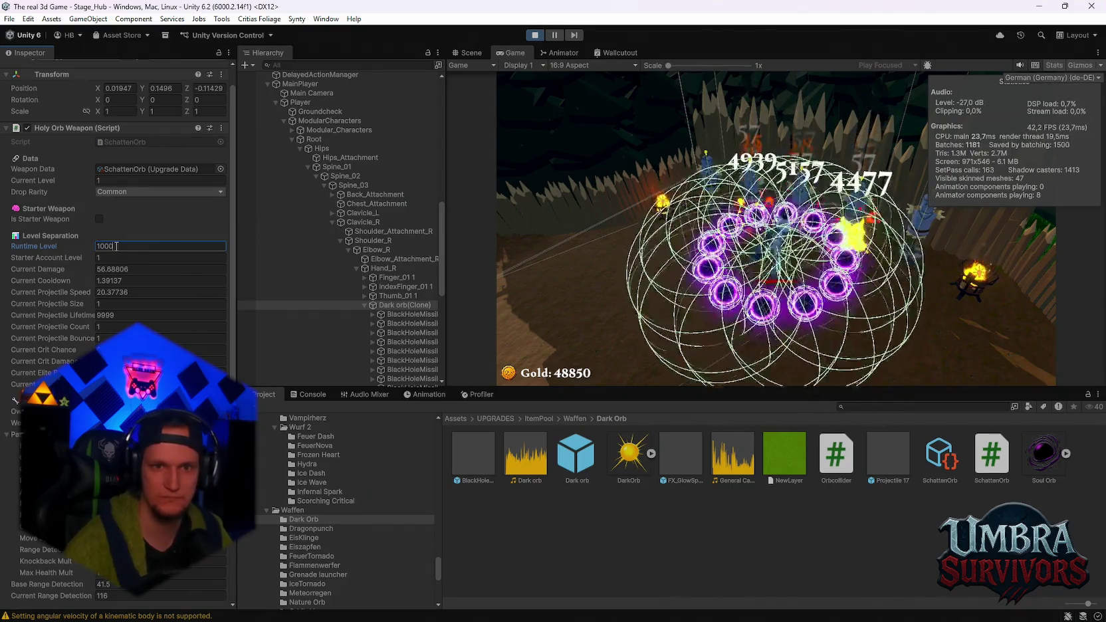
text(0000)
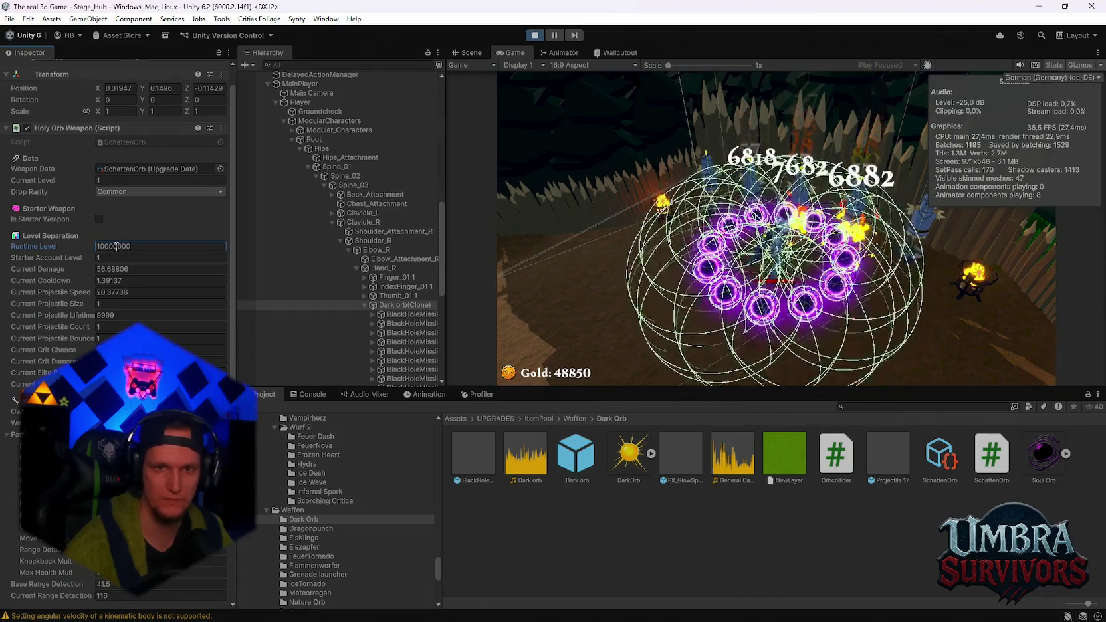
key(Return)
text(1)
click(117, 247)
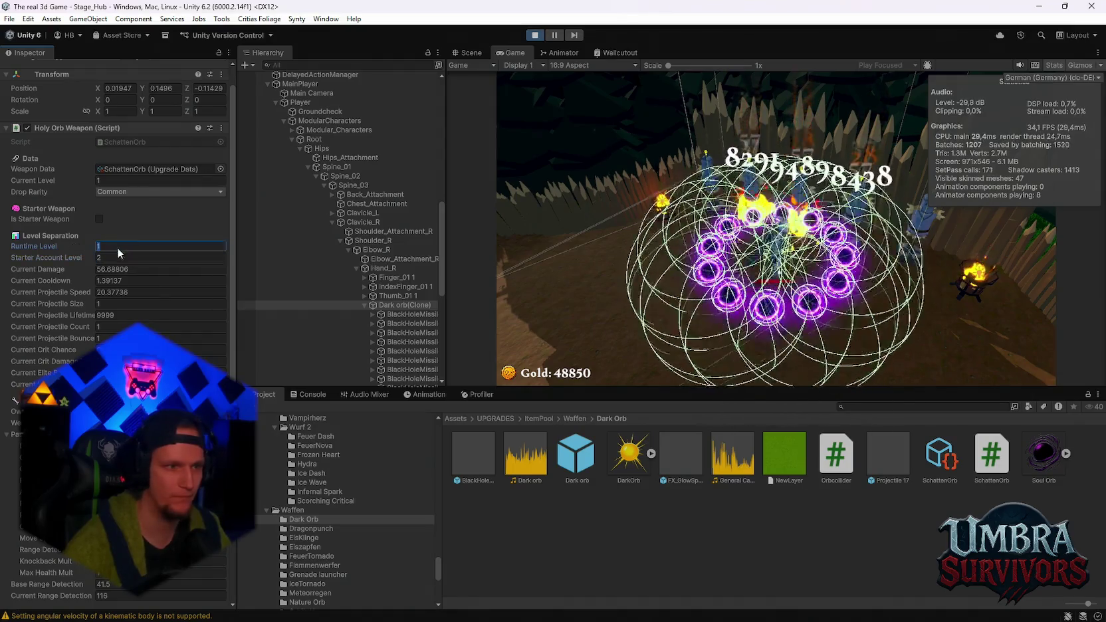
key(Tab)
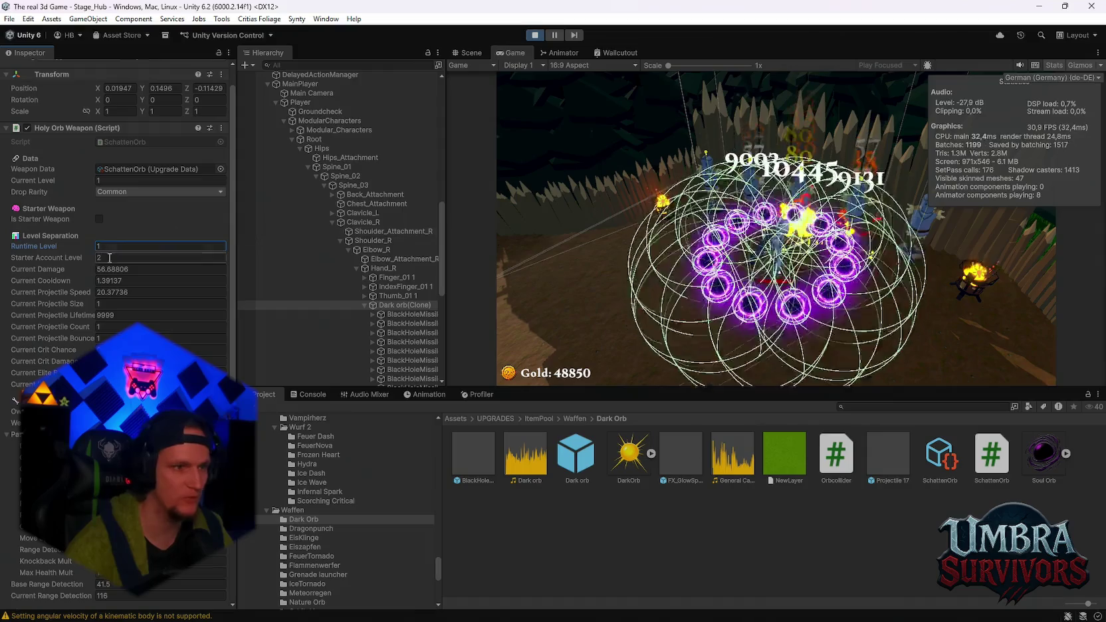
- Set the runtime level back to 2, stop play mode, and view the Console log
click(110, 180)
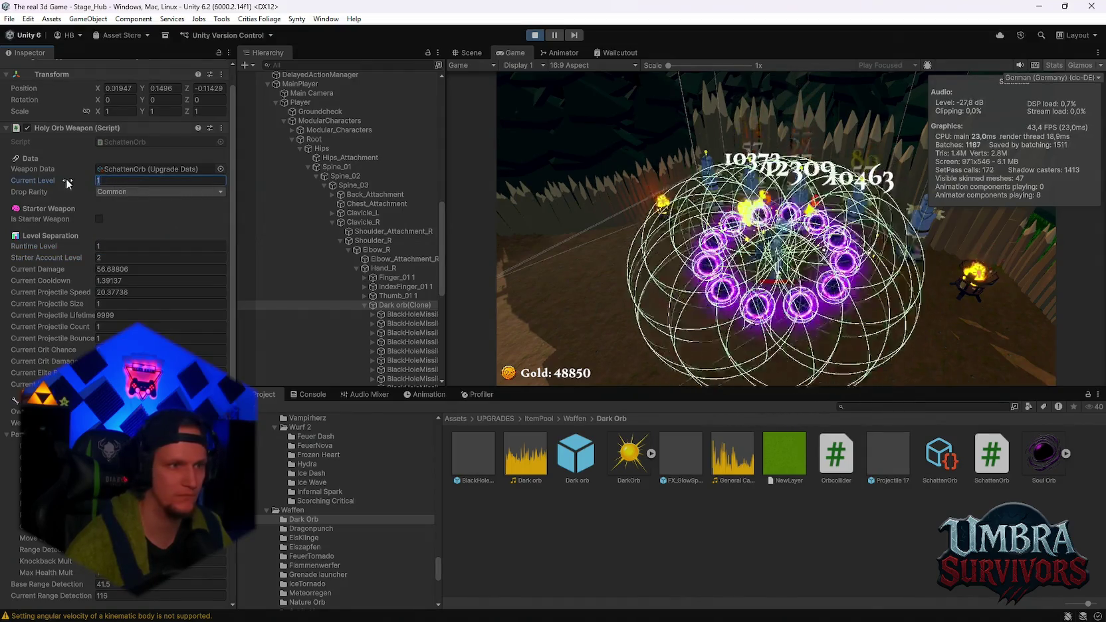
key(Tab)
text(2)
key(BackSpace)
text(2)
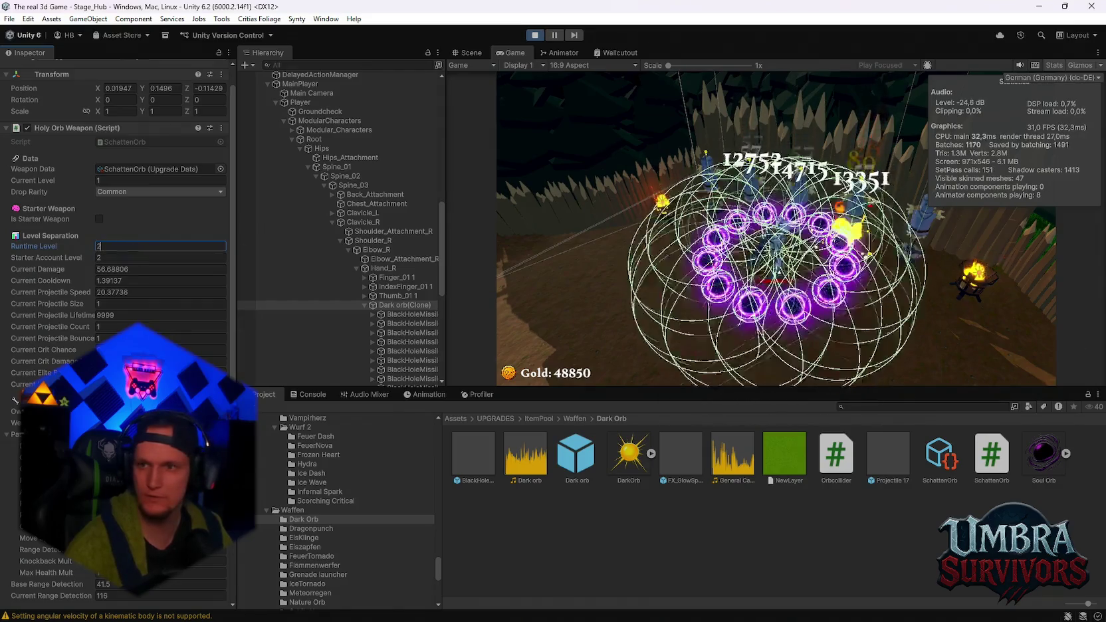
click(533, 33)
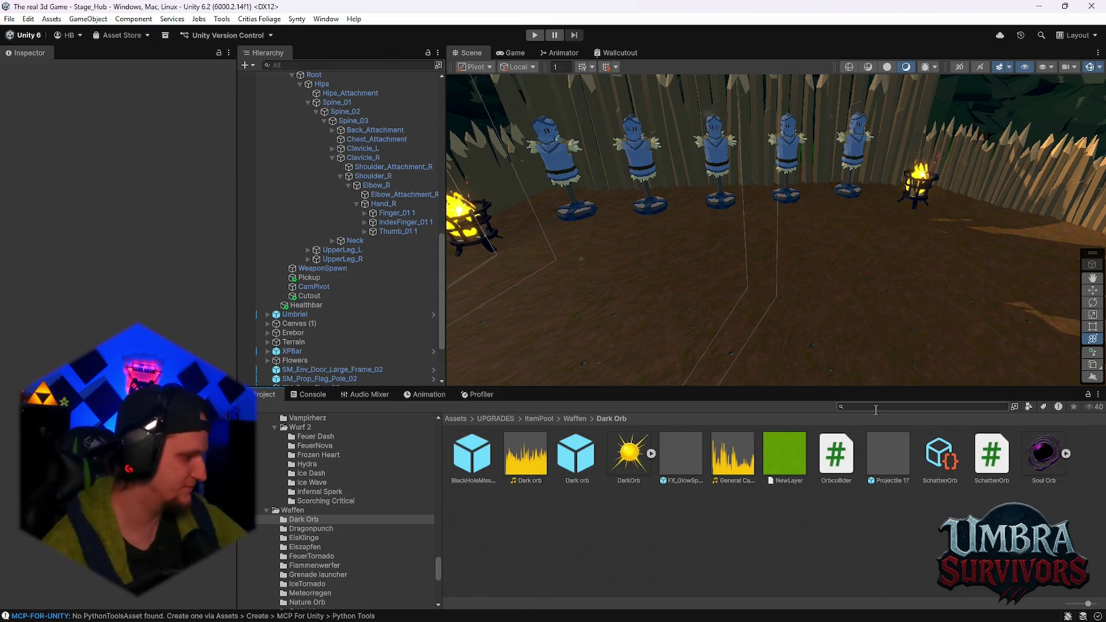
click(302, 396)
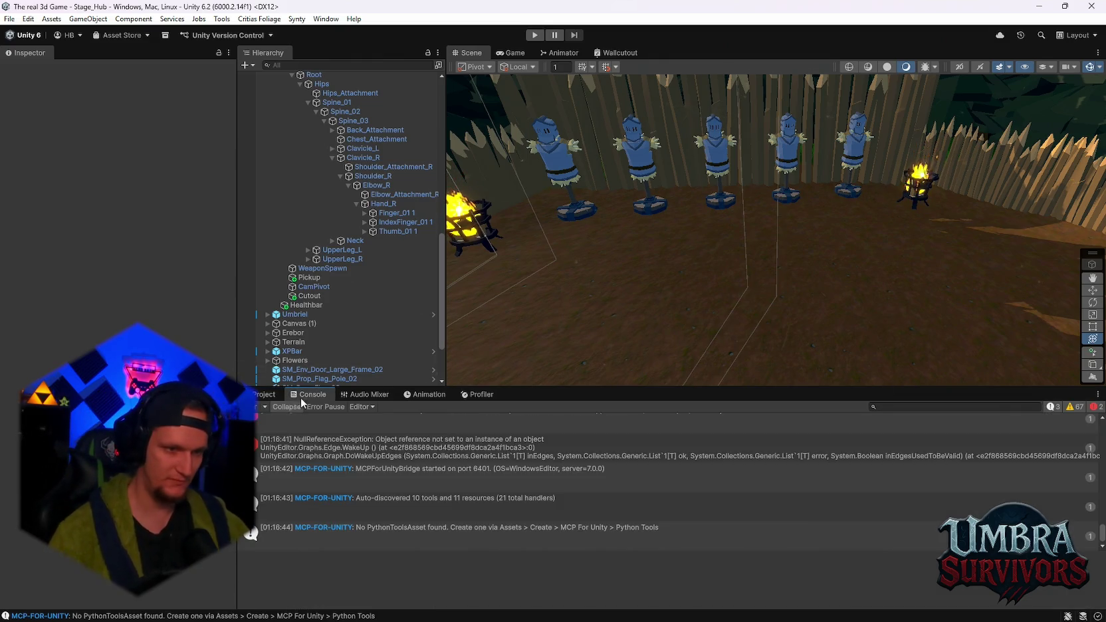
- Return to the Dark Orb folder in the Project panel and enter play mode
click(264, 394)
click(534, 37)
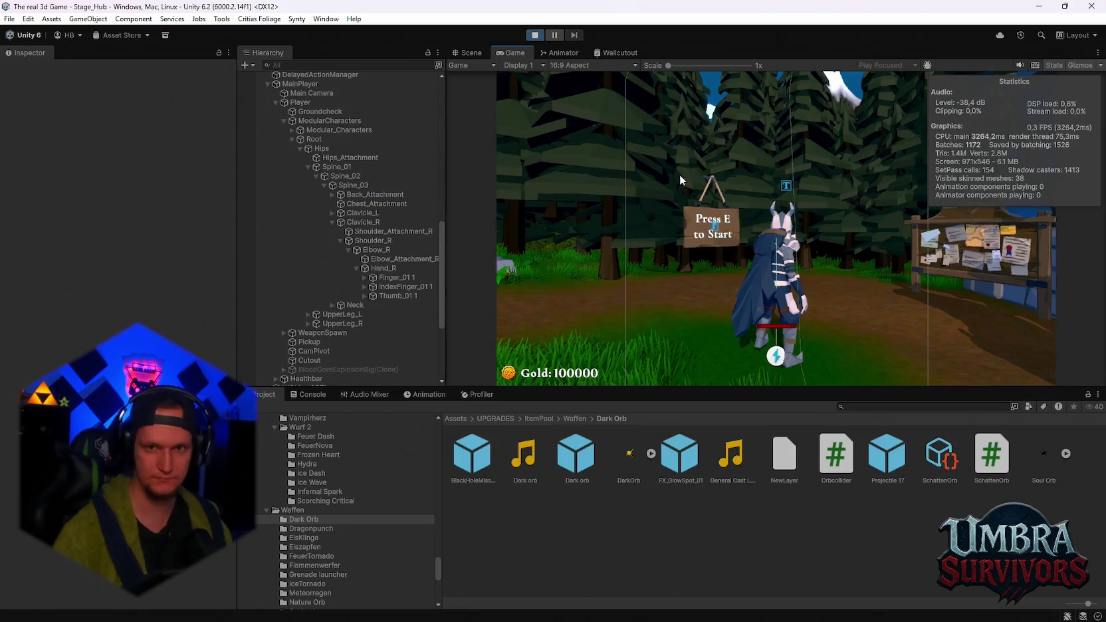
- Start the run from the signpost, reroll the upgrade cards ten times, and take Composter
key(e)
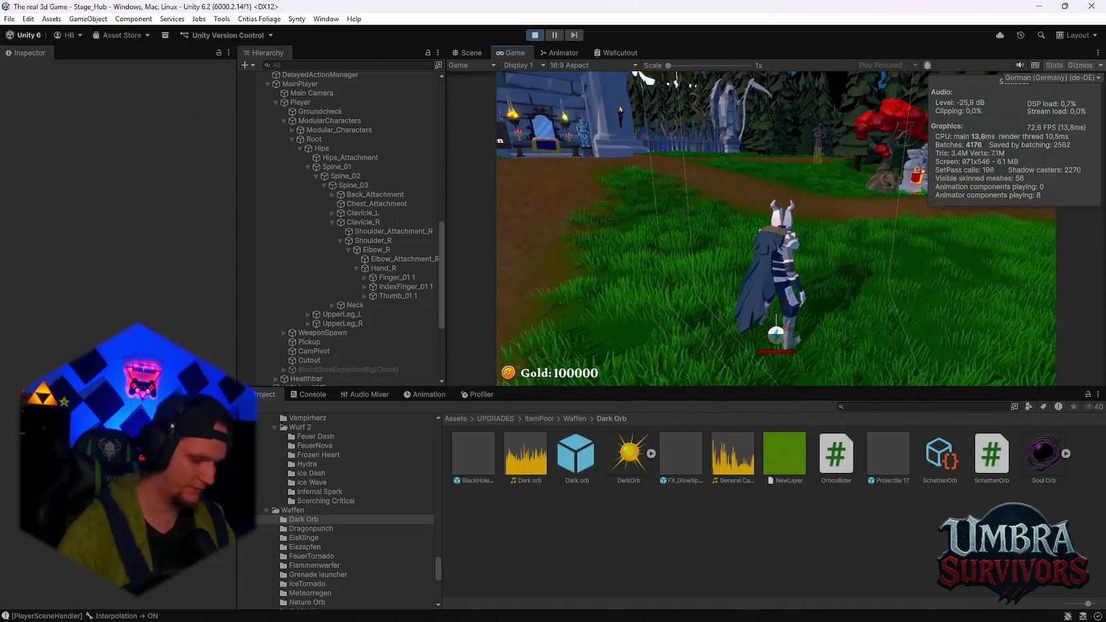
click(790, 357)
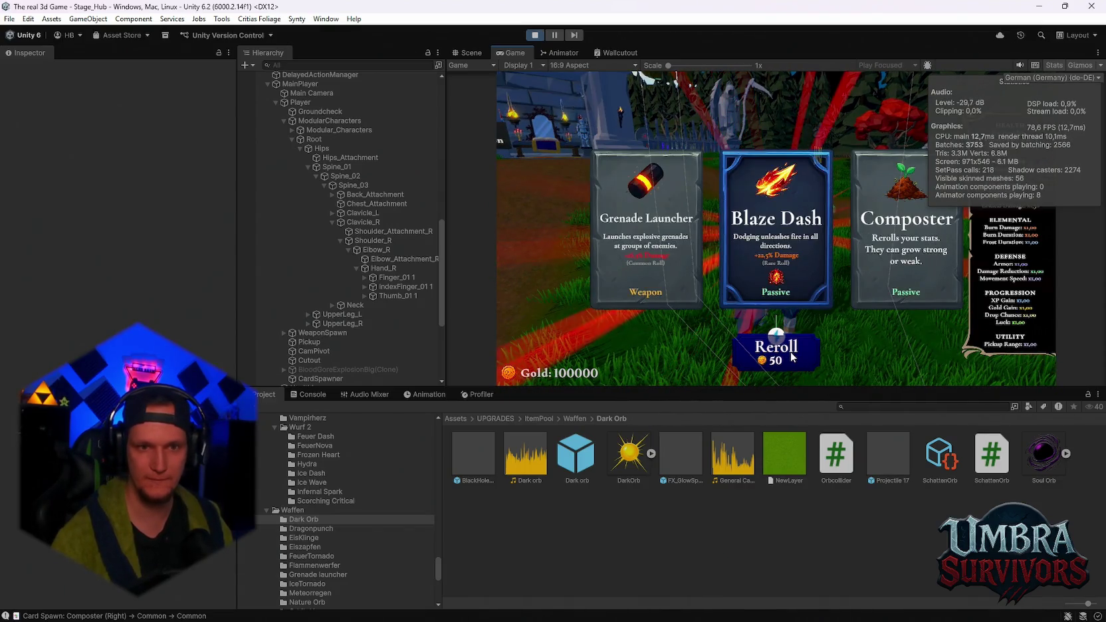
click(791, 357)
click(790, 357)
click(791, 357)
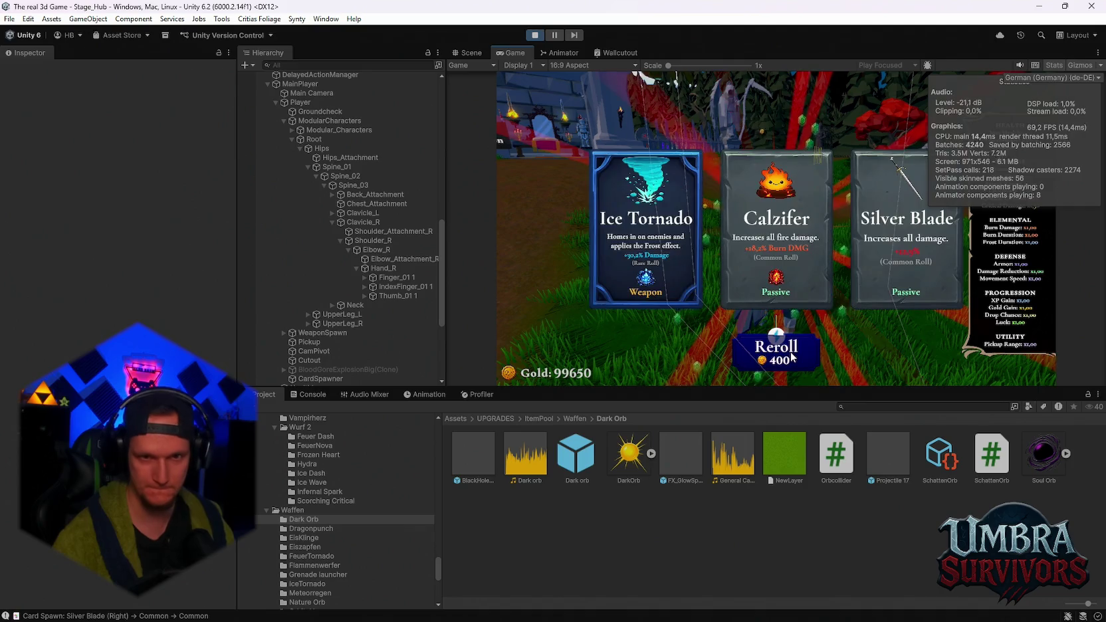
click(791, 357)
click(790, 357)
click(791, 357)
click(791, 356)
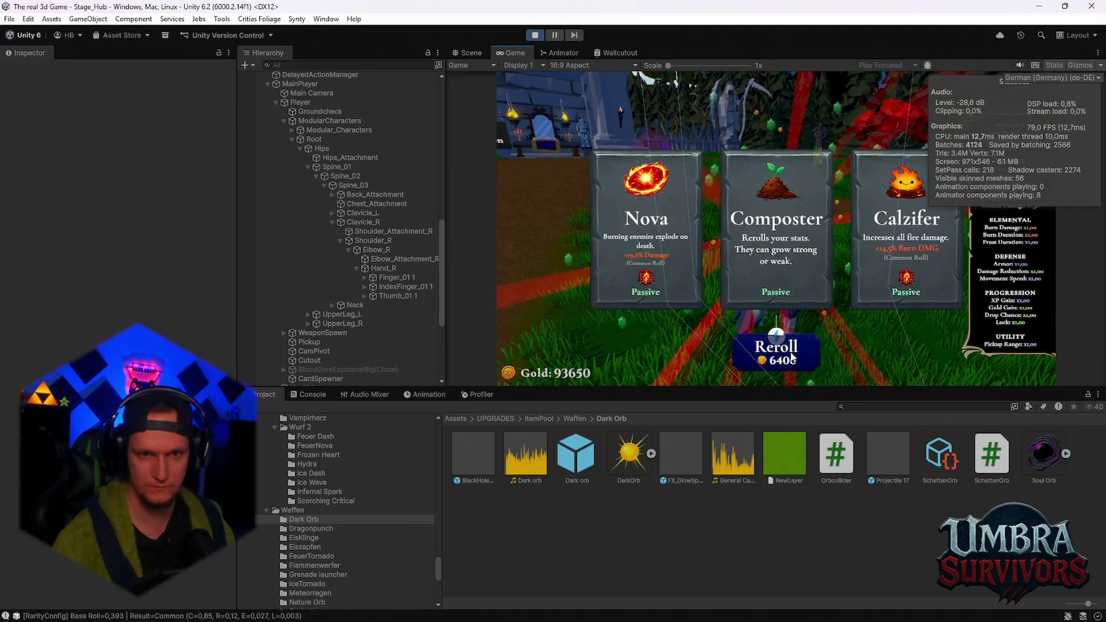
click(790, 356)
click(791, 356)
click(903, 253)
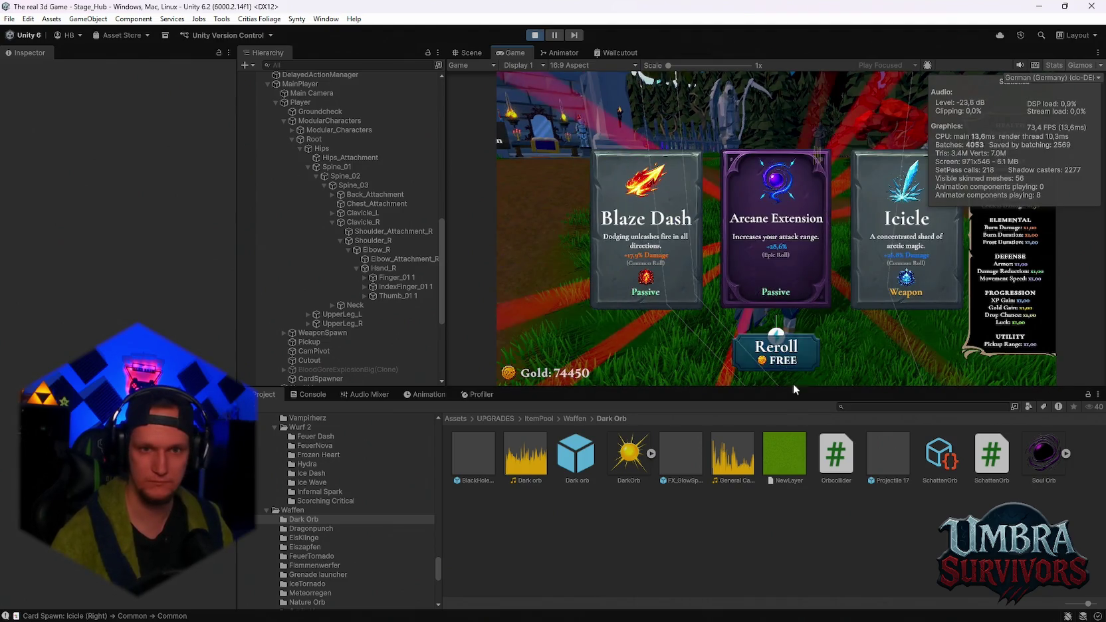
- Reroll the next offer four times and take the Dark Orb weapon card
click(784, 362)
click(783, 359)
click(784, 361)
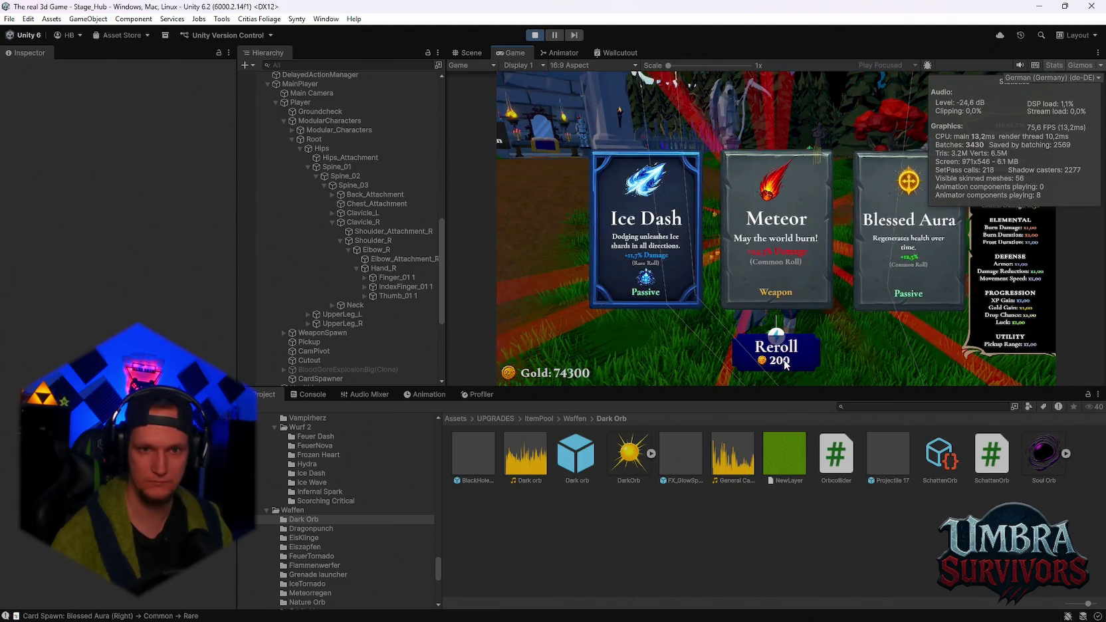
click(784, 362)
click(907, 266)
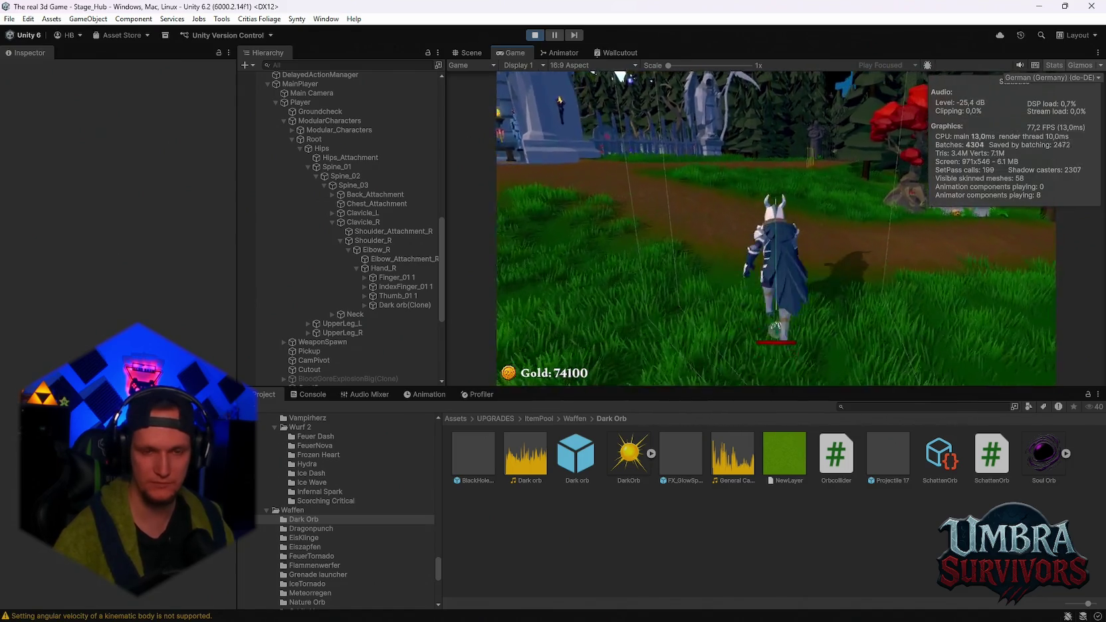
- Run into the forest, pause, inspect Dark orb(Clone) in the Inspector, and resume
key(w)
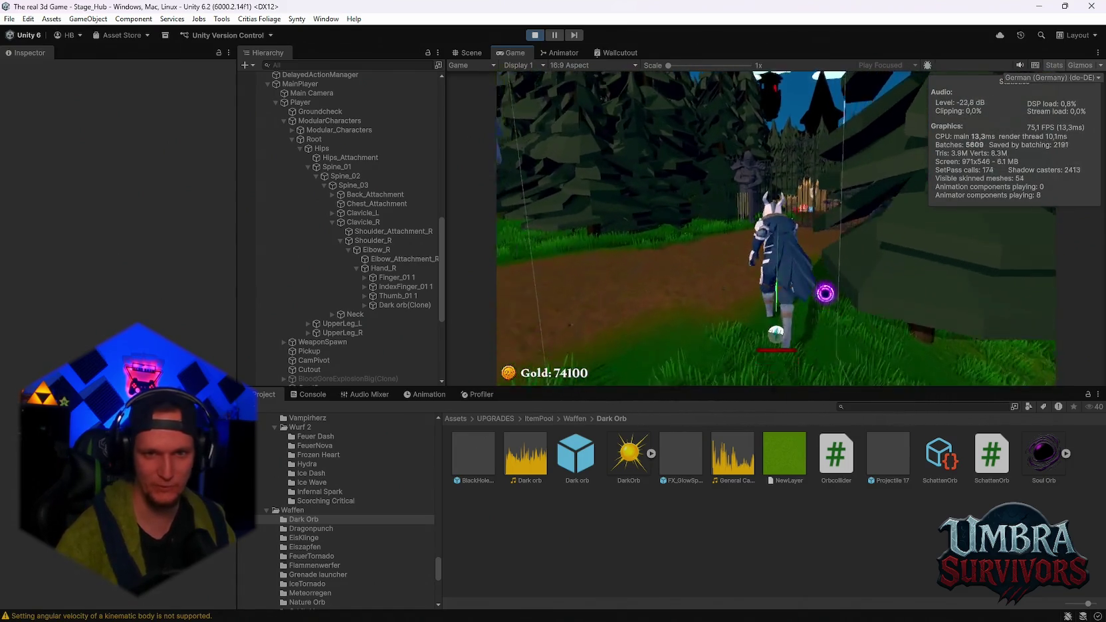
key(w)
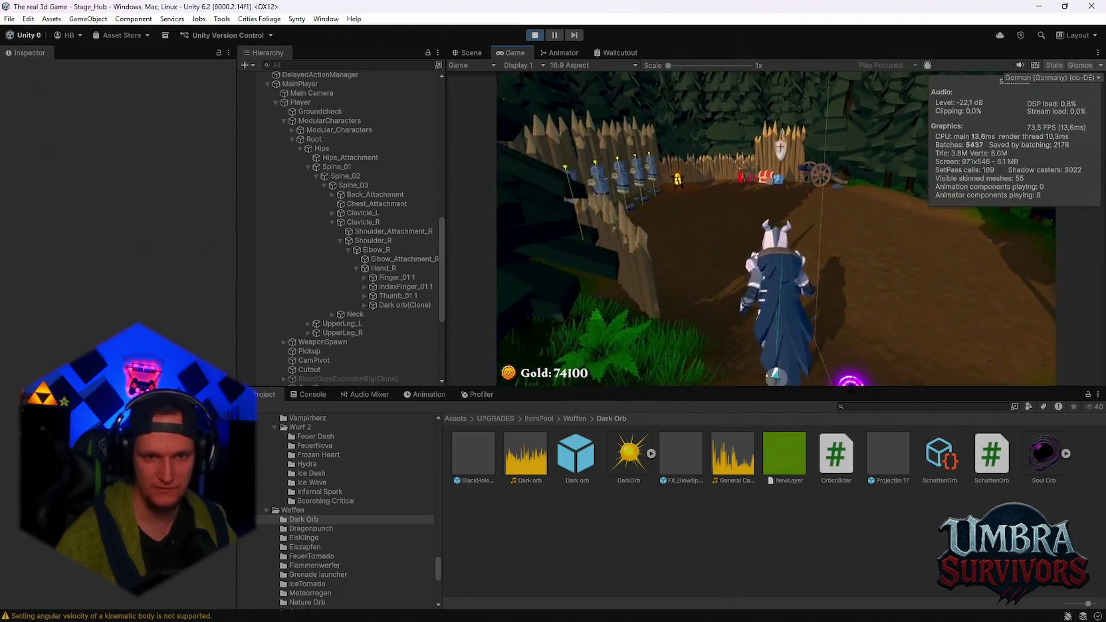
key(Escape)
click(390, 304)
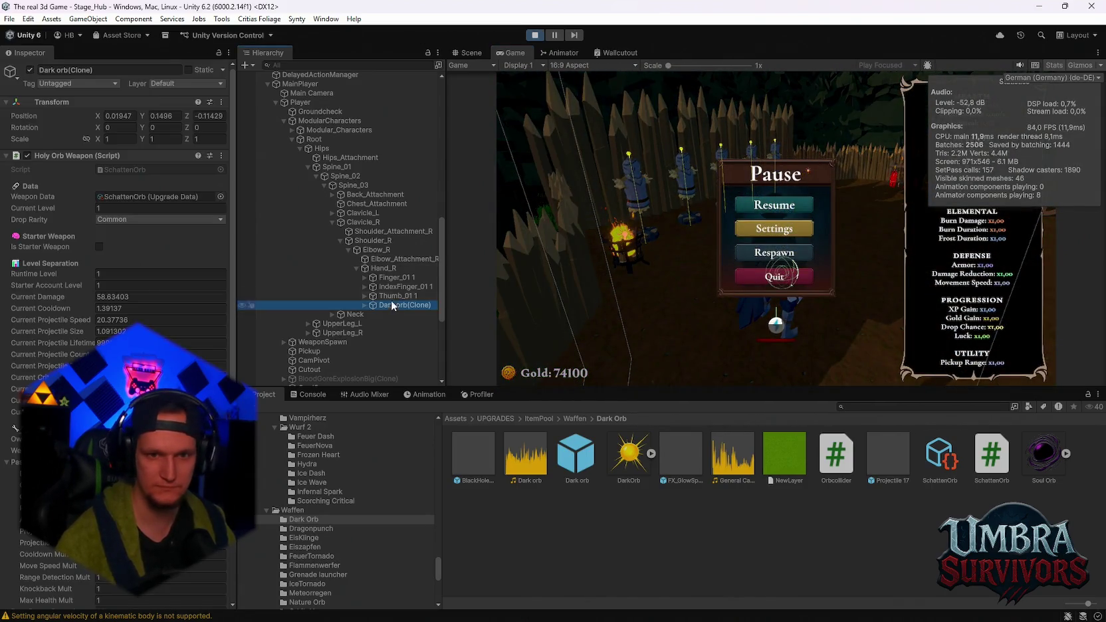
click(774, 205)
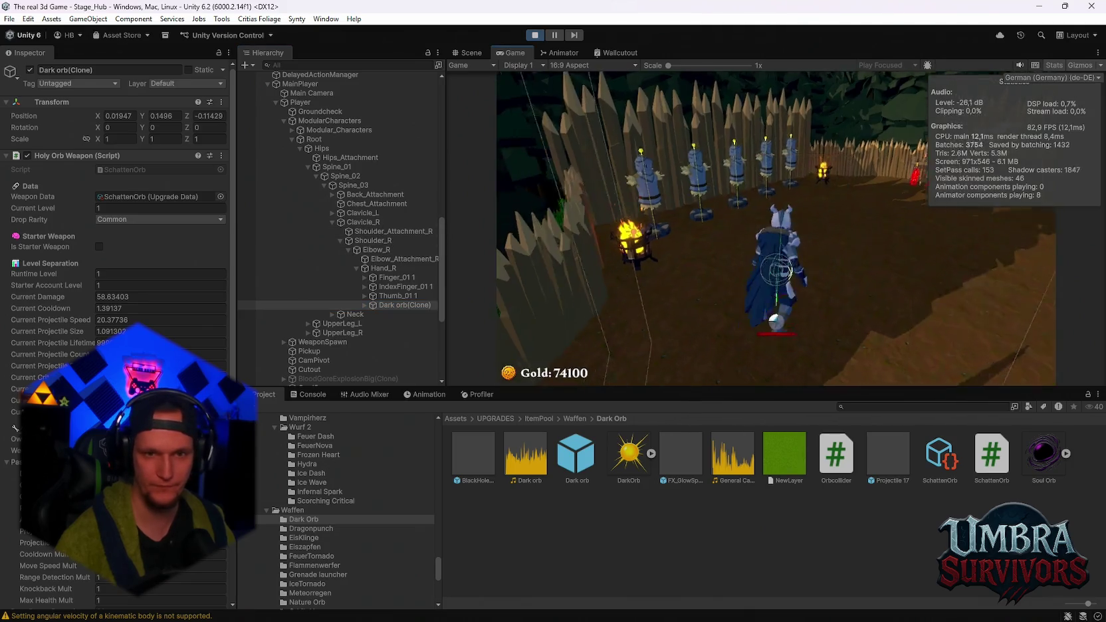
- Walk up to the training dummies, review the orb's weapon stats while paused, then switch to OrbCollider.cs
key(w)
key(w)
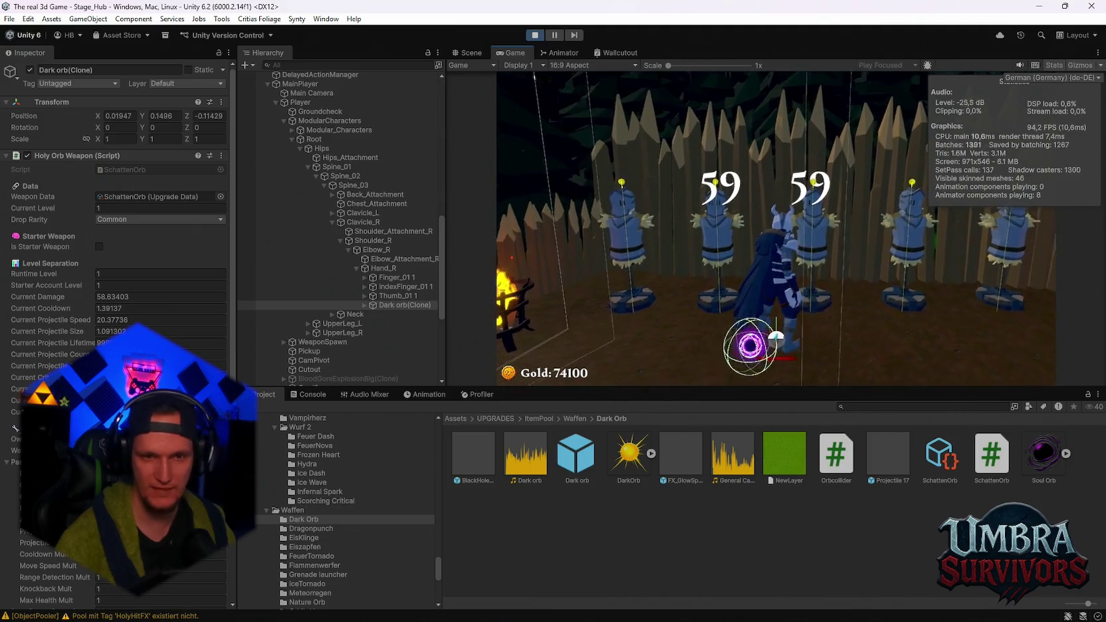
key(Escape)
scroll(117, 199, down, 5)
scroll(116, 199, down, 3)
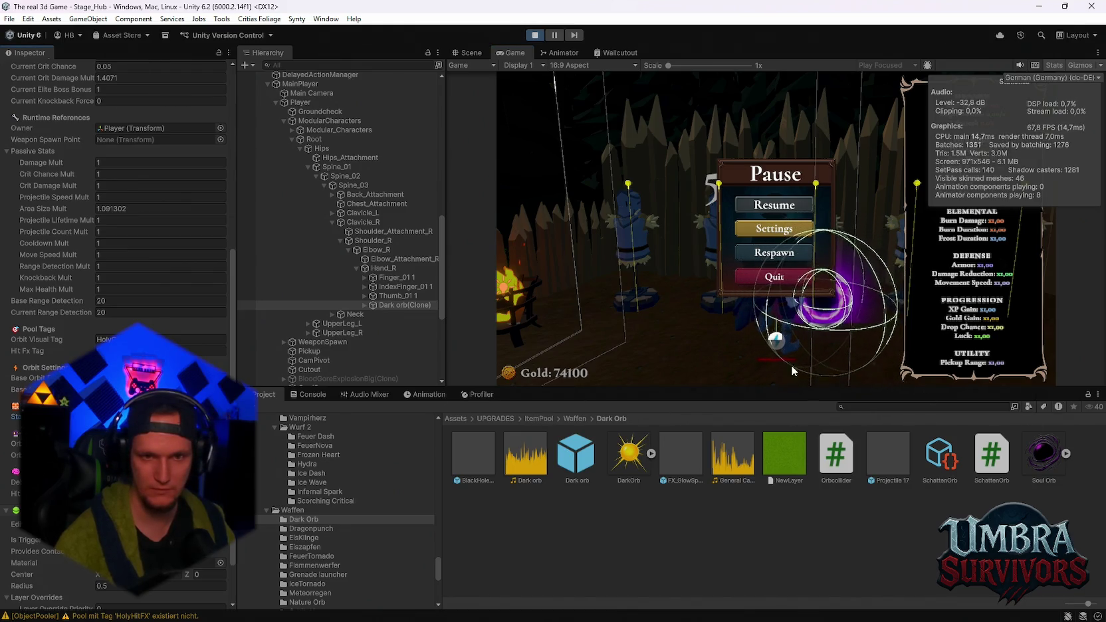
click(771, 207)
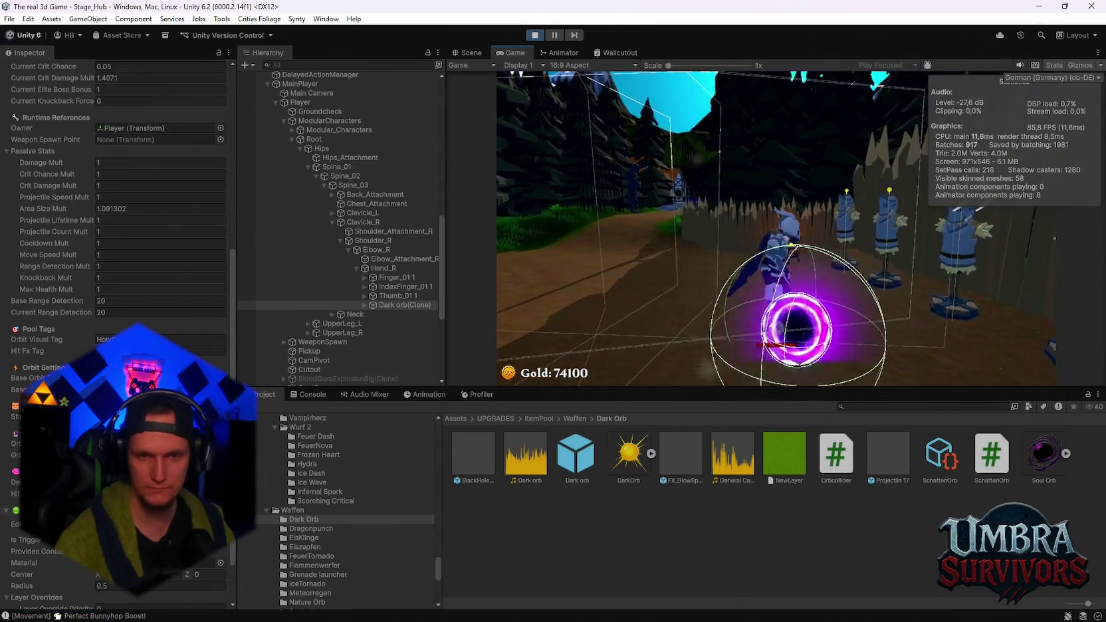
key(Escape)
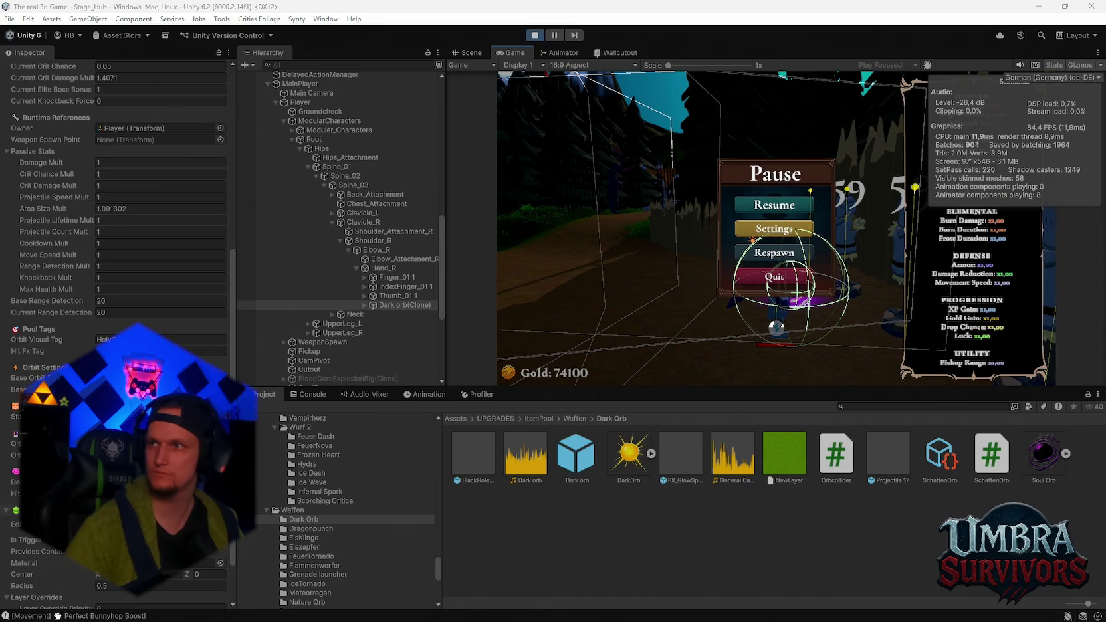
key(alt+Tab)
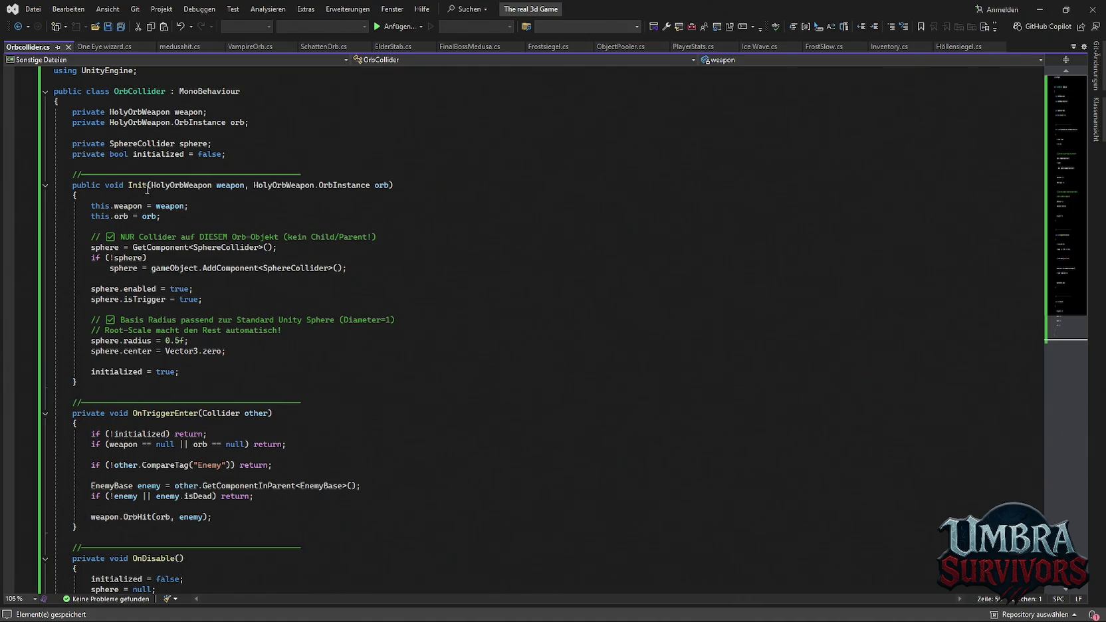
click(197, 342)
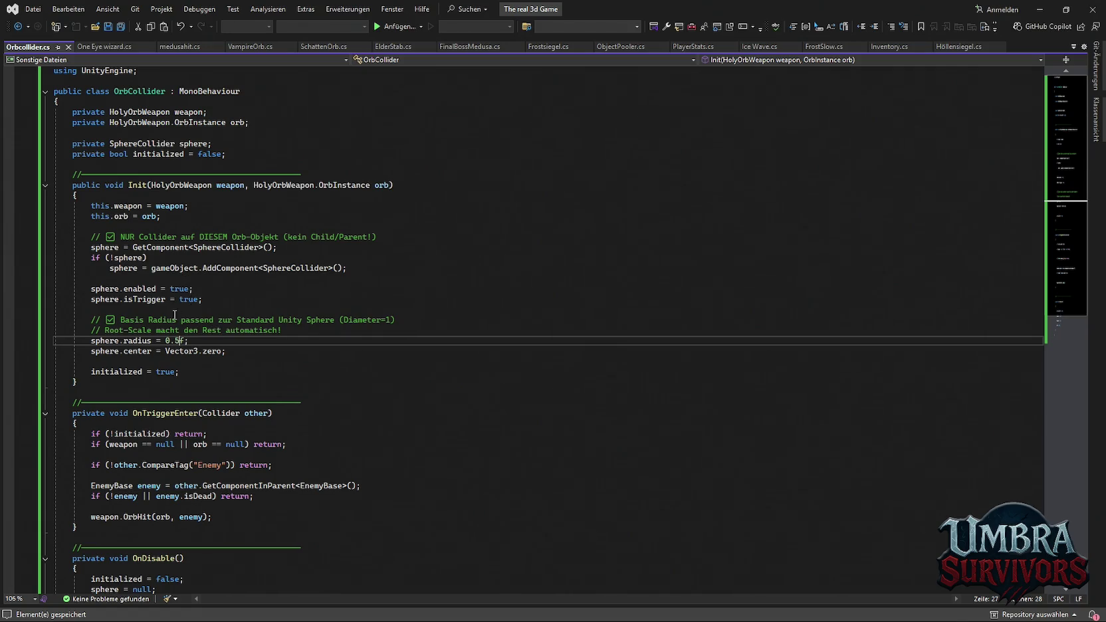
scroll(157, 384, down, 2)
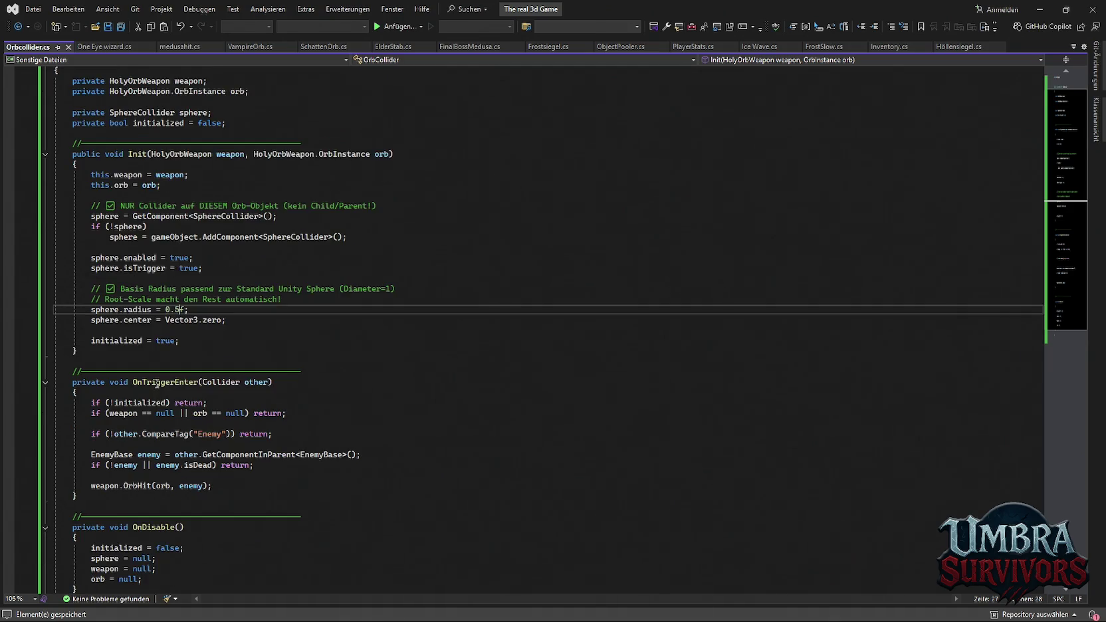
scroll(157, 384, up, 2)
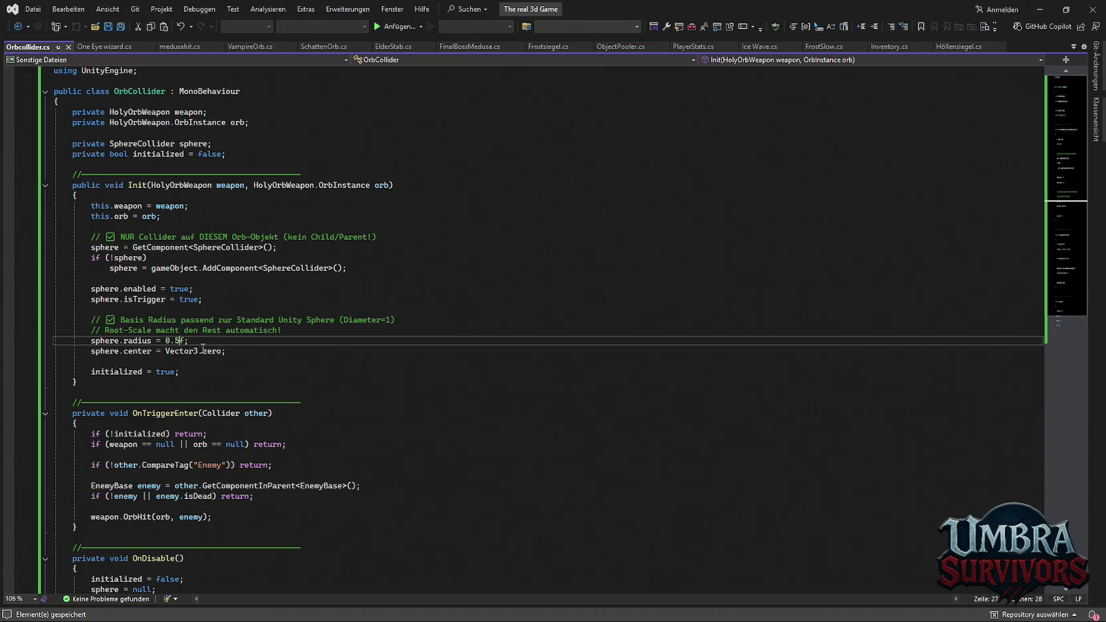
drag(148, 257, 86, 260)
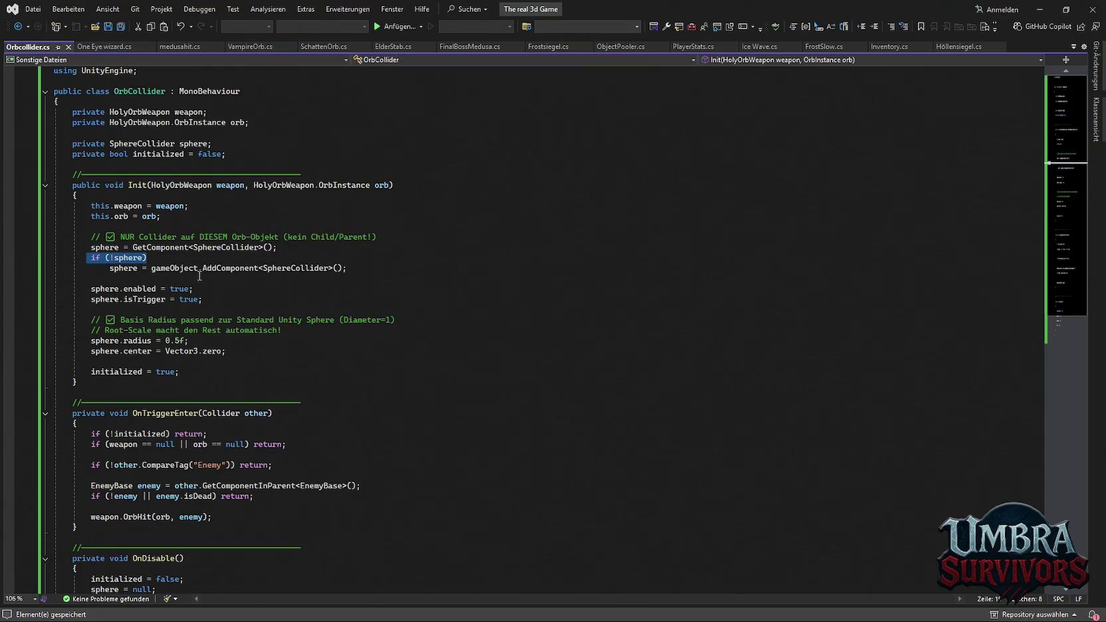
click(229, 278)
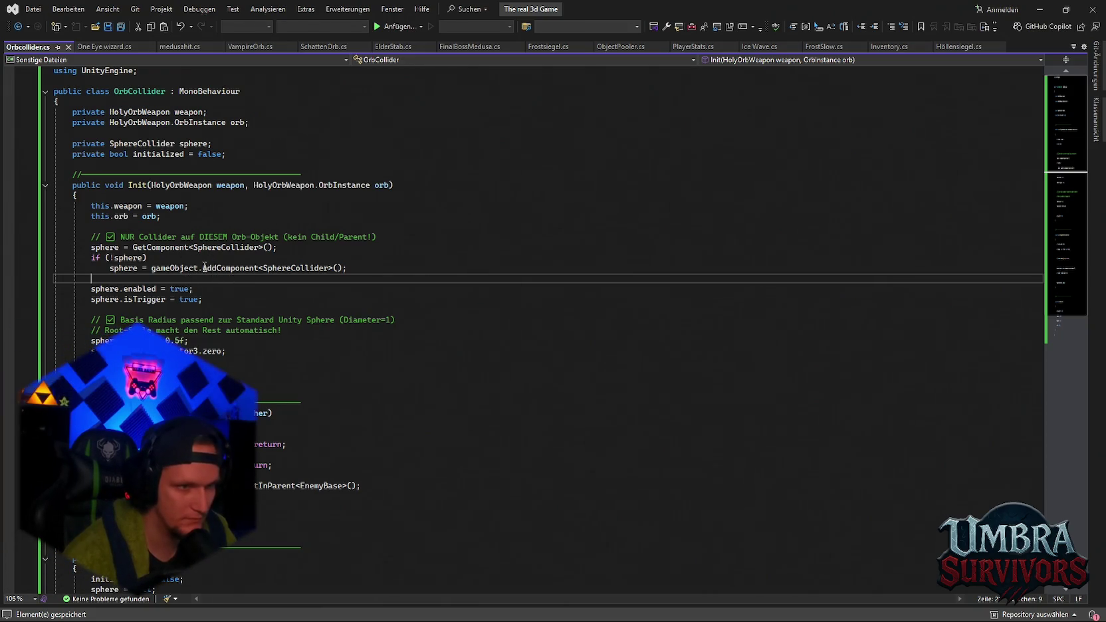
- Delete the if (!sphere) AddComponent<SphereCollider>() fallback from OrbCollider.cs, save, and return to Unity
drag(367, 271, 108, 267)
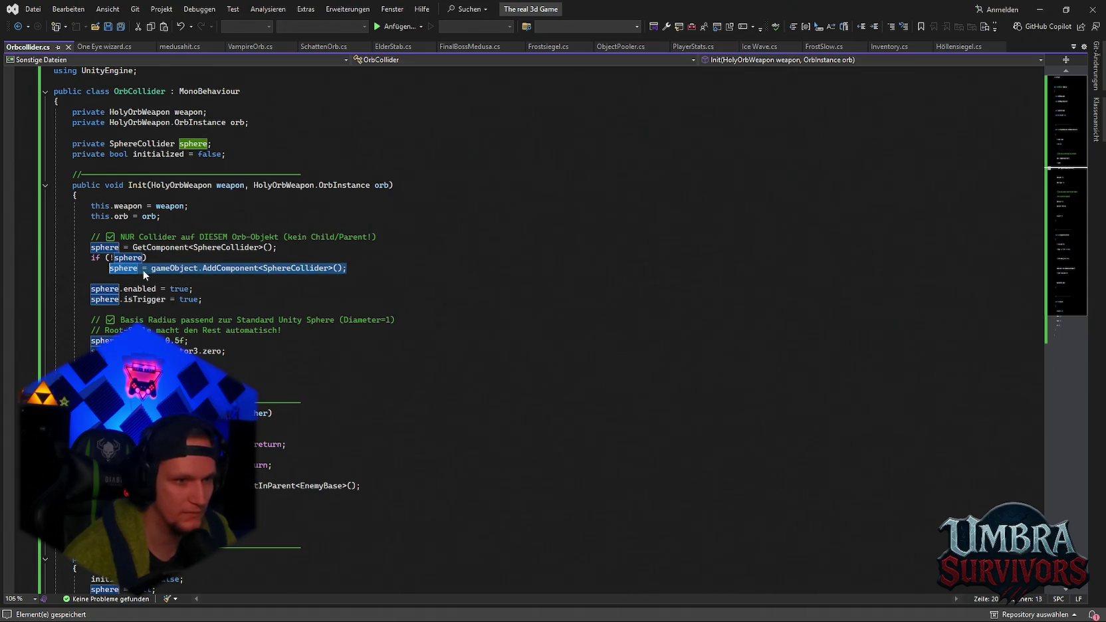
click(240, 293)
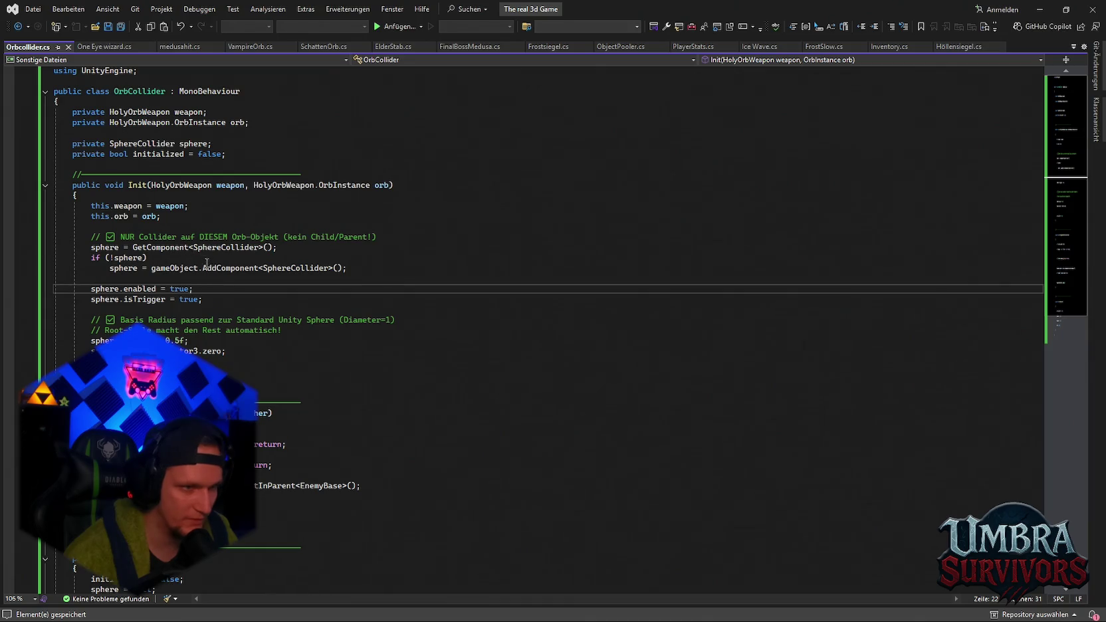
drag(91, 234, 348, 273)
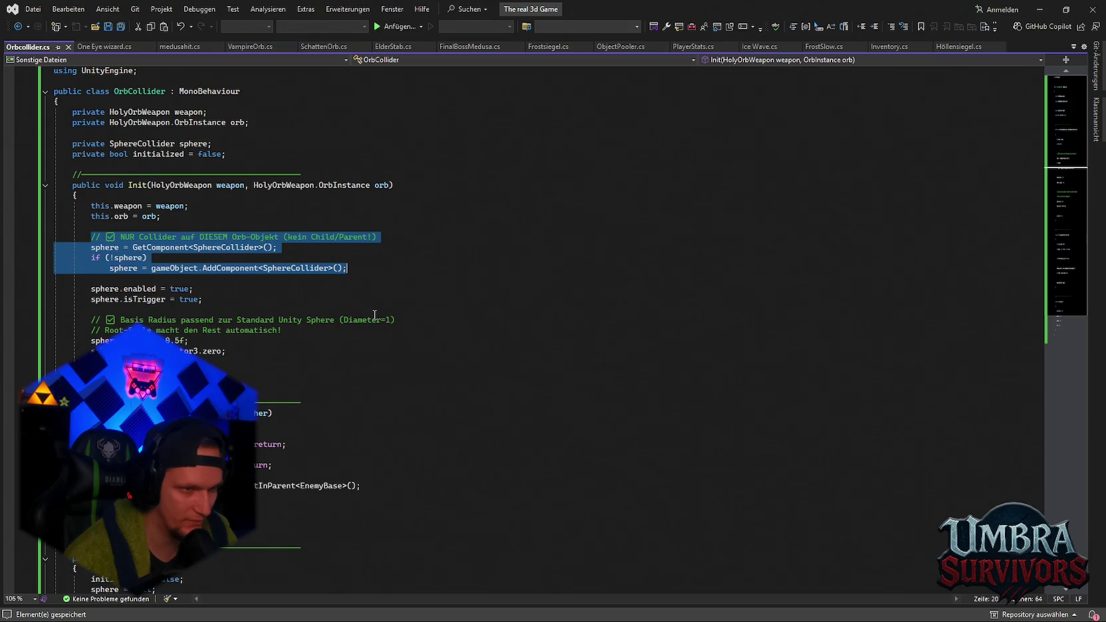
drag(91, 257, 325, 269)
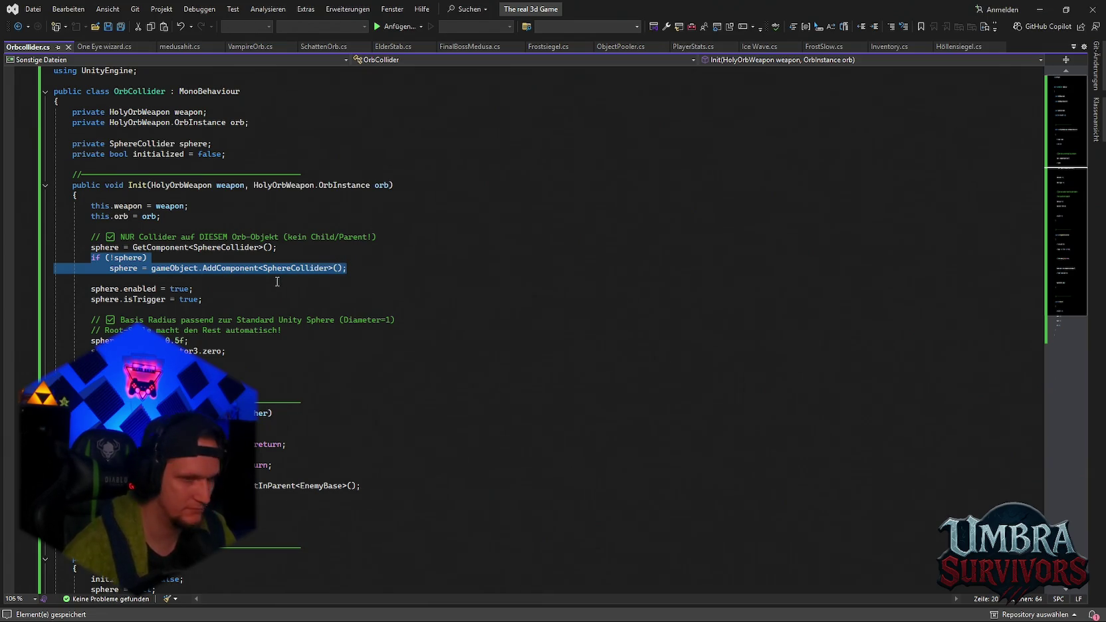
key(Delete)
key(ctrl+s)
key(alt+Tab)
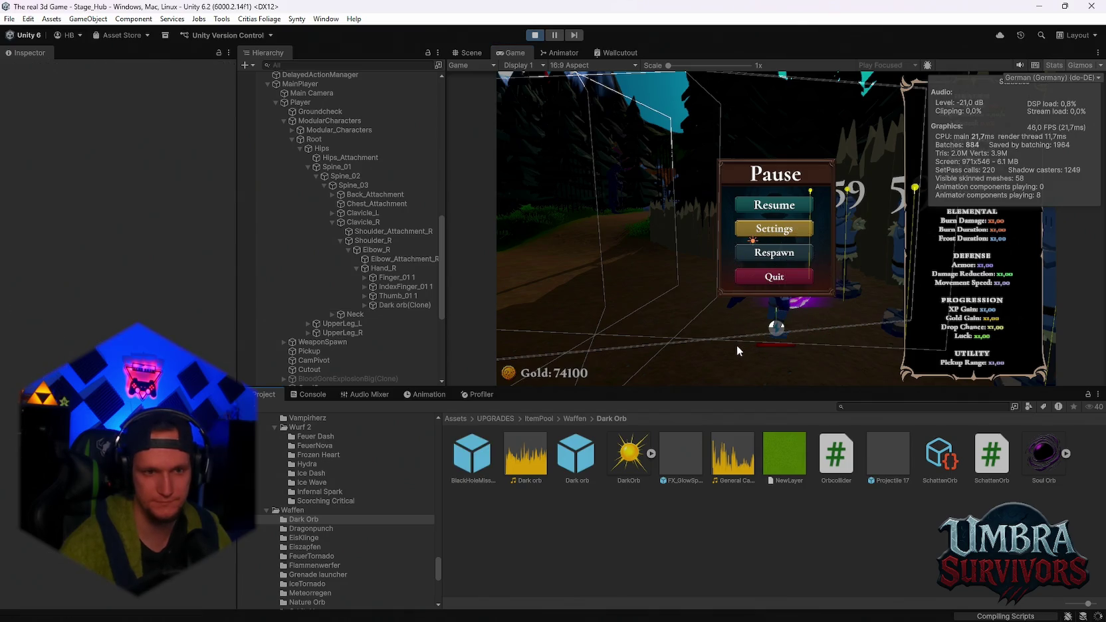
- Stop play mode so the edited scripts can recompile
click(535, 38)
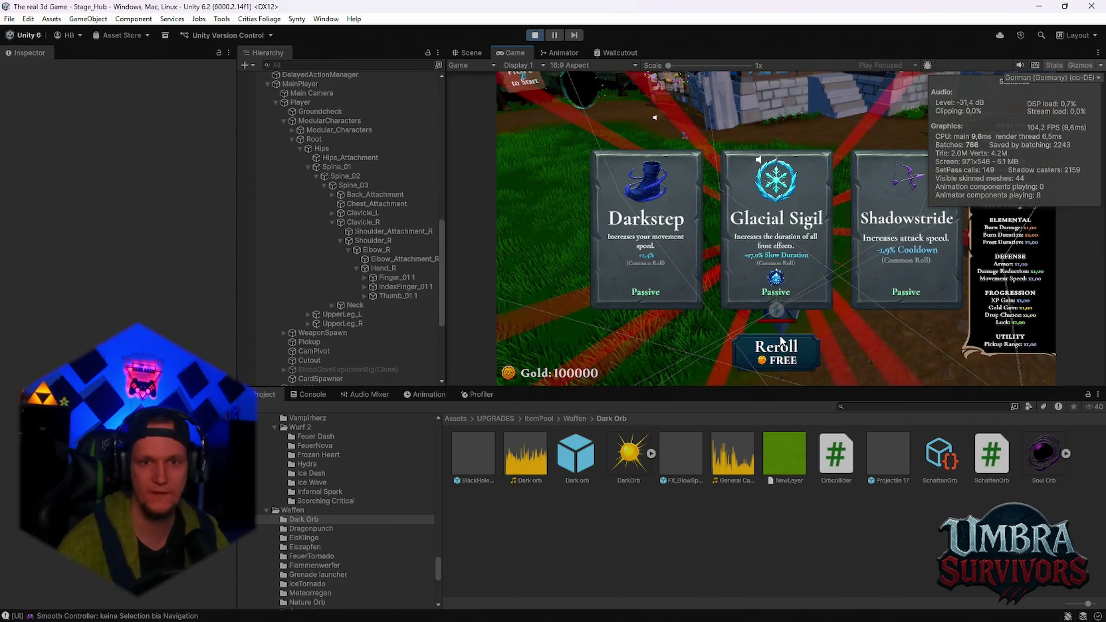
- Reroll the cards seven times and take Nova, then reroll once and take Dark Orb
click(778, 344)
click(779, 344)
click(779, 342)
click(780, 341)
click(781, 341)
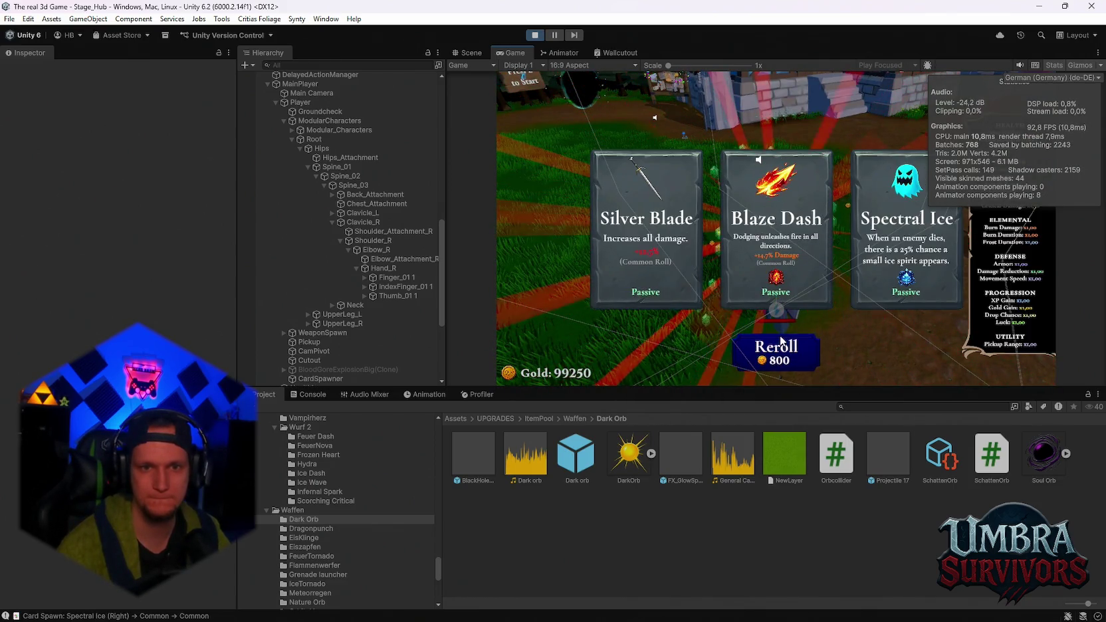
click(781, 341)
click(781, 341)
click(780, 341)
click(784, 282)
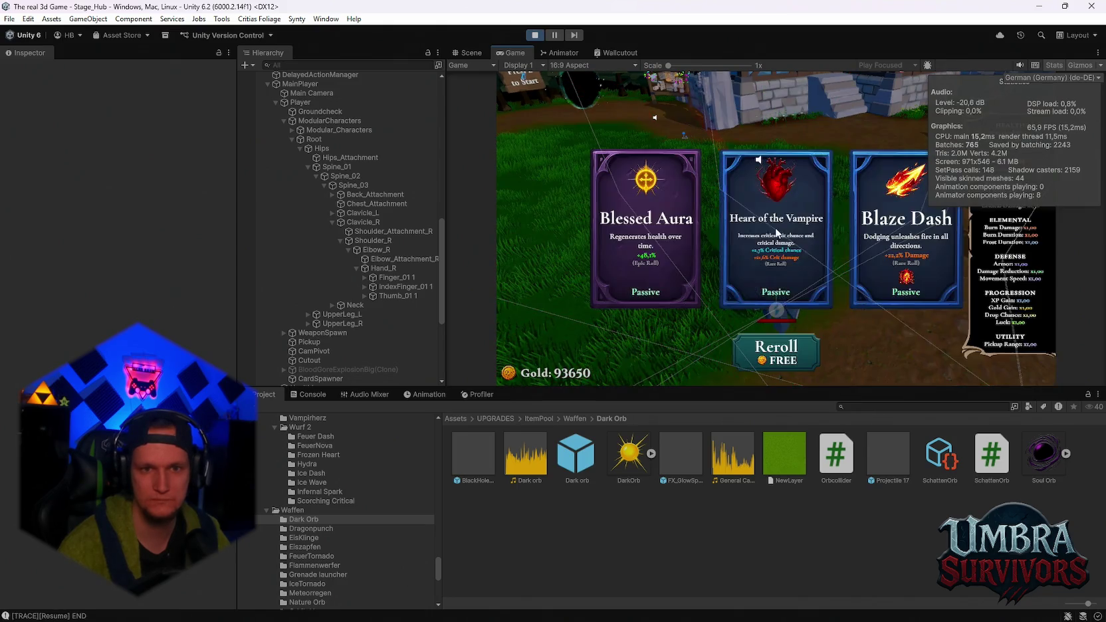
click(776, 347)
click(659, 254)
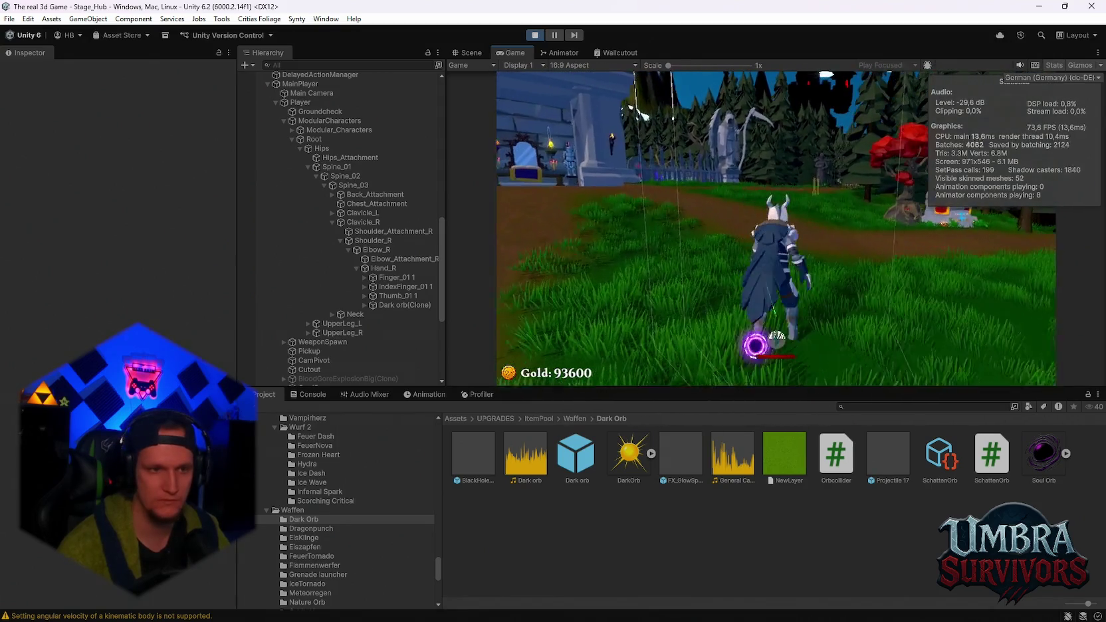
- Pause to view Dark orb(Clone)'s Holy Orb Weapon stats in the Inspector, then resume
key(Escape)
click(413, 307)
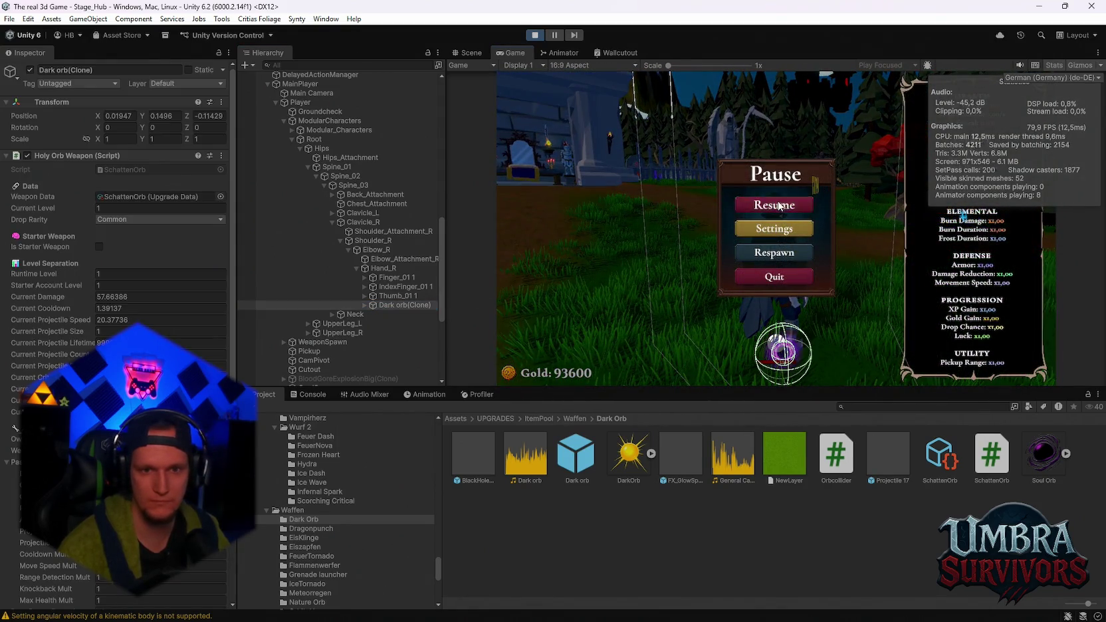
click(773, 205)
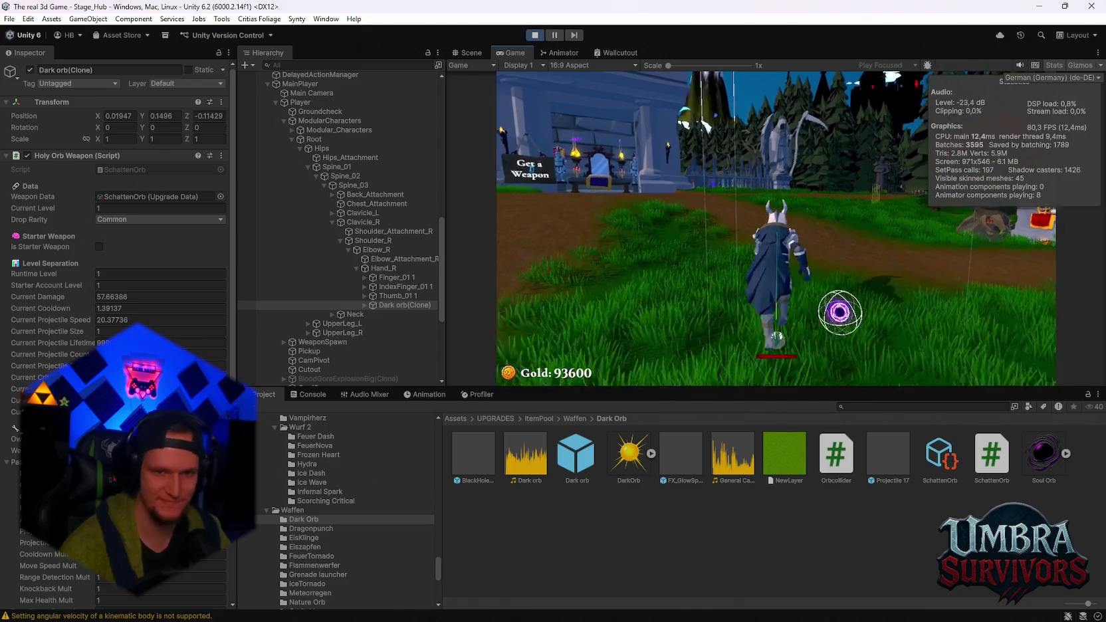
- Walk up the dirt path through the gate into the dummy camp so the orb hits
key(a)
key(w)
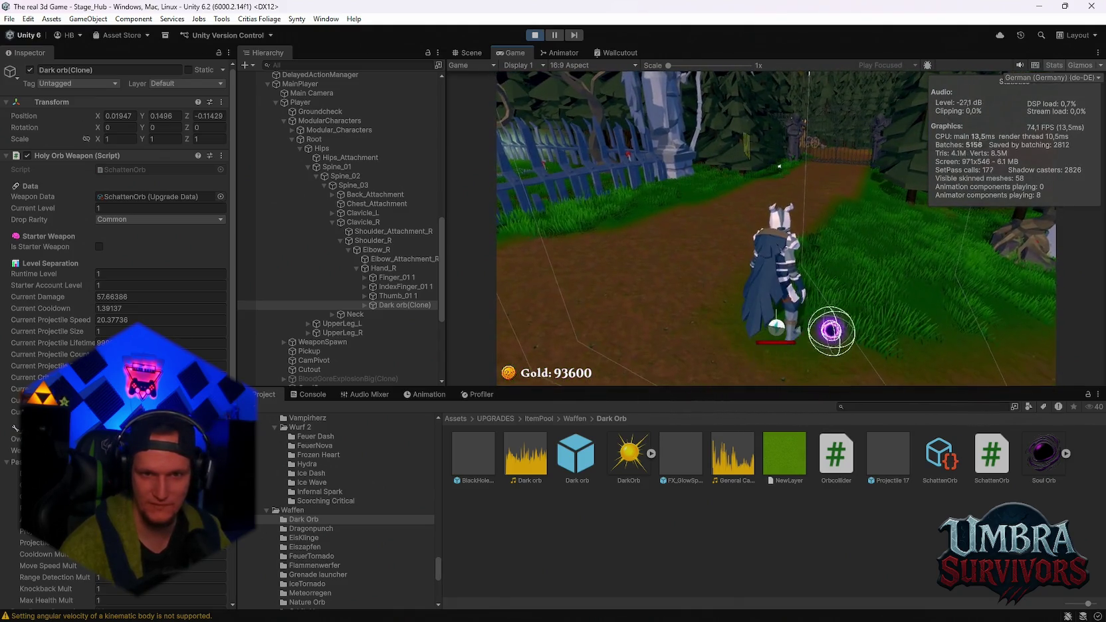
key(w)
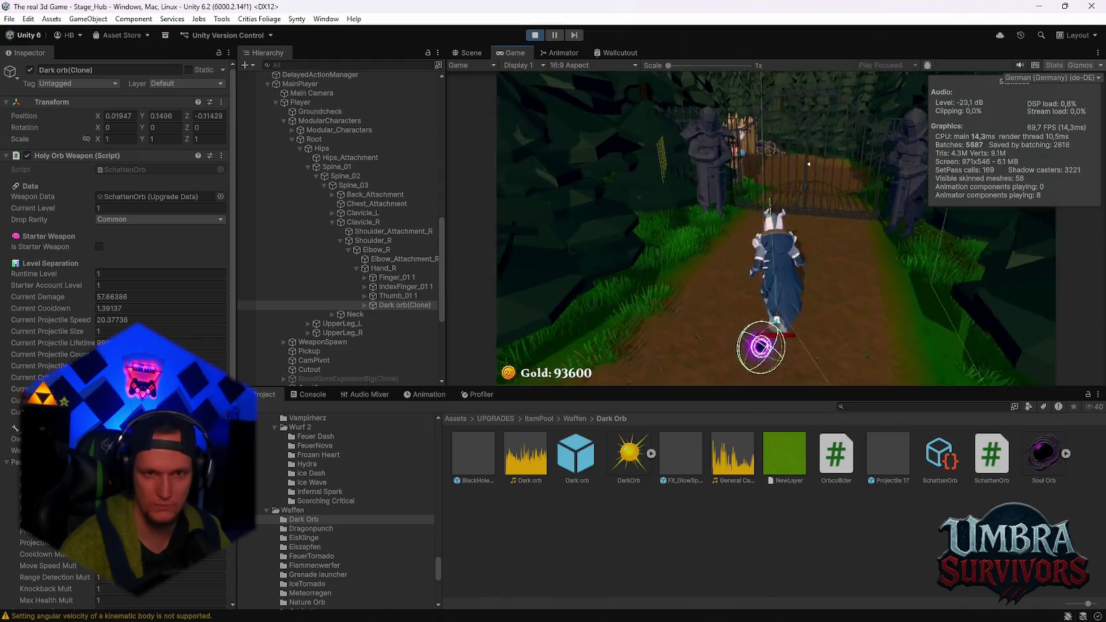
key(w)
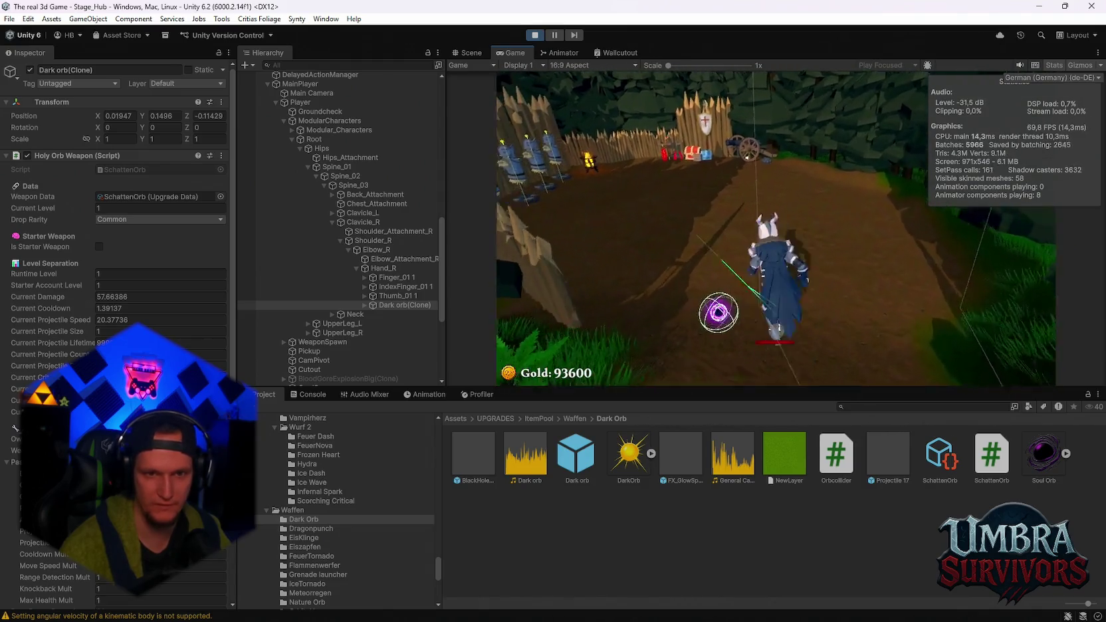
key(w)
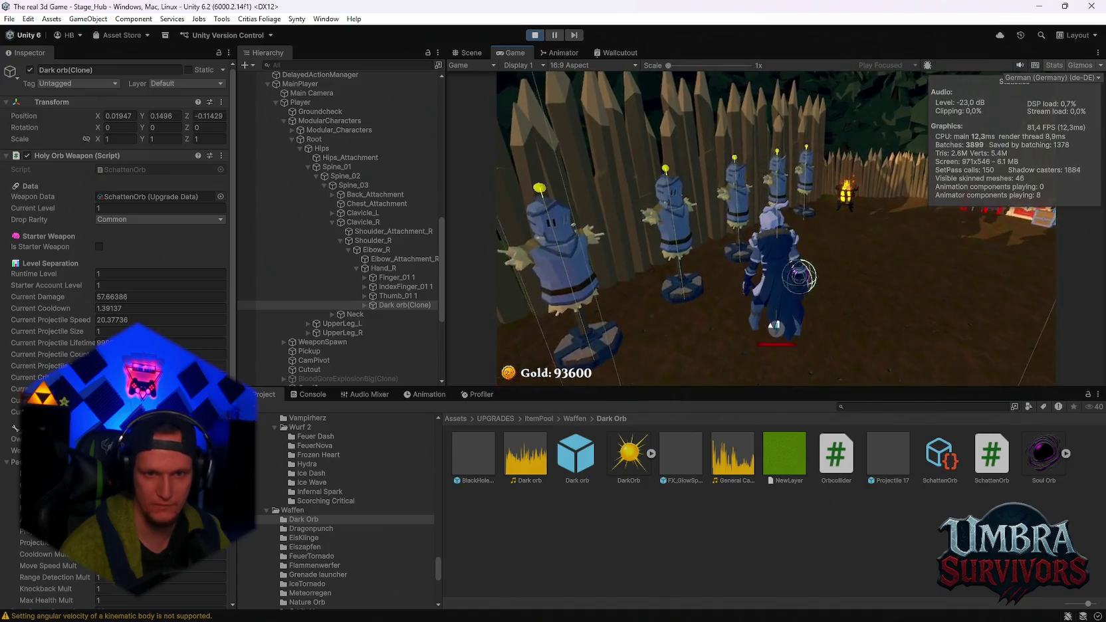
key(w)
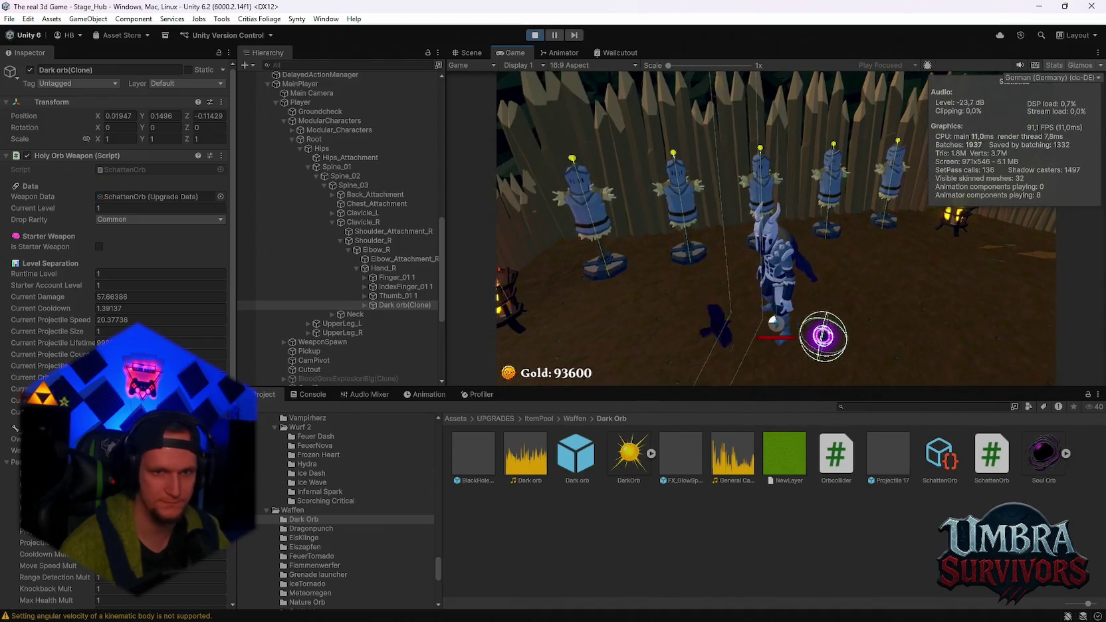
key(a)
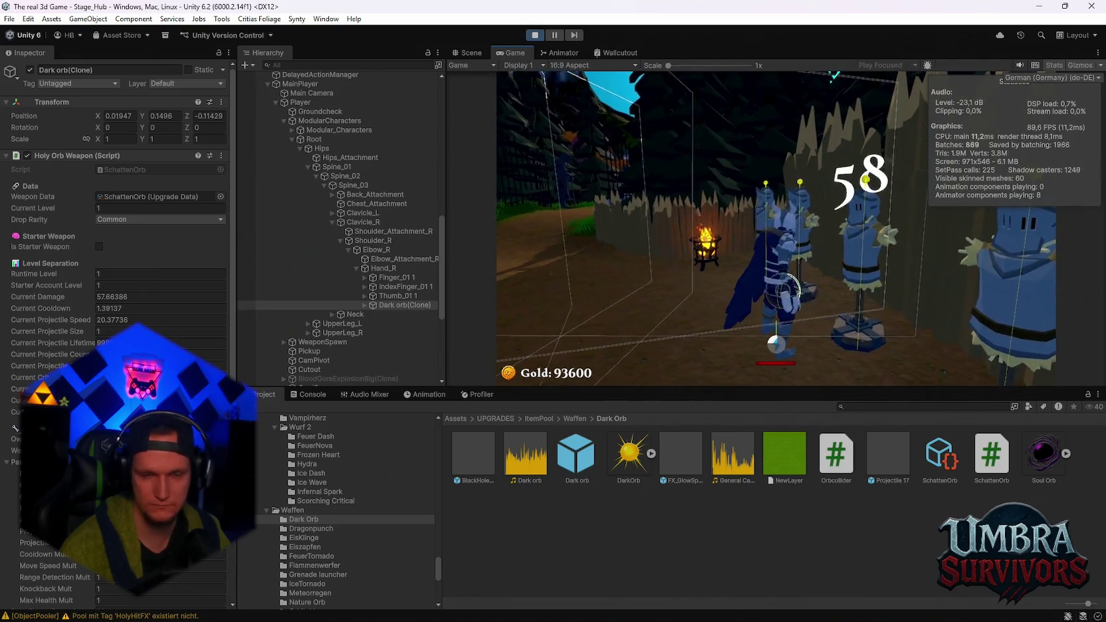
- Pause to scroll through the orb's Inspector stats, resume, then pause again
key(Escape)
scroll(116, 266, down, 10)
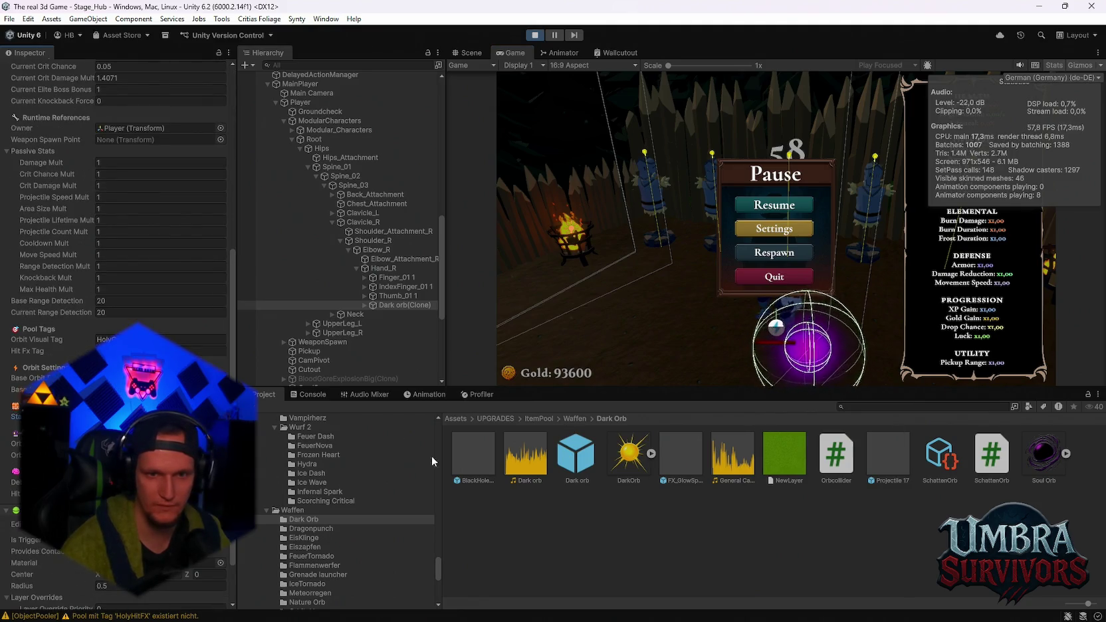
click(770, 210)
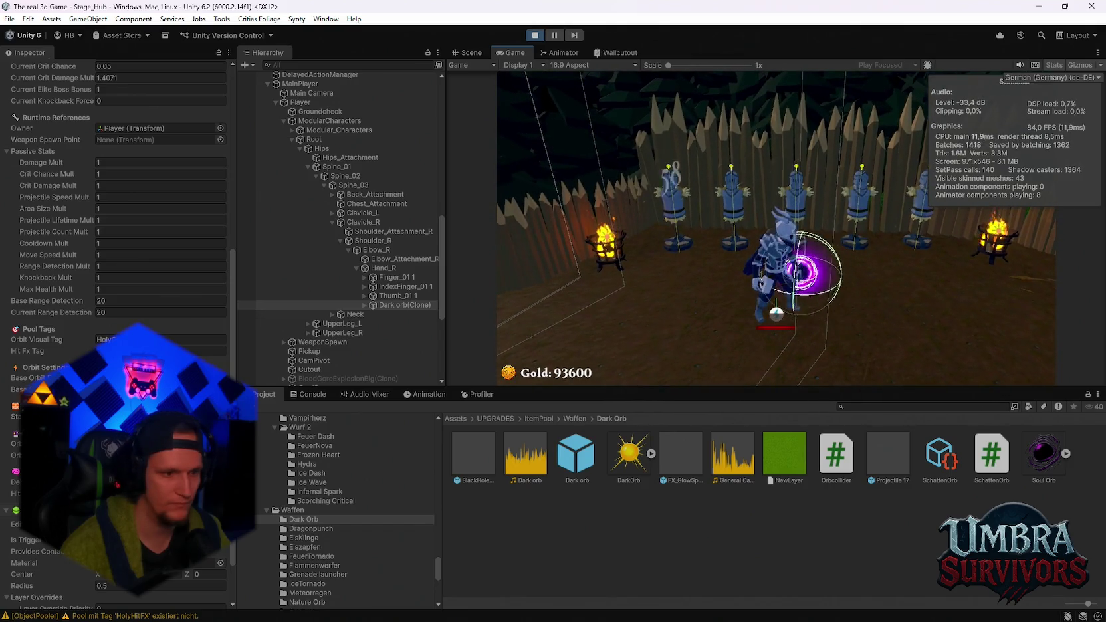
key(Escape)
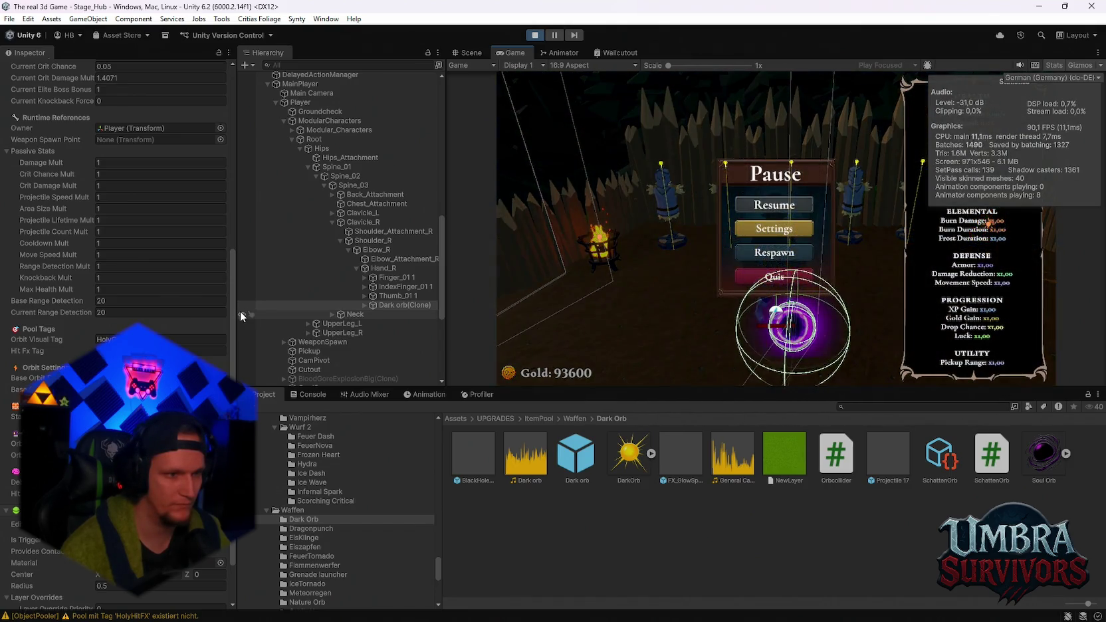
- Stop play mode, wait for the domain reload, and start a fresh play-mode run
click(536, 35)
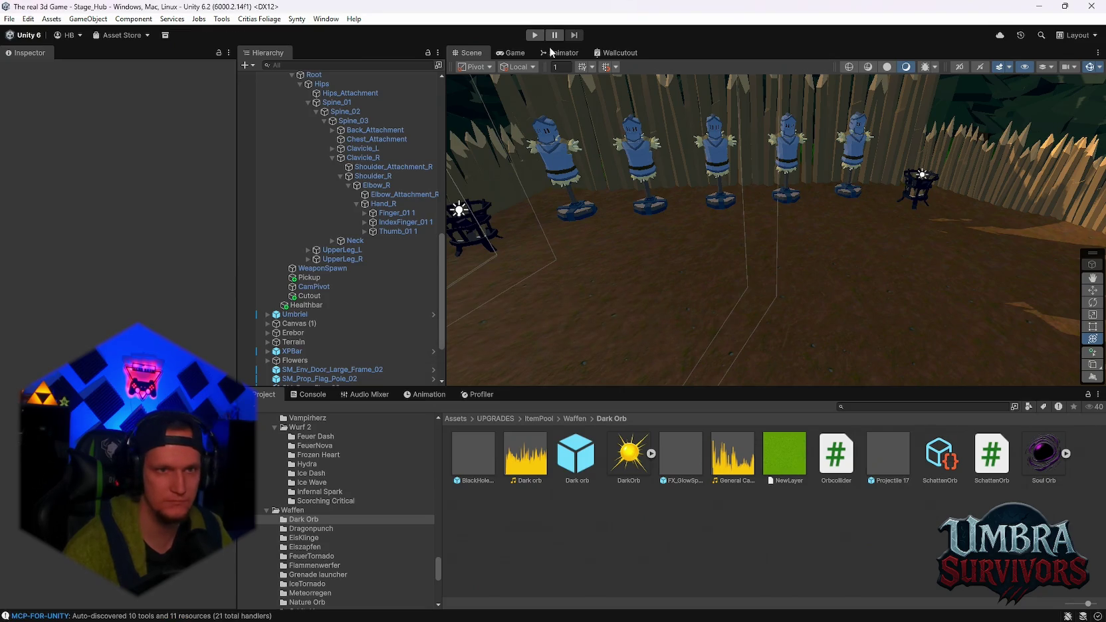
click(535, 35)
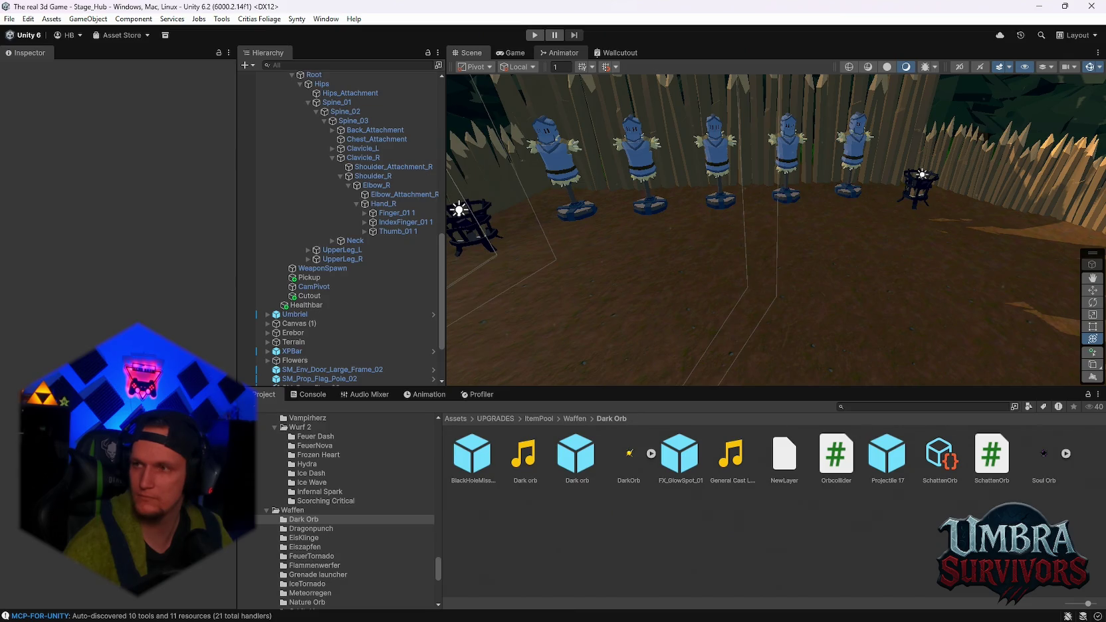
key(ctrl+p)
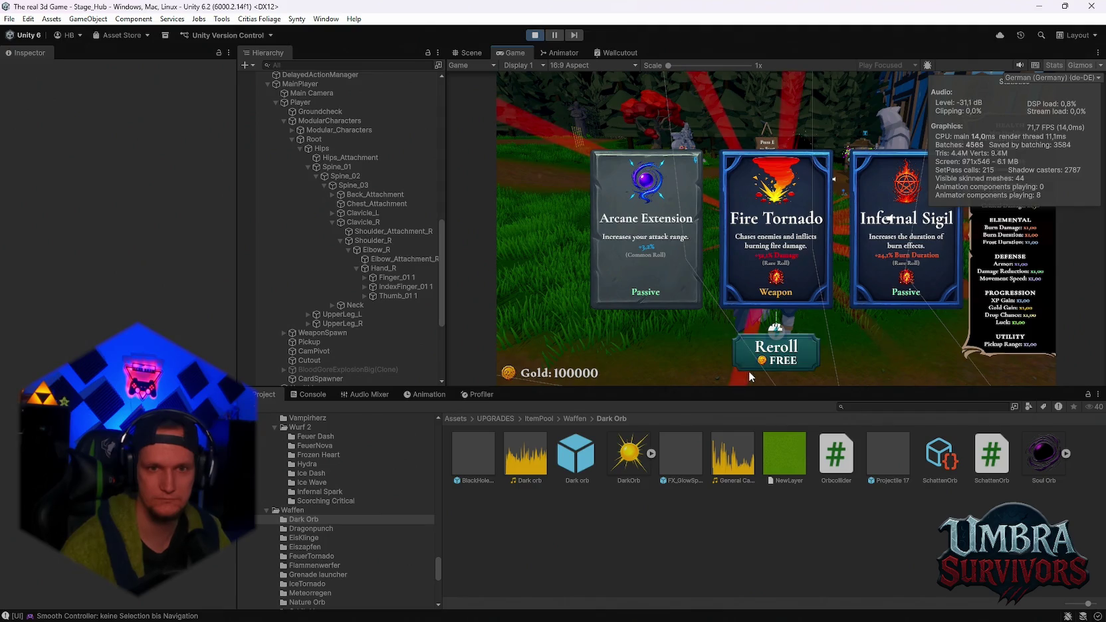
- Reroll the upgrade offer ten times and take the Ice Blade weapon
click(750, 367)
click(753, 363)
click(753, 363)
click(753, 363)
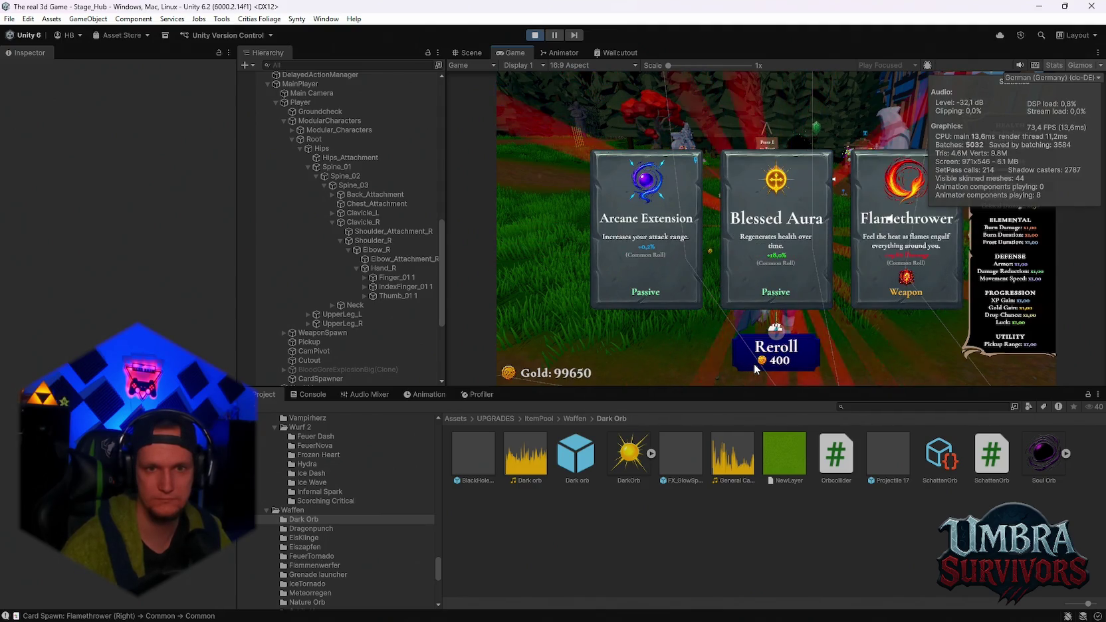
click(754, 363)
click(753, 363)
click(754, 363)
click(753, 363)
click(754, 363)
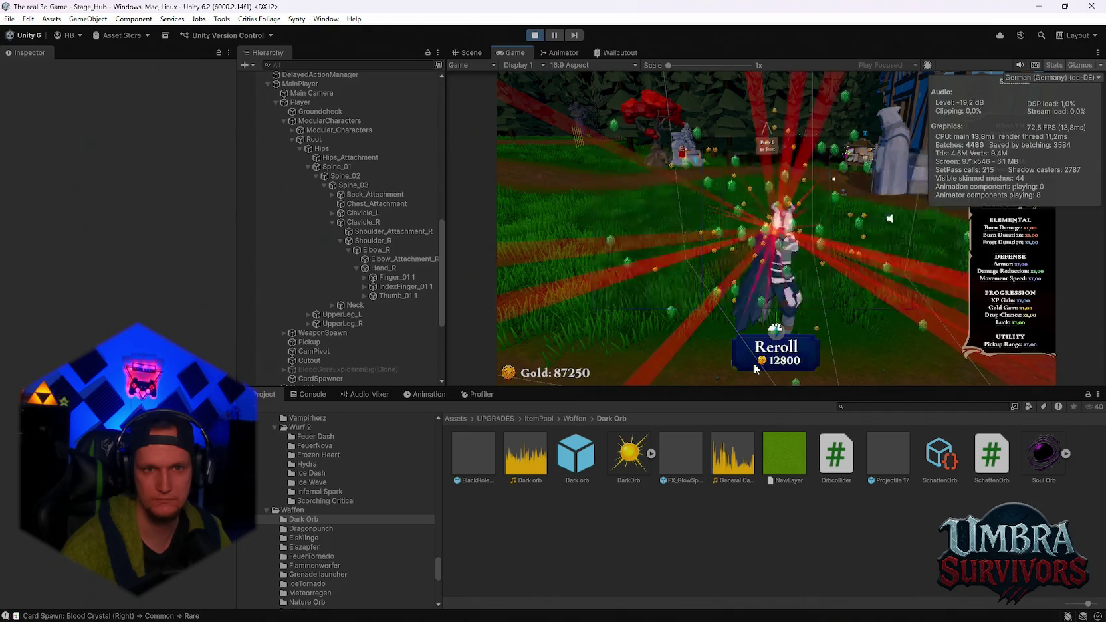
click(753, 363)
click(754, 362)
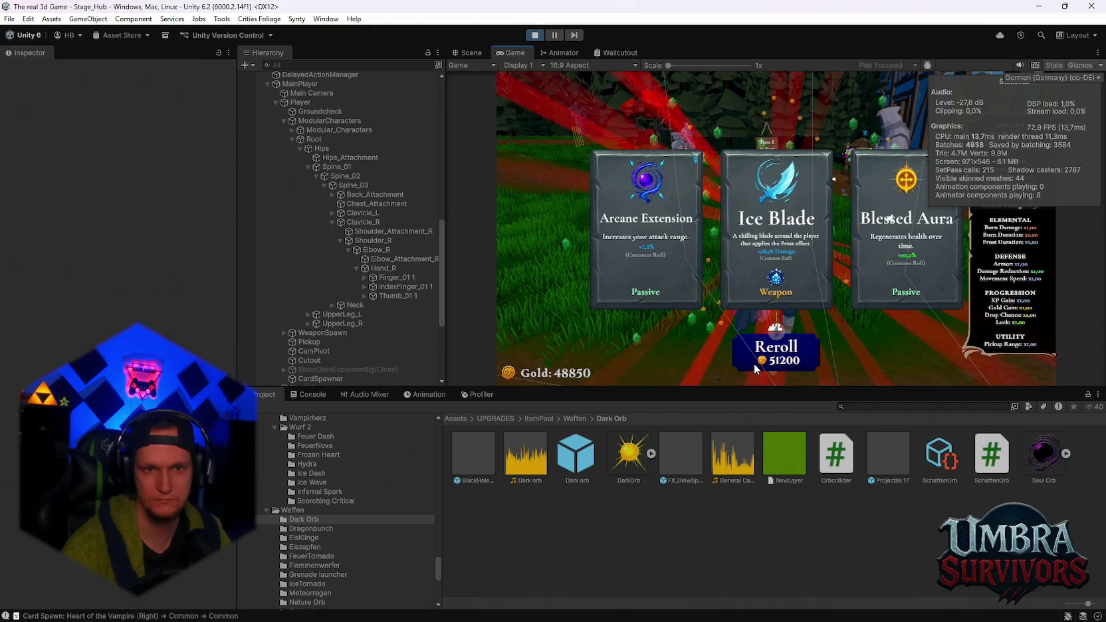
click(774, 276)
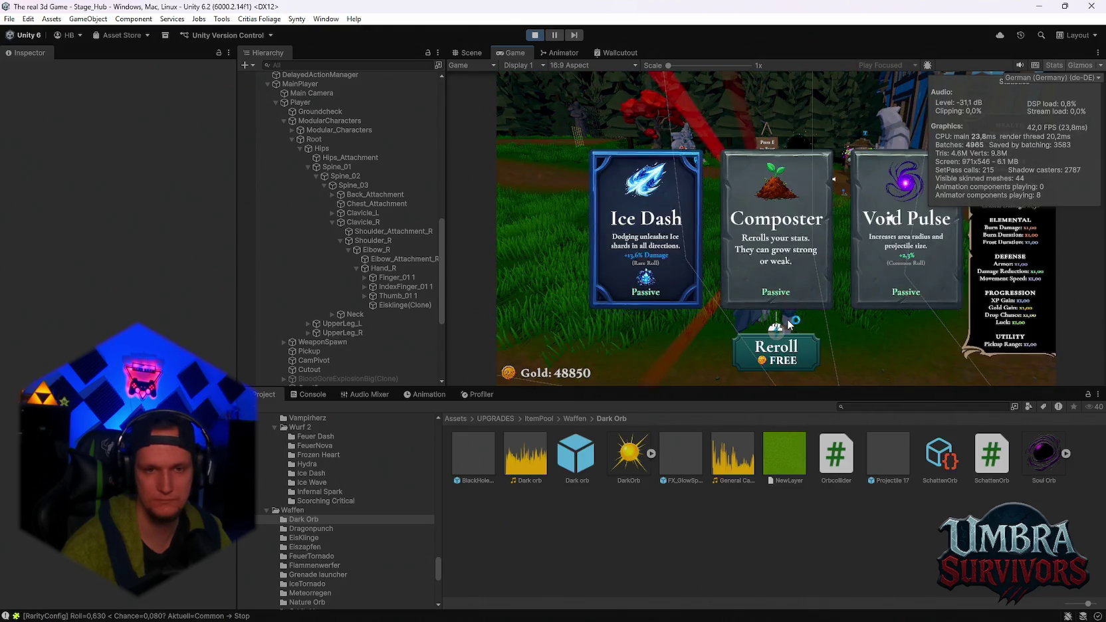
- Reroll twice and take Blessed Aura, then reroll seven times and take Spectral Ice
click(770, 352)
click(770, 352)
click(776, 259)
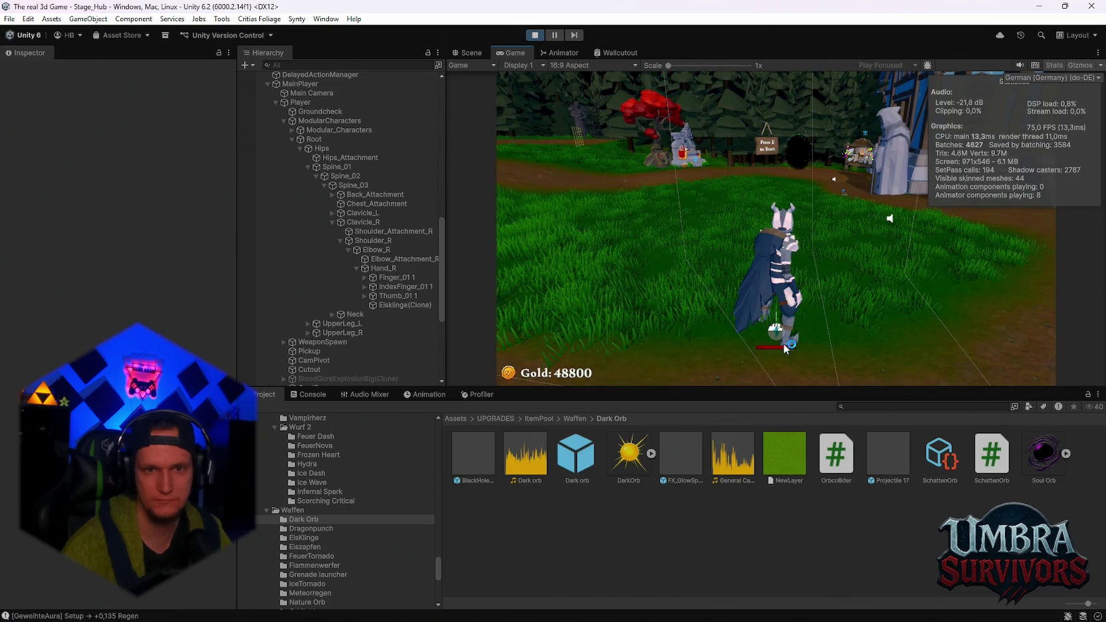
click(777, 346)
click(777, 345)
click(777, 345)
click(777, 345)
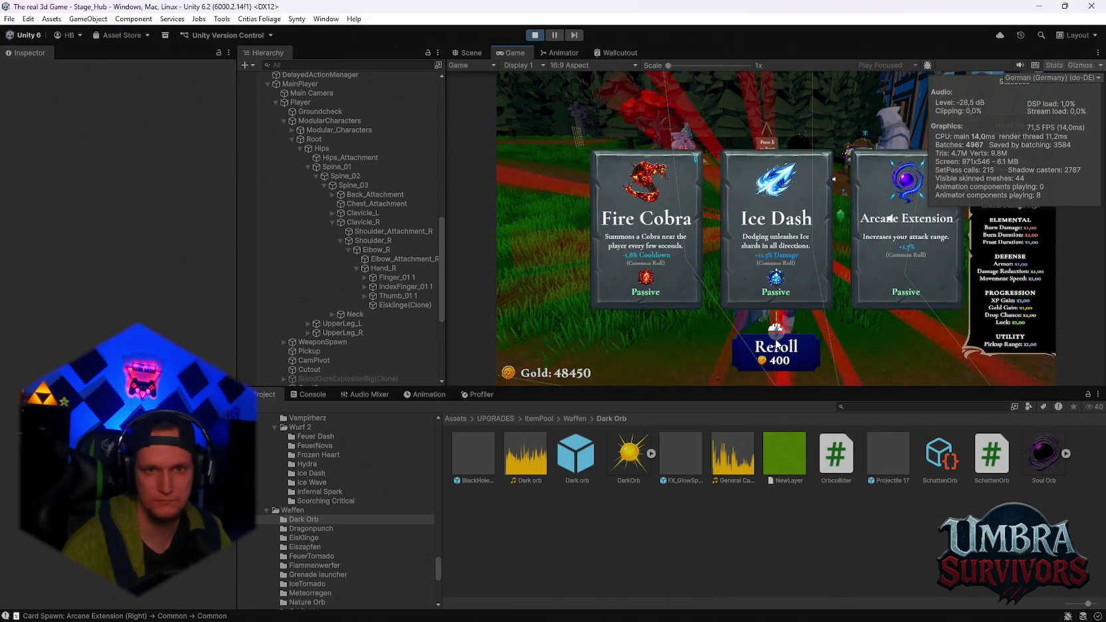
click(777, 345)
click(777, 345)
click(777, 346)
click(777, 345)
click(756, 241)
- Reroll five times and take the Ice Wave upgrade
click(786, 347)
click(786, 346)
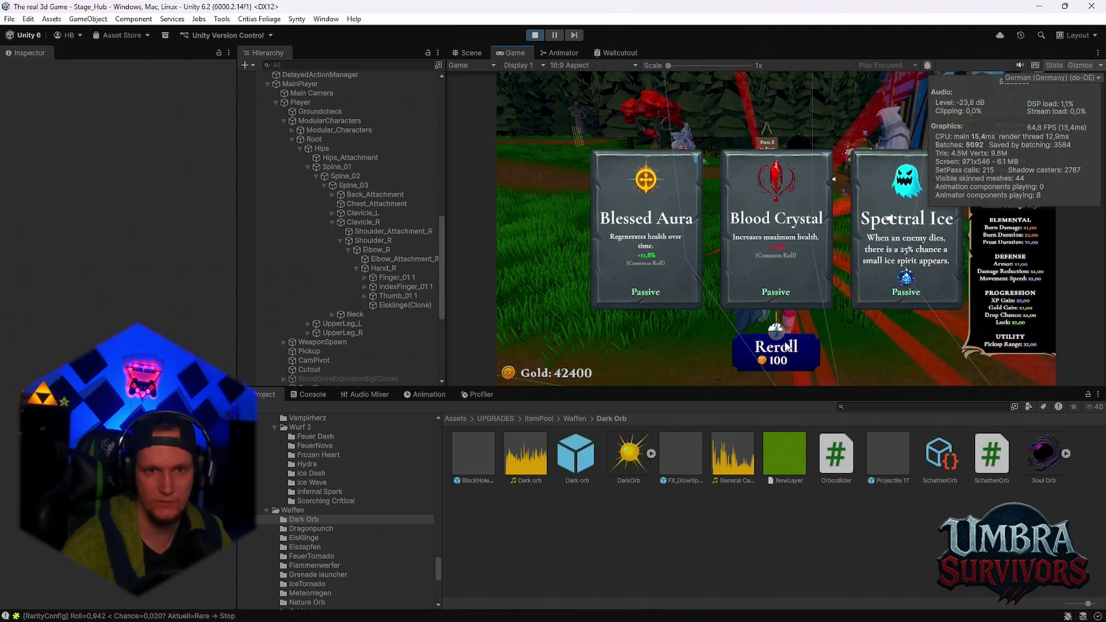
click(786, 346)
click(786, 346)
click(786, 346)
click(767, 264)
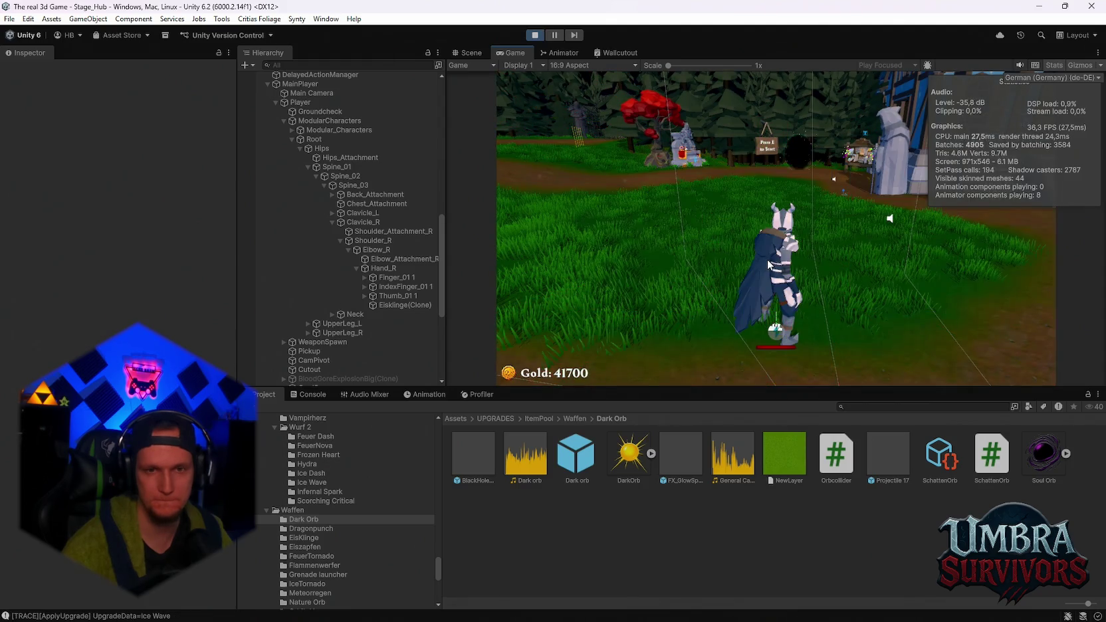
- Reroll nine times and take the Frost Core upgrade
click(778, 344)
click(777, 344)
click(779, 342)
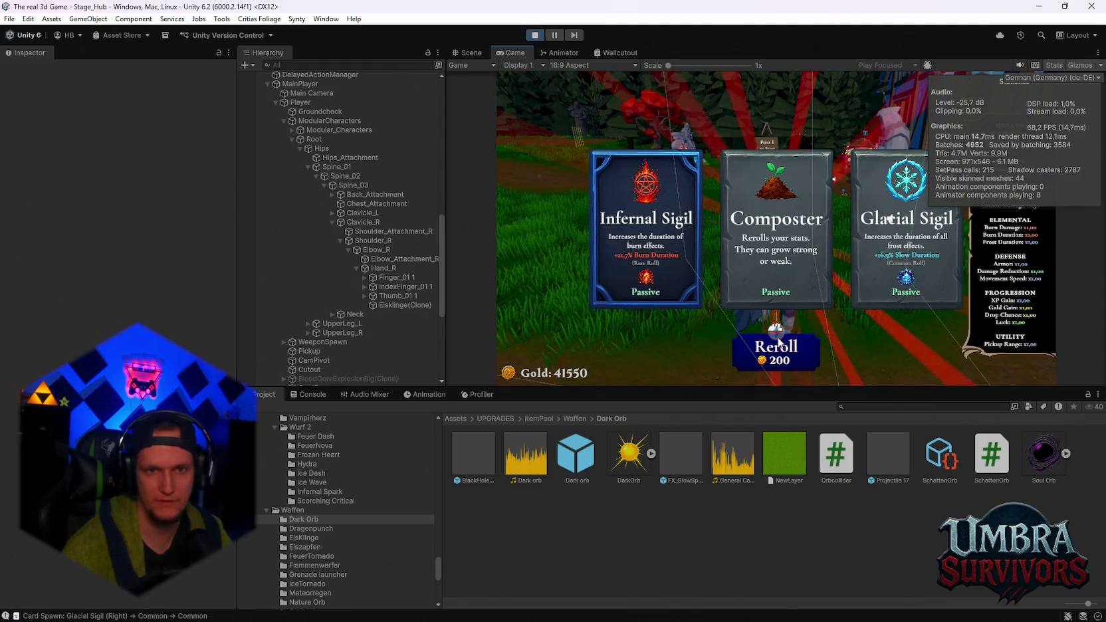
click(778, 342)
click(779, 343)
click(779, 342)
click(779, 342)
click(778, 342)
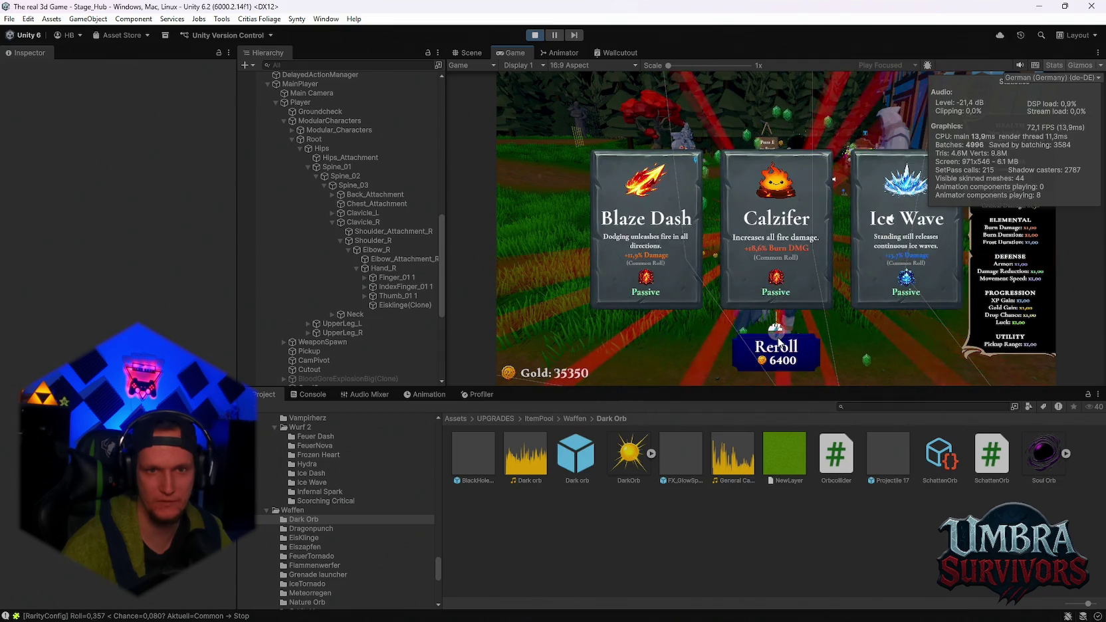
click(778, 342)
click(779, 342)
click(779, 284)
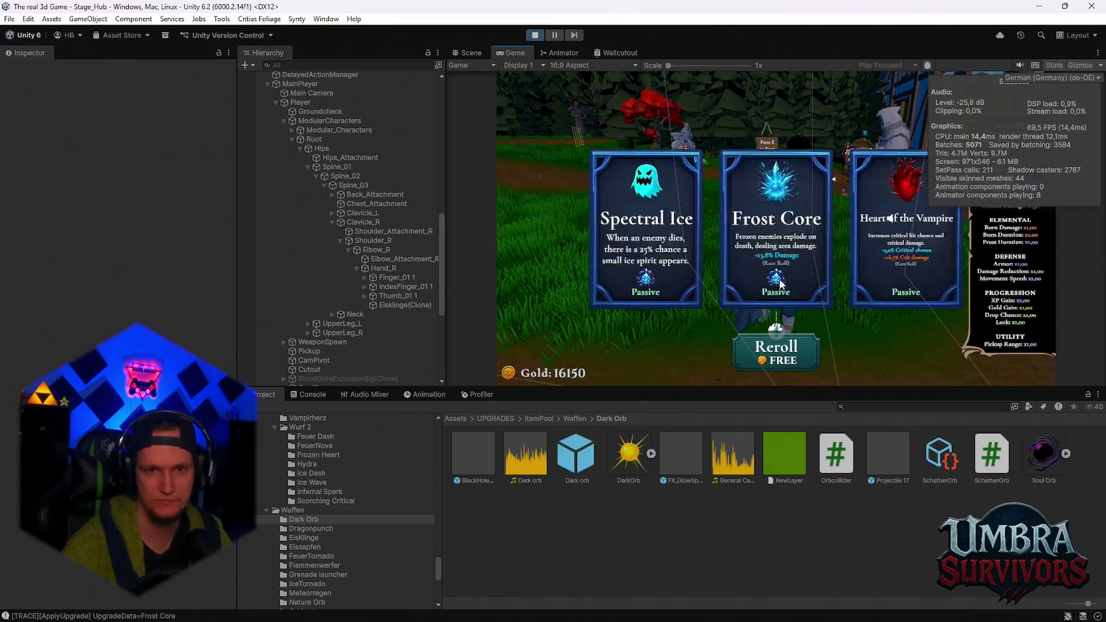
- Reroll eight times and take the Silver Blade upgrade
click(787, 348)
click(788, 348)
click(788, 349)
click(788, 350)
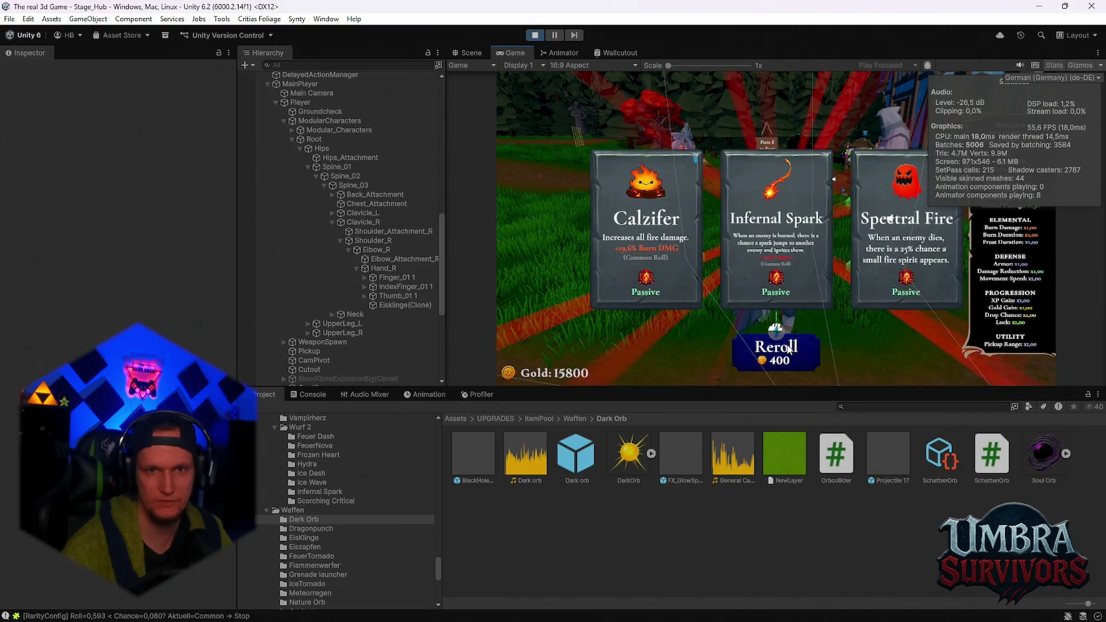
click(787, 350)
click(788, 350)
click(788, 350)
click(788, 350)
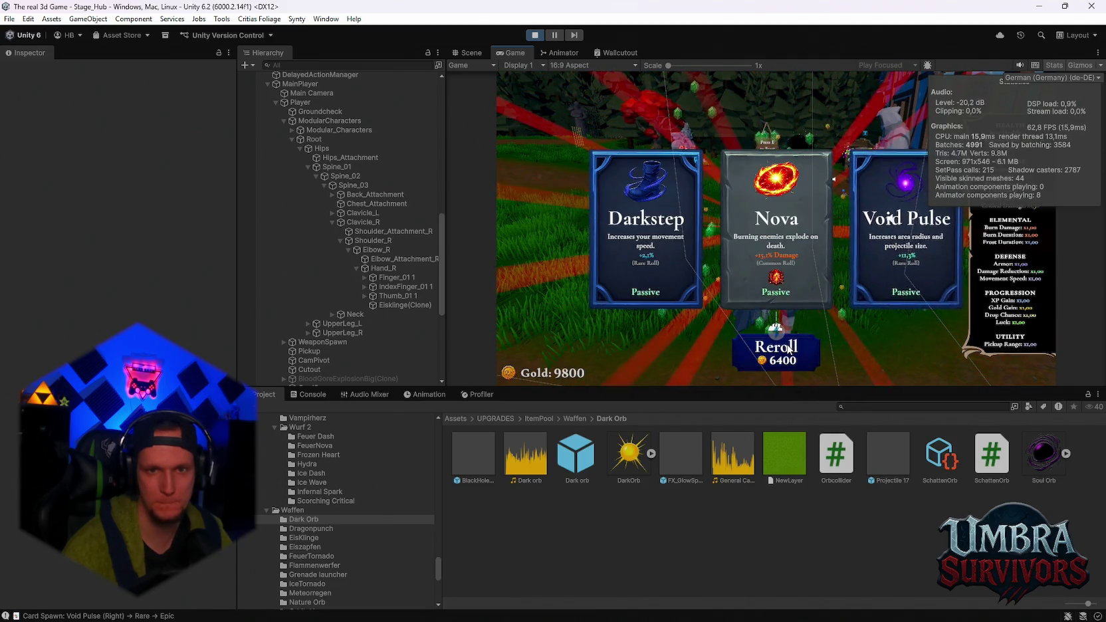
click(788, 350)
click(784, 258)
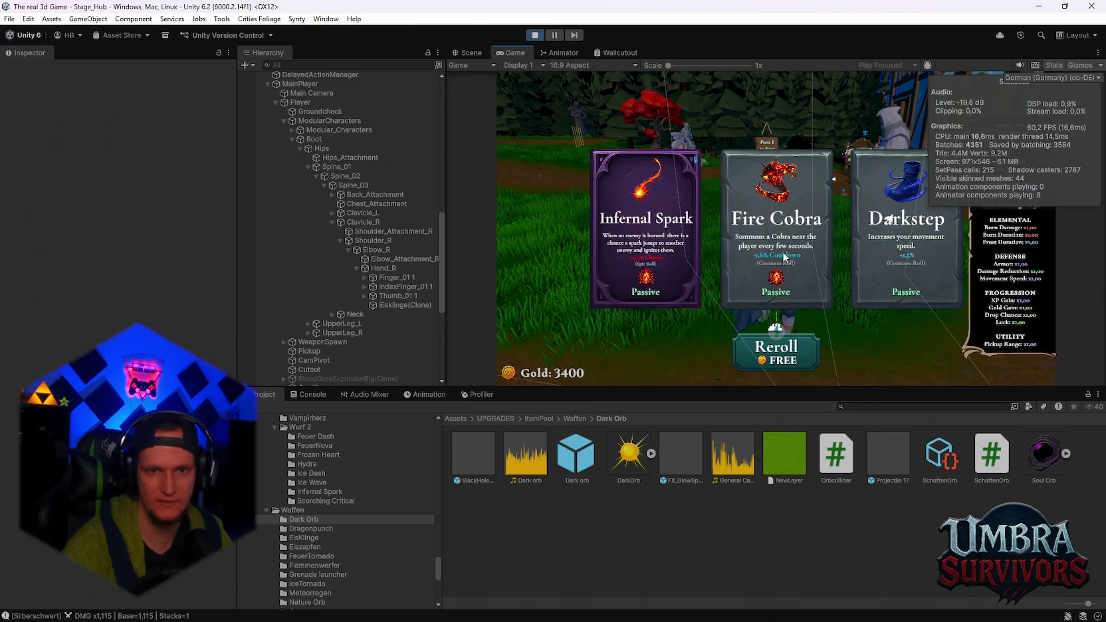
- Reroll until Fire Cobra, Void Pulse and Ice Wave appear, then take Void Pulse
click(780, 346)
click(778, 344)
click(778, 343)
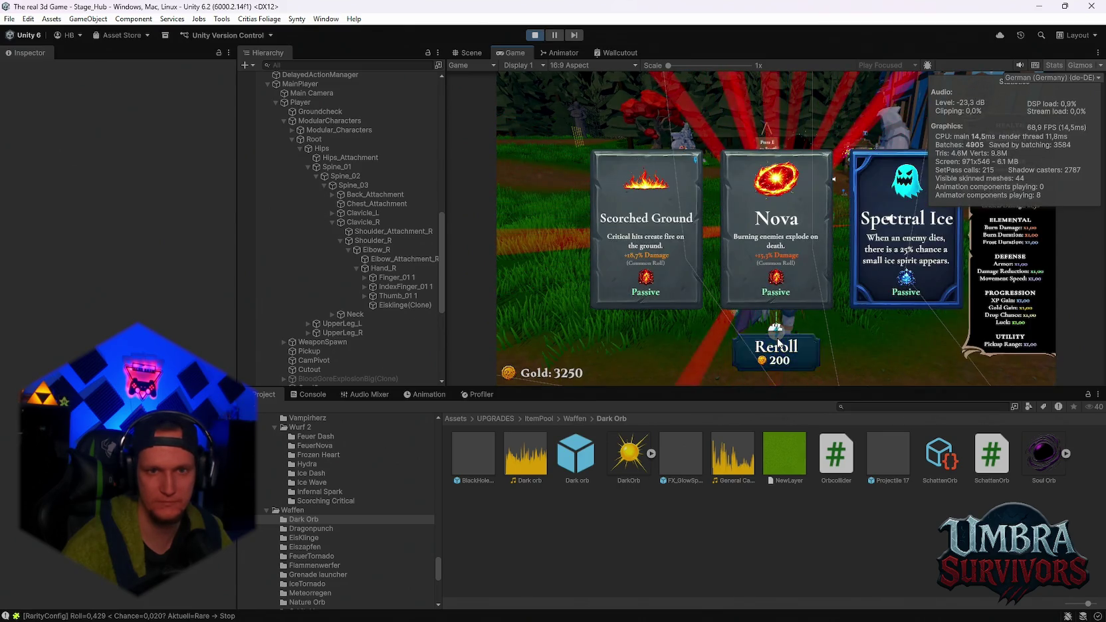
click(779, 343)
click(779, 343)
click(779, 343)
click(778, 343)
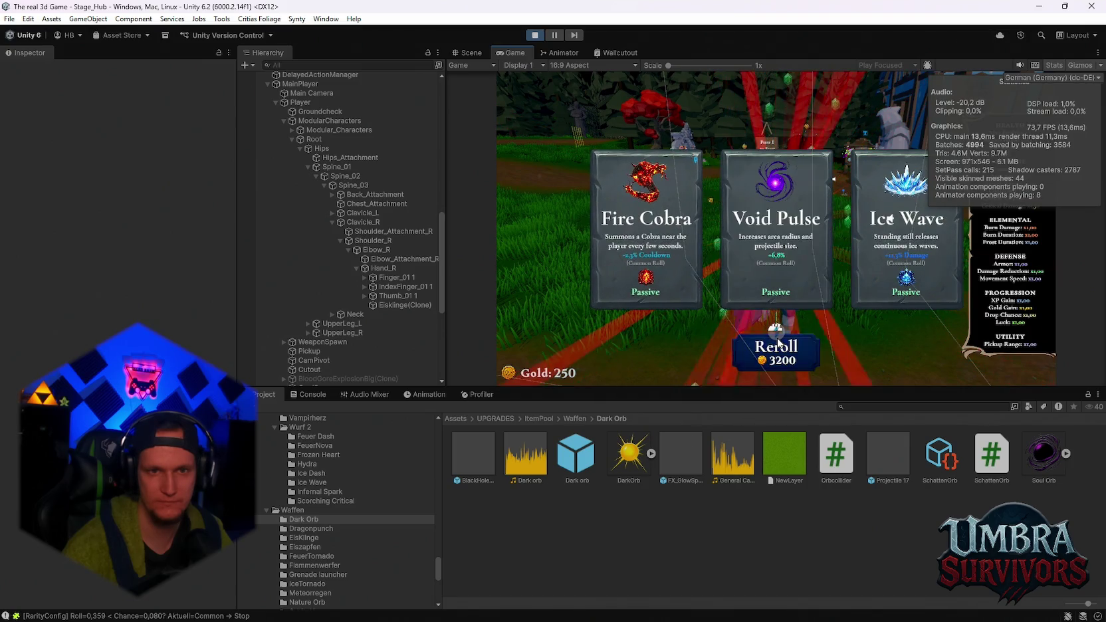
click(764, 260)
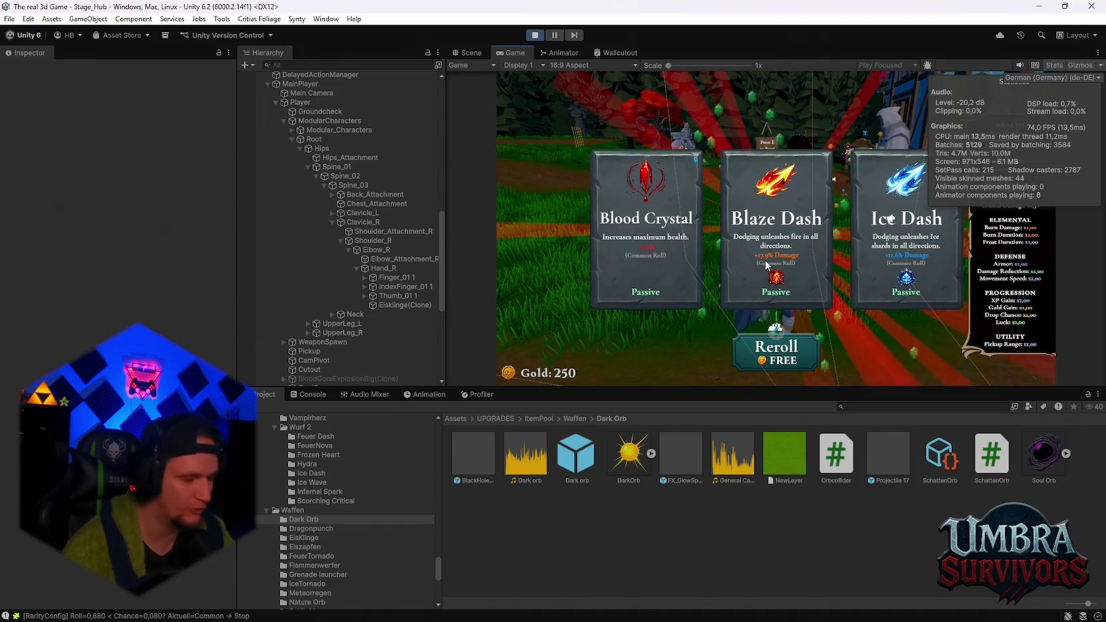
- Reroll between offers, taking Soul Magnet, the middle card, and Scorched Ground
click(766, 347)
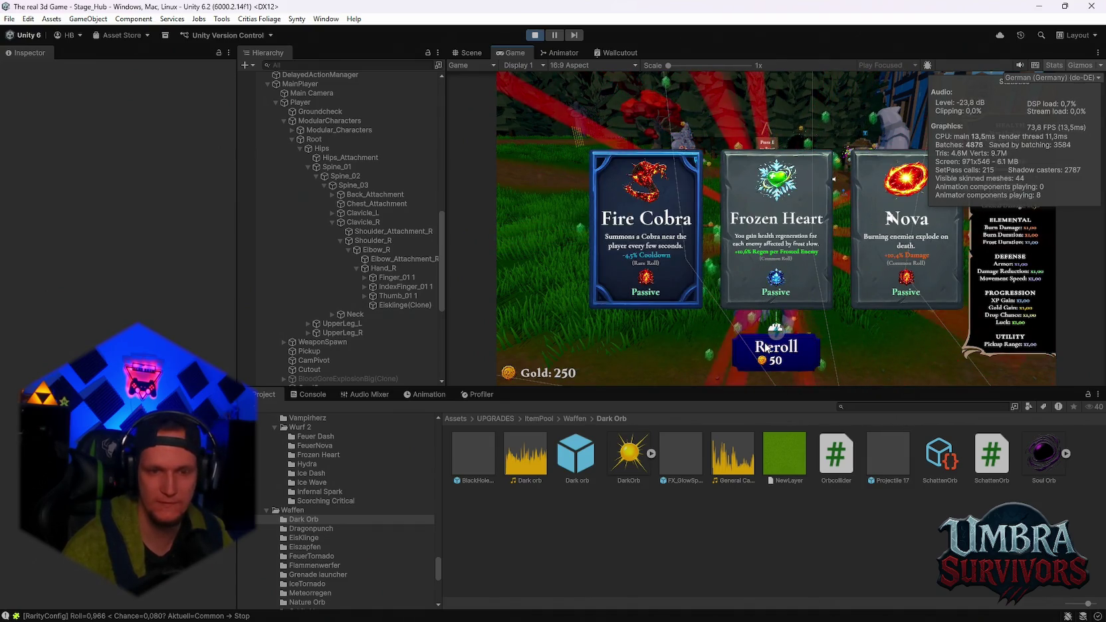
click(766, 347)
click(766, 346)
click(764, 295)
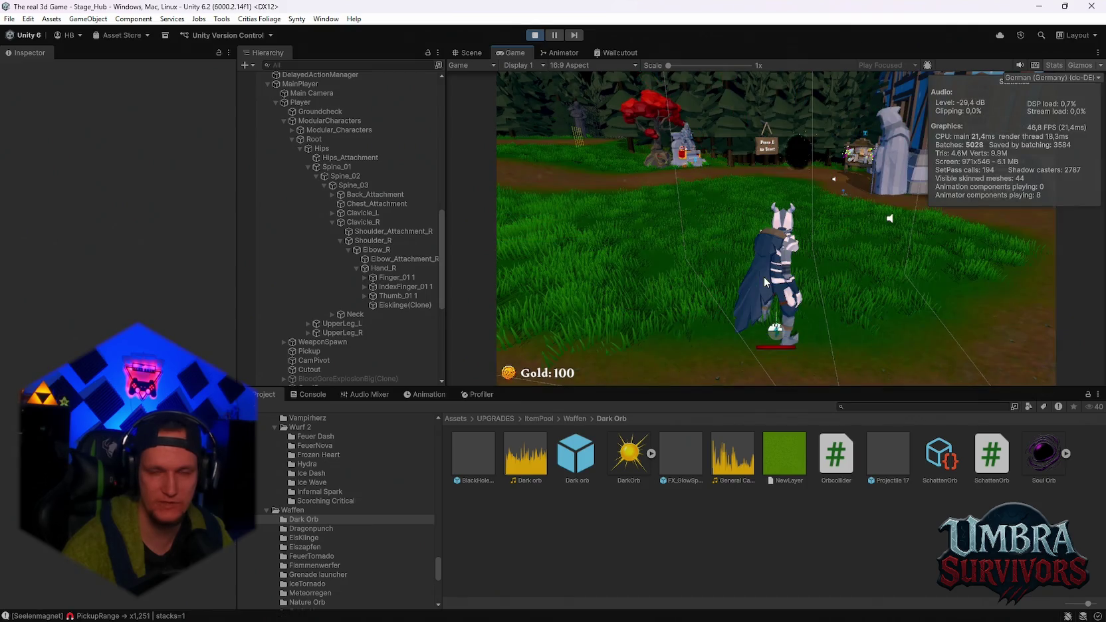
click(762, 357)
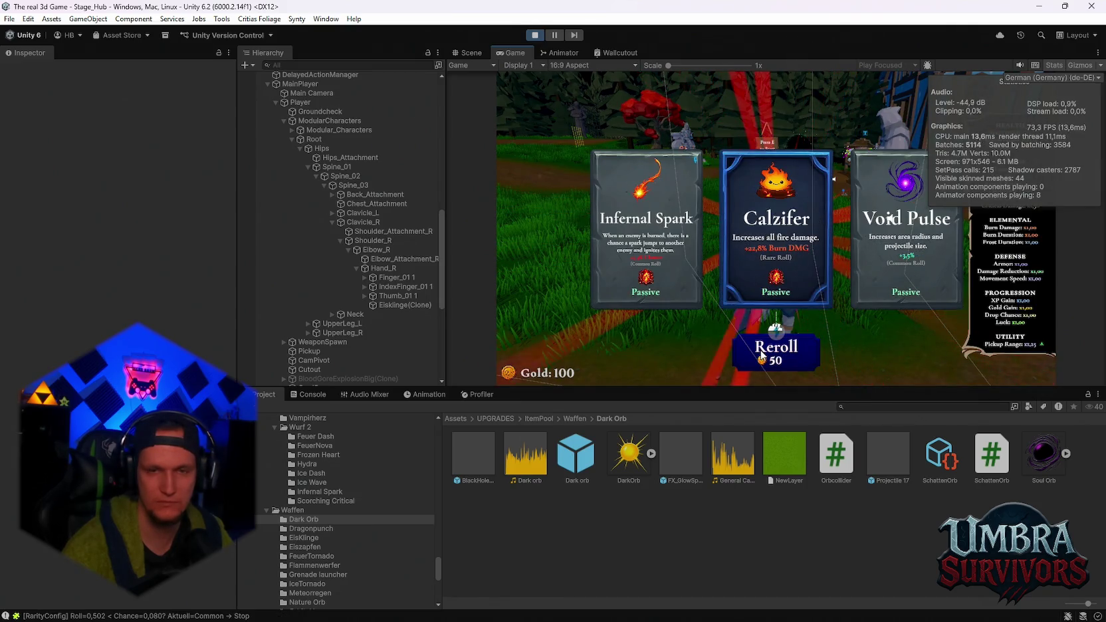
click(761, 357)
click(772, 267)
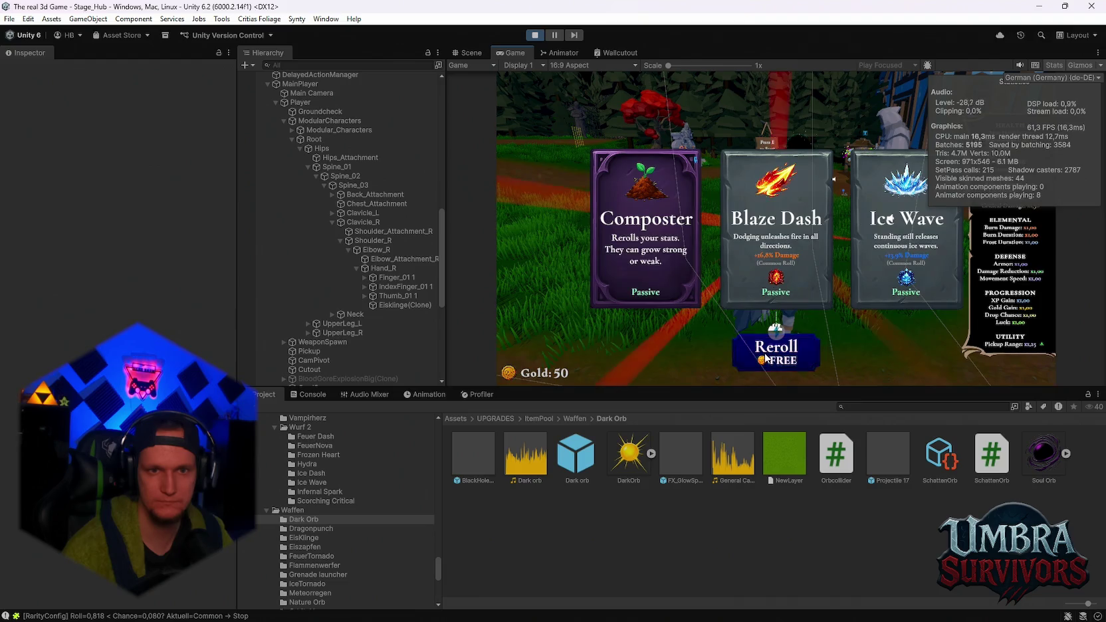
click(765, 359)
click(765, 359)
click(764, 276)
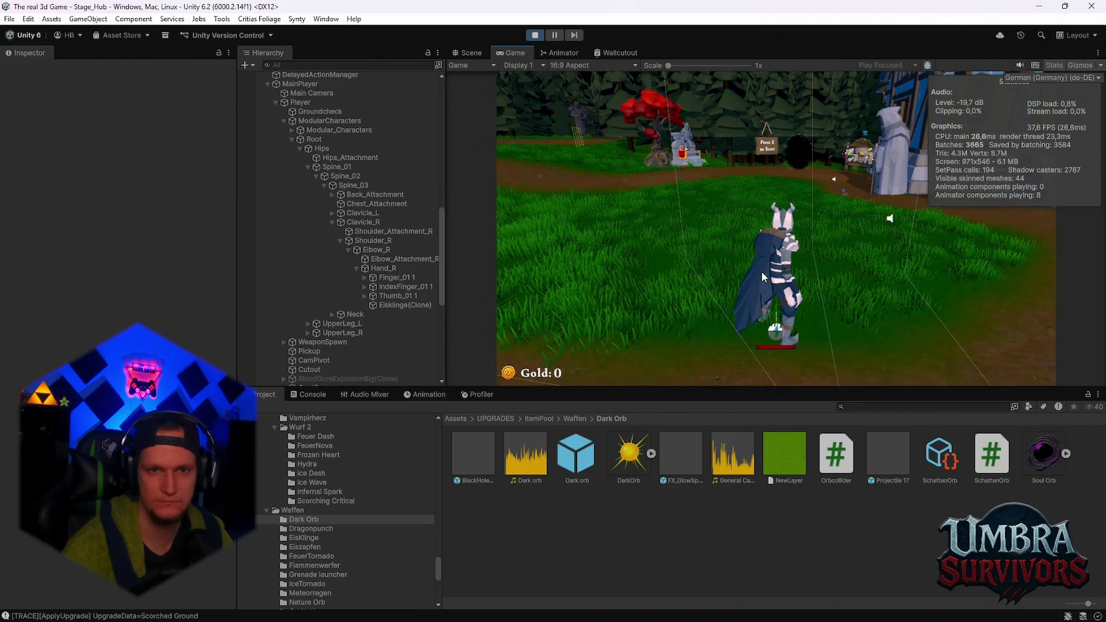
- Keep rerolling and take Ice Wave, Fire Cobra, Spectral Fire, Blessed Aura and Darkstep
click(774, 362)
click(769, 268)
click(772, 345)
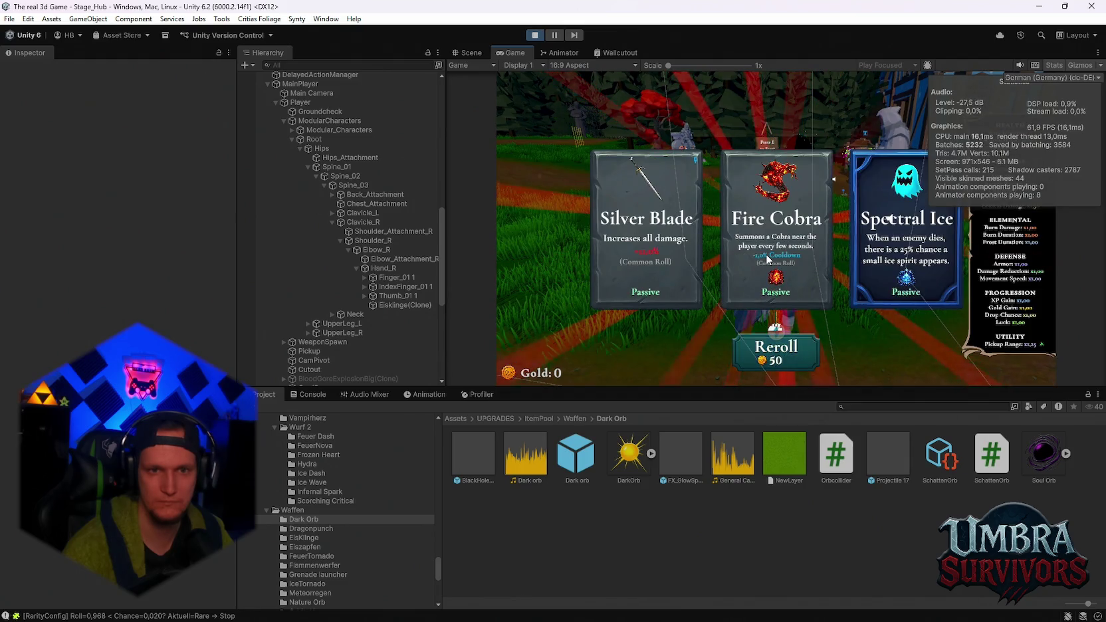
click(774, 269)
click(781, 353)
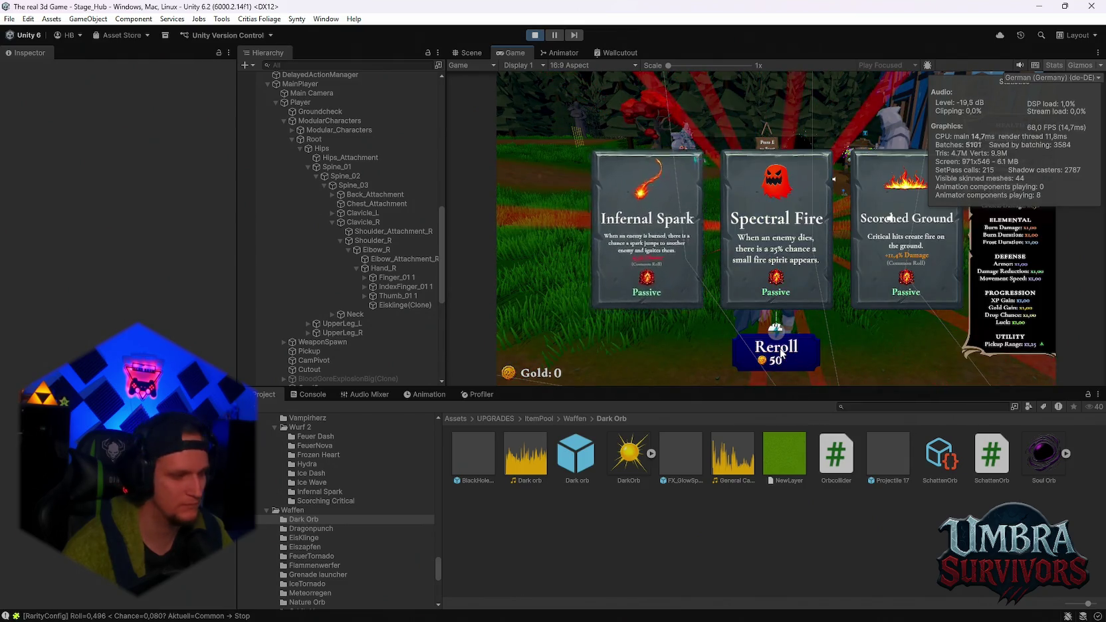
click(771, 266)
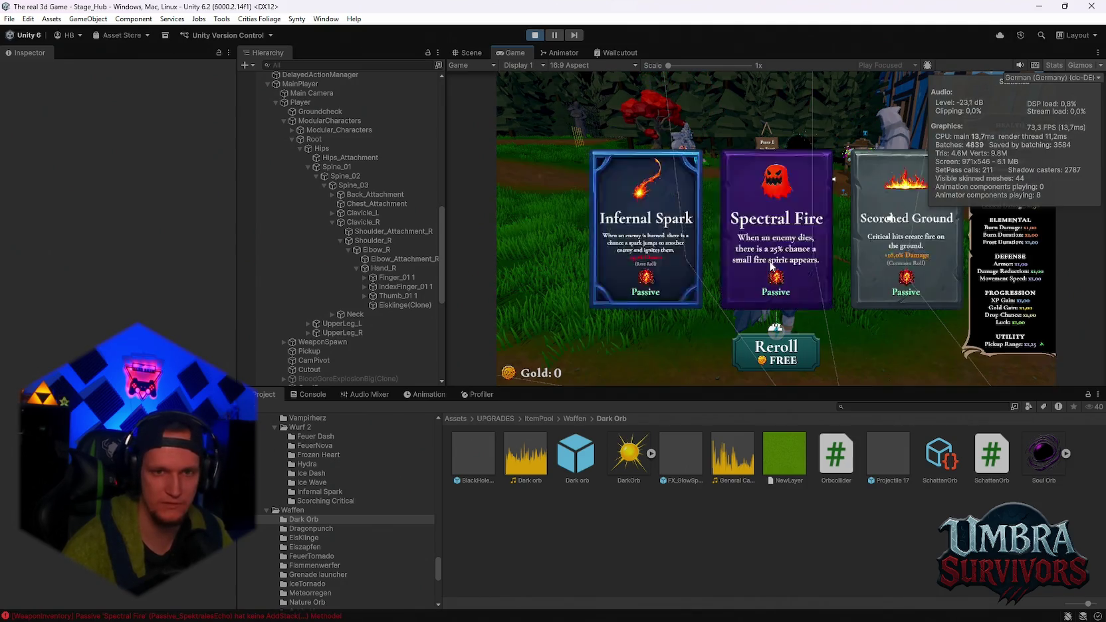
click(771, 342)
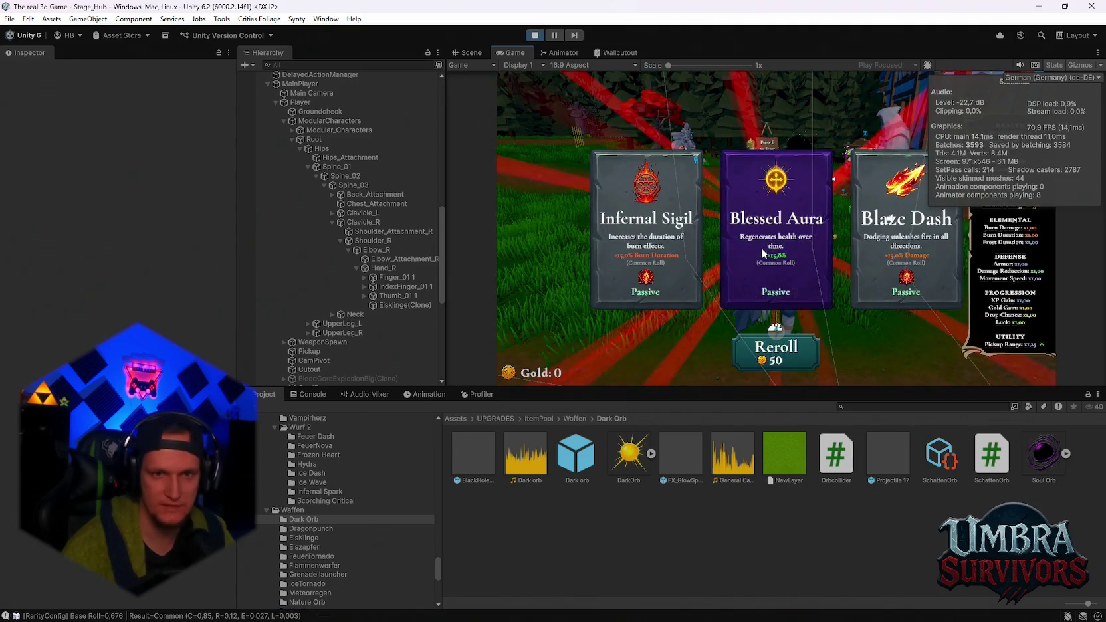
click(762, 253)
click(782, 346)
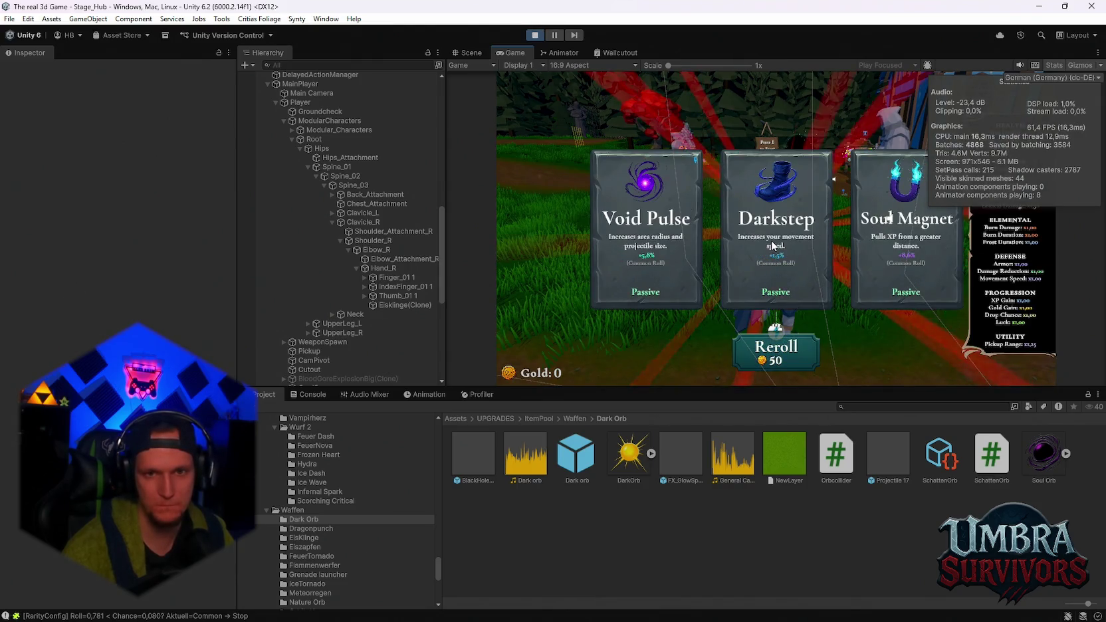
click(771, 241)
- Take Scorched Ground, Fire Cobra, Infernal Spark, Spectral Fire and three Silver Blade upgrades
click(776, 344)
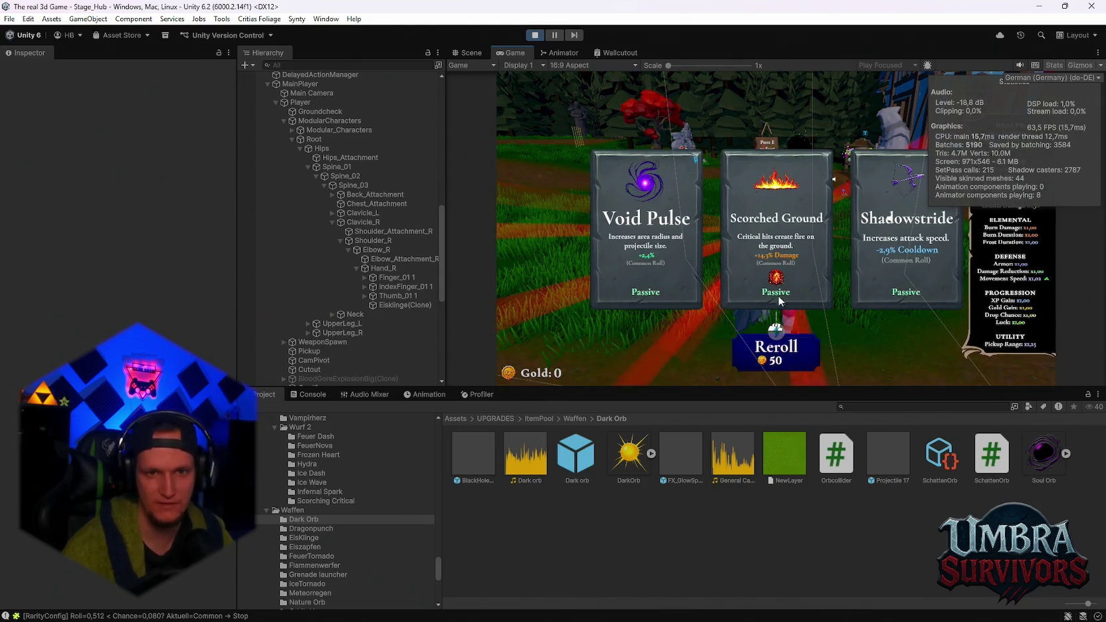
click(780, 267)
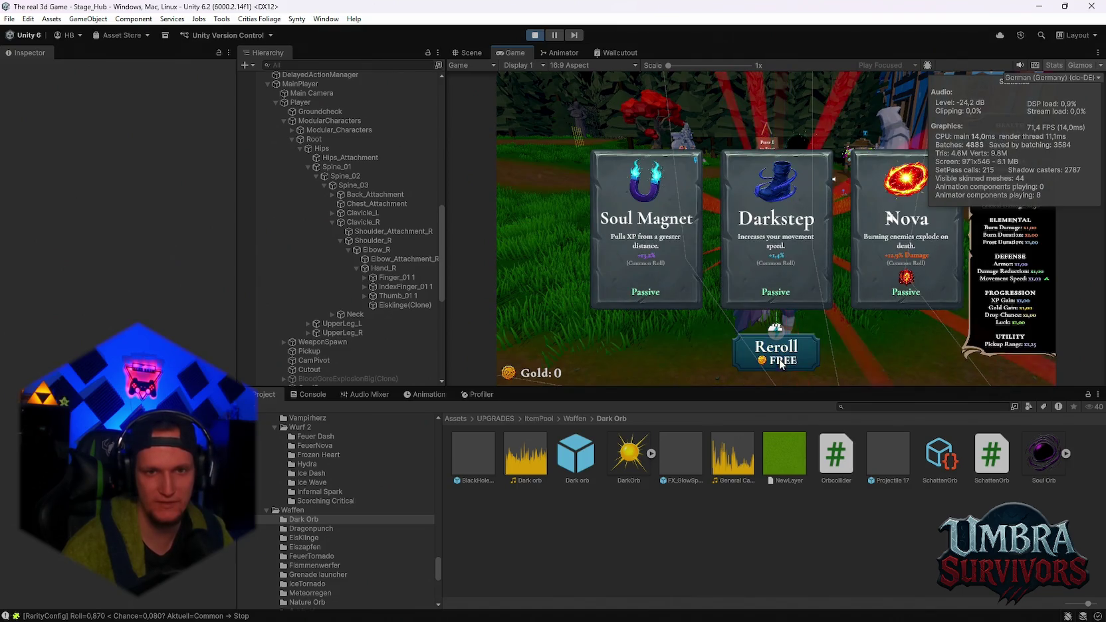
click(780, 363)
click(768, 259)
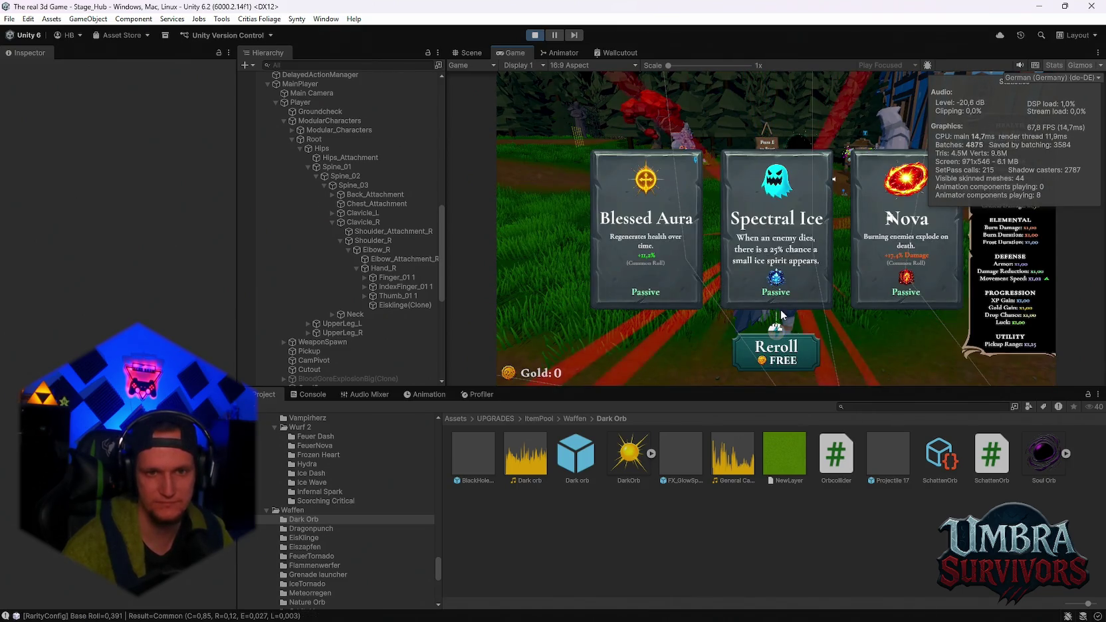
click(778, 347)
click(770, 258)
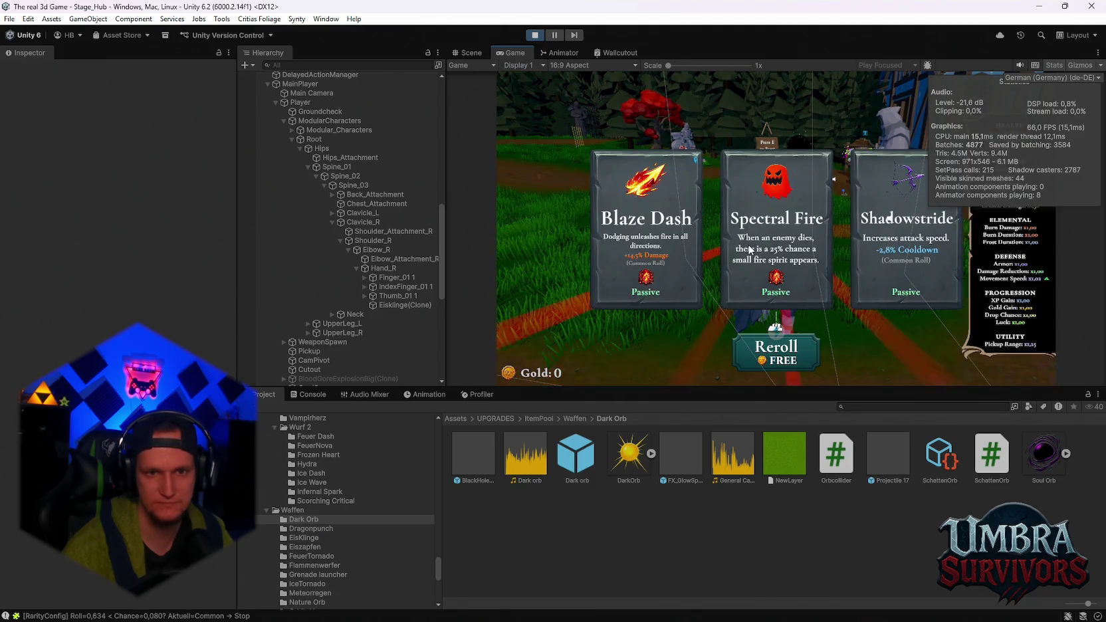
click(775, 293)
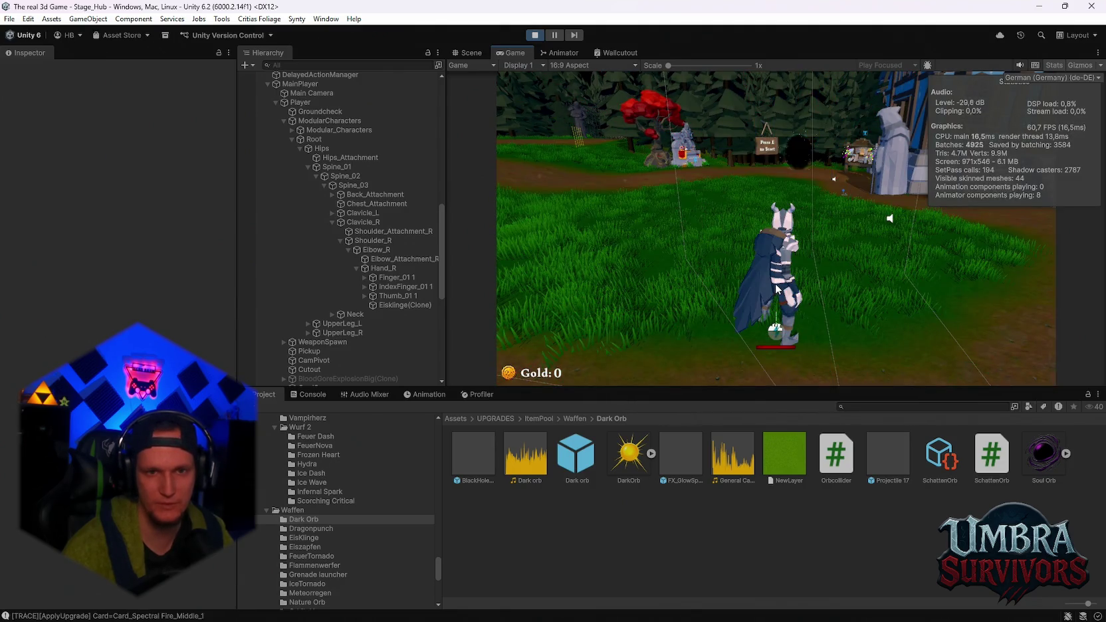
click(775, 265)
click(766, 246)
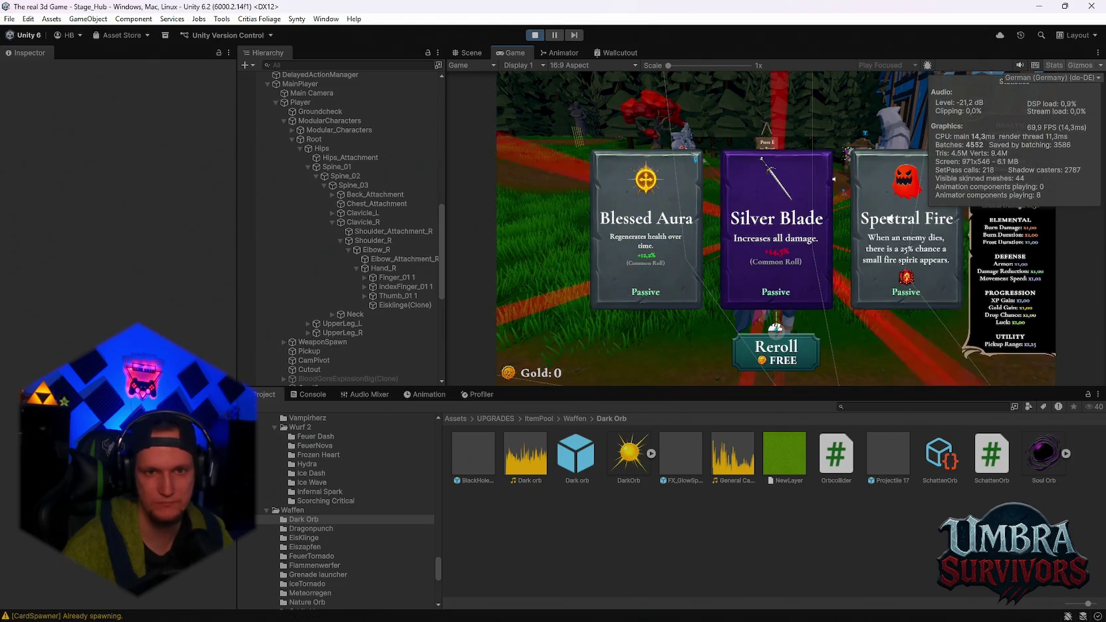
click(775, 206)
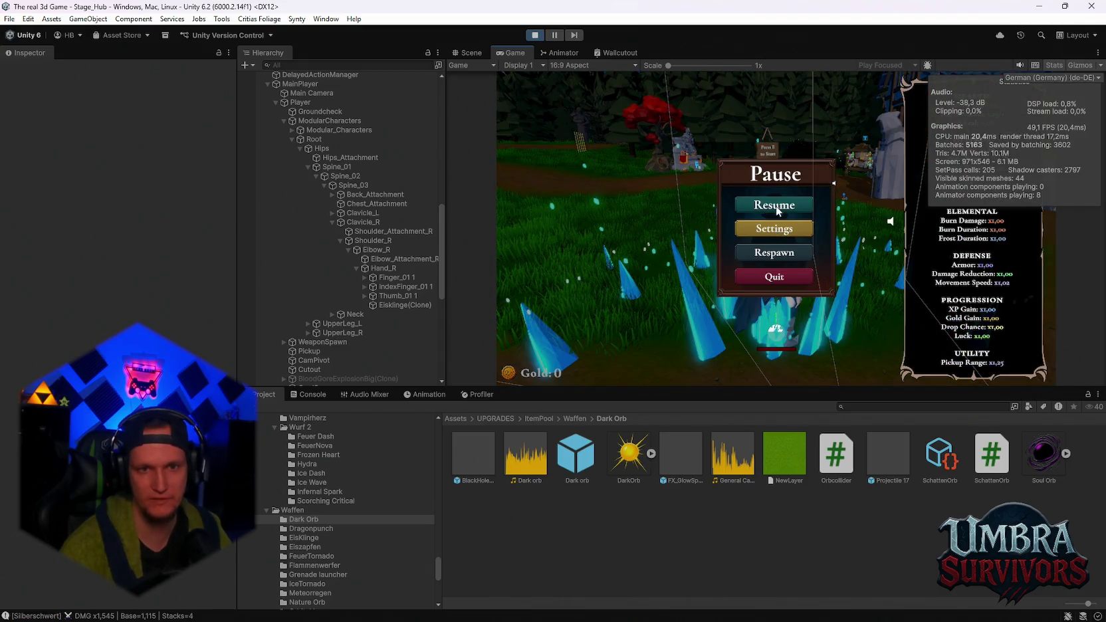
- Resume from the Pause menu and take Void Pulse, Soul Magnet and Glacial Sigil
click(775, 205)
click(776, 219)
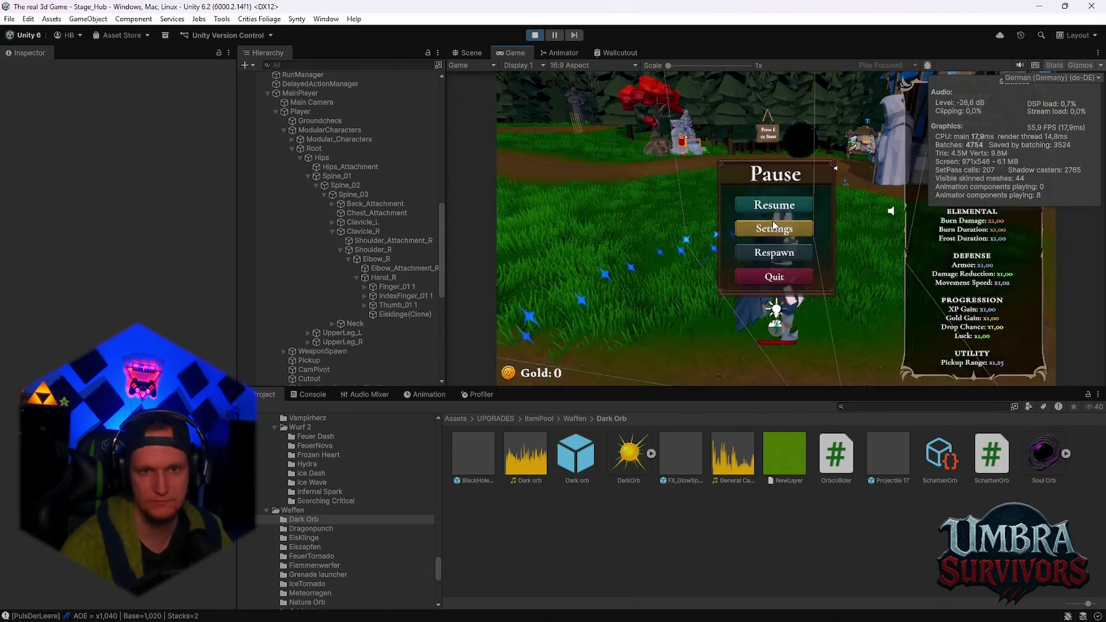
click(772, 221)
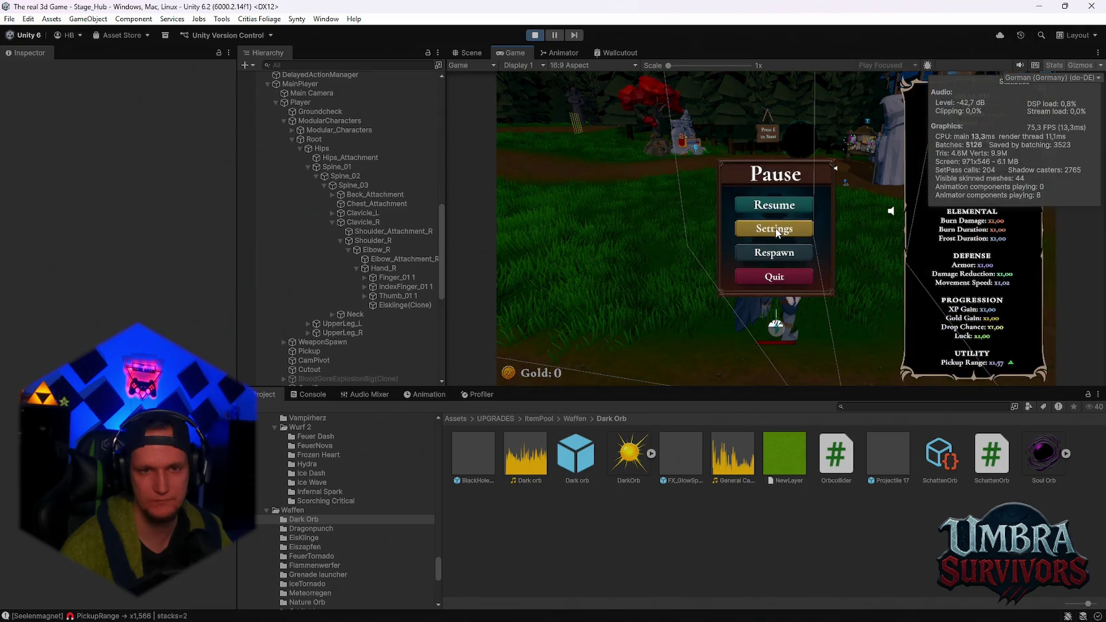
click(775, 232)
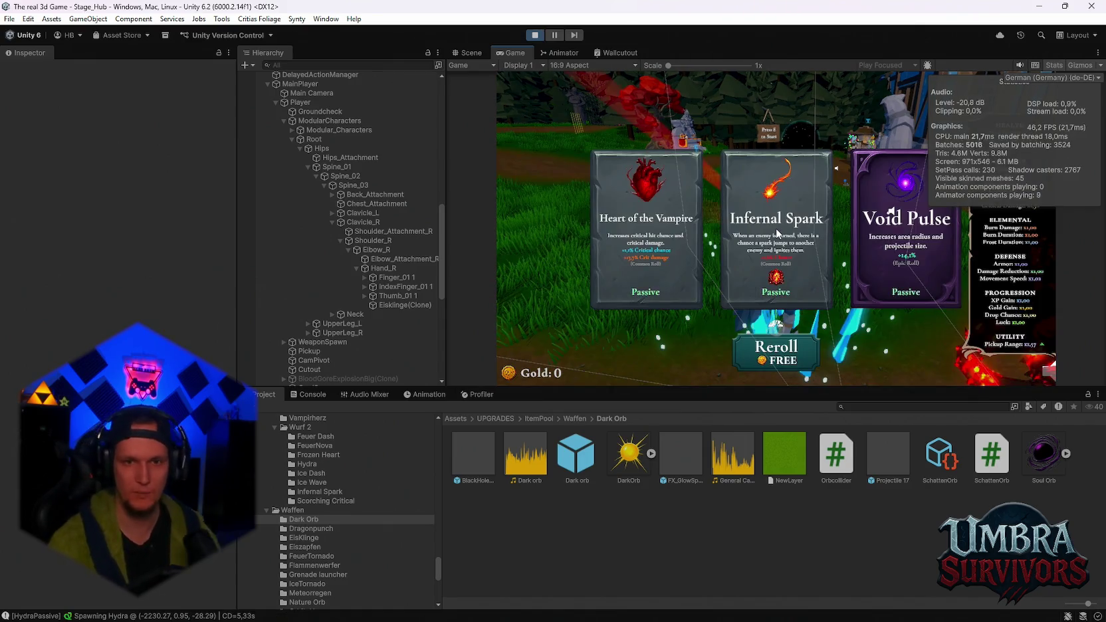
- Reroll the offers and take Frozen Heart, Calzifer and Shadowstride
click(773, 347)
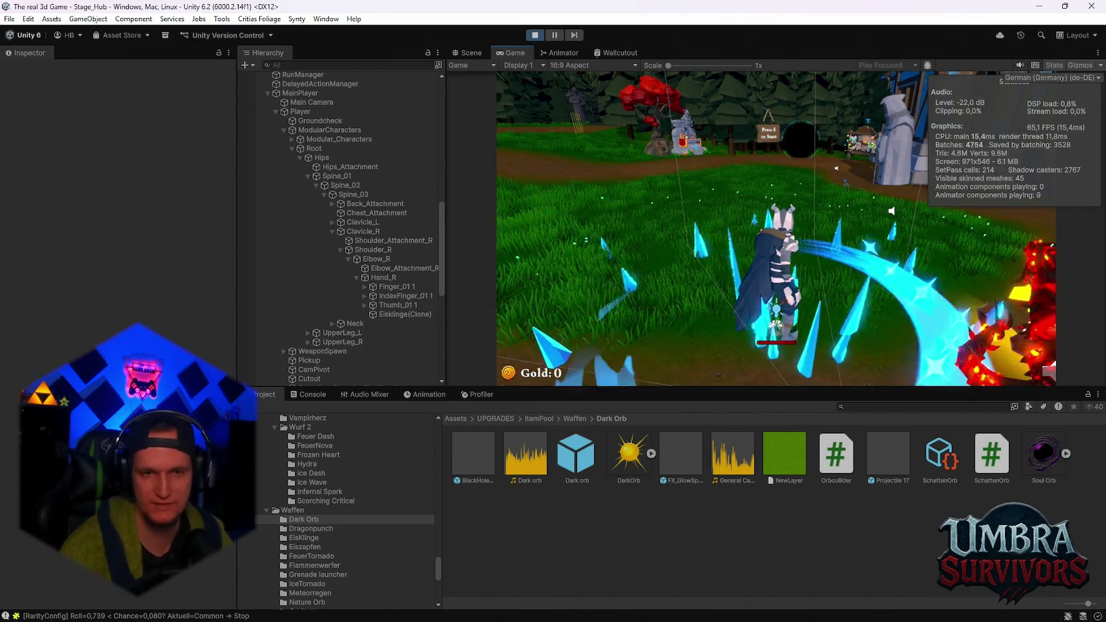
click(771, 352)
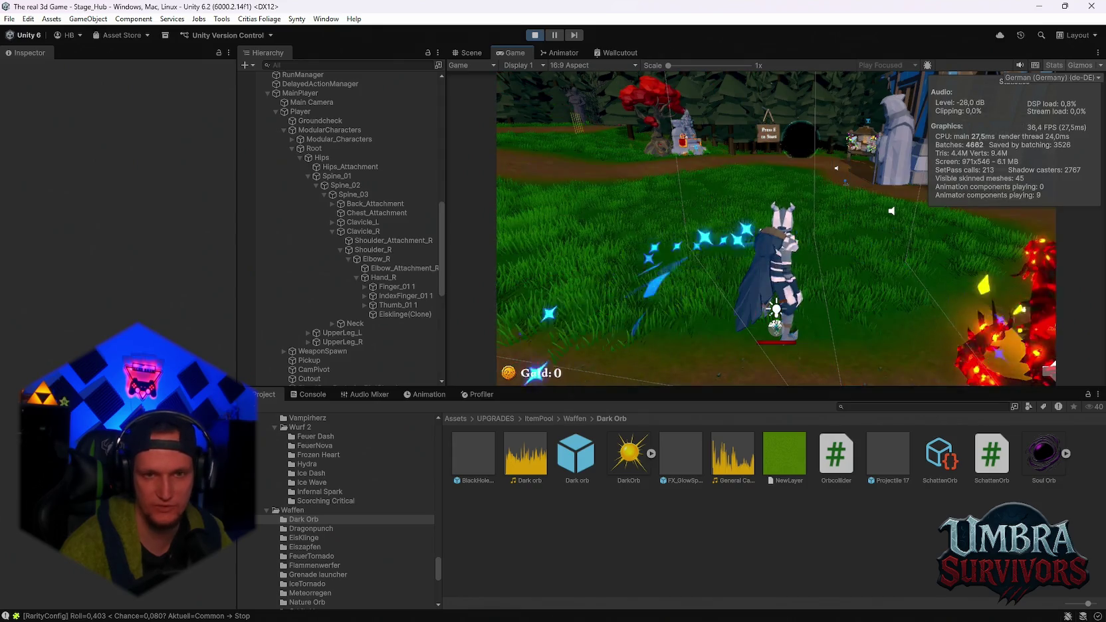
click(774, 349)
click(774, 301)
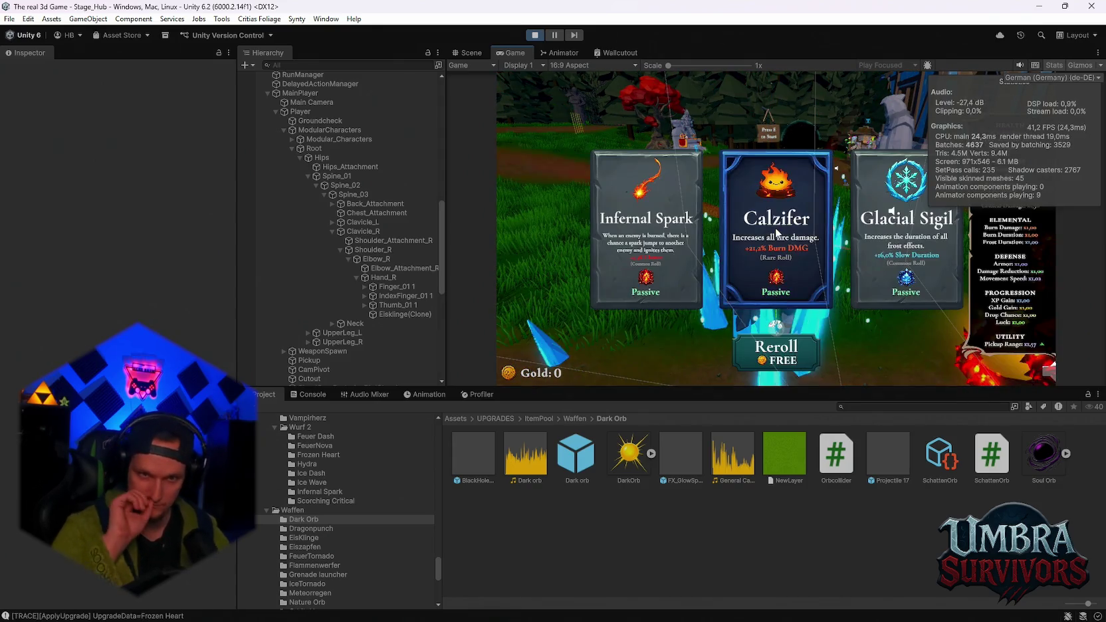
click(797, 250)
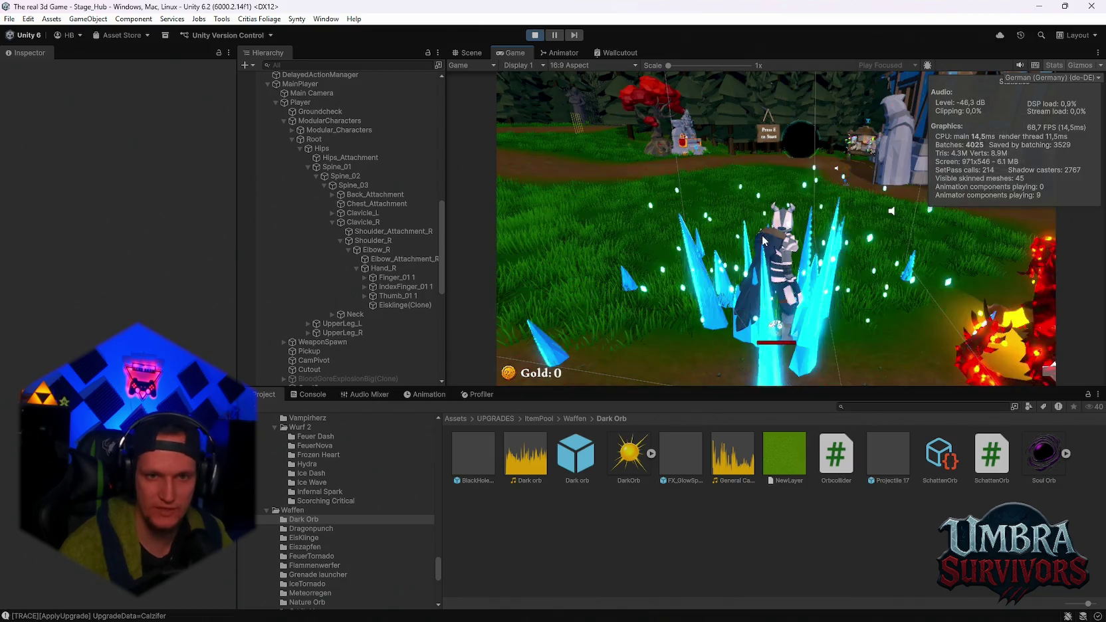
click(775, 349)
click(767, 253)
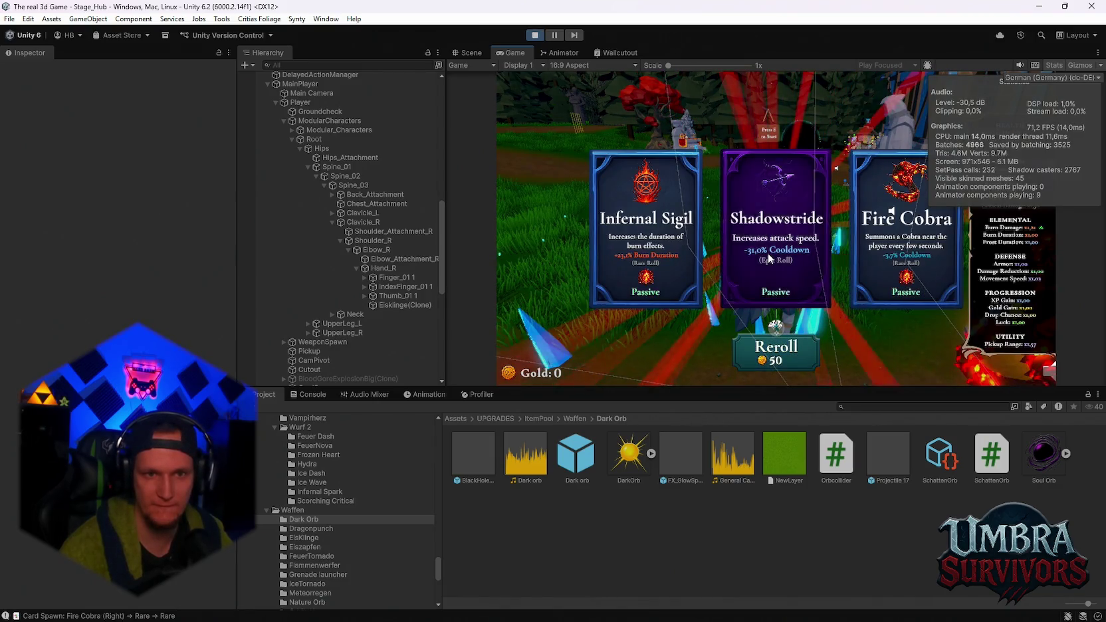
- Take one more Void Pulse, then stop and restart the play test
click(775, 349)
click(789, 253)
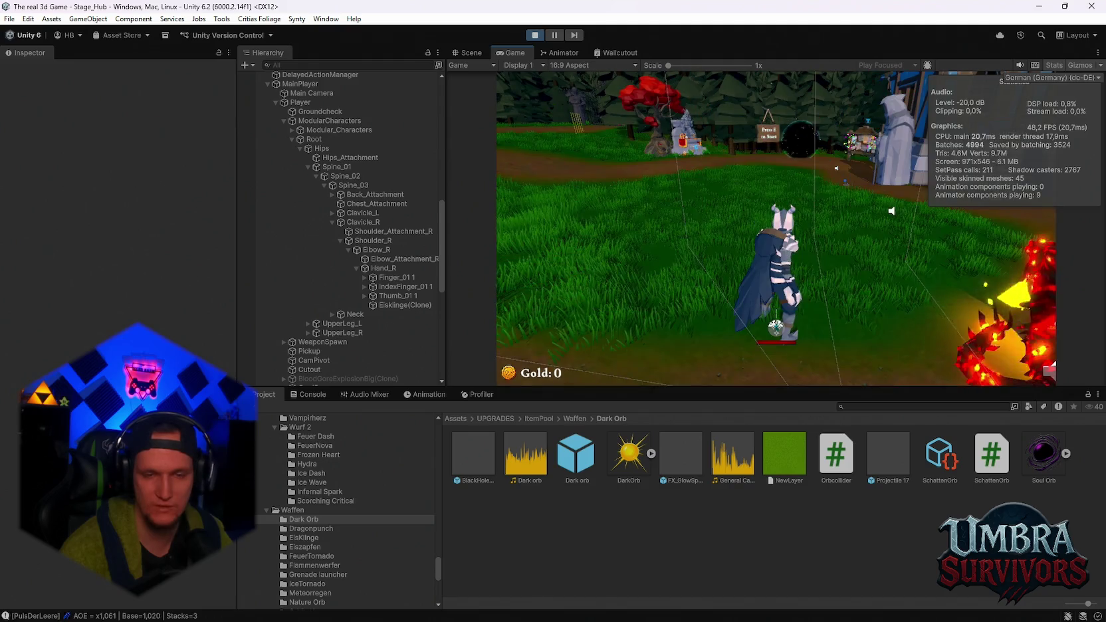
click(779, 345)
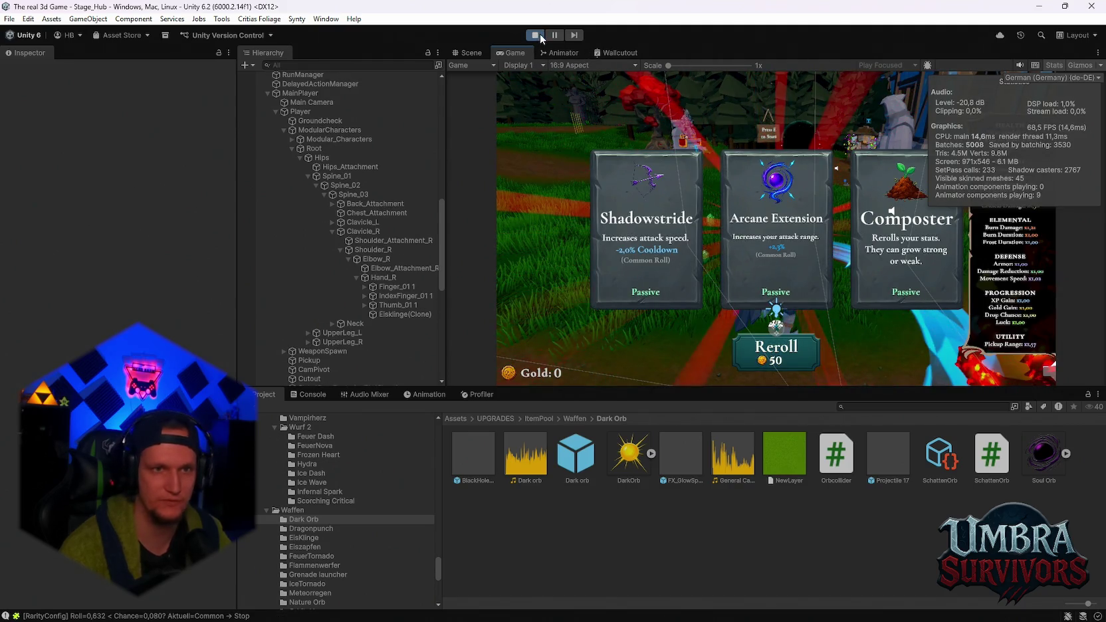
click(540, 33)
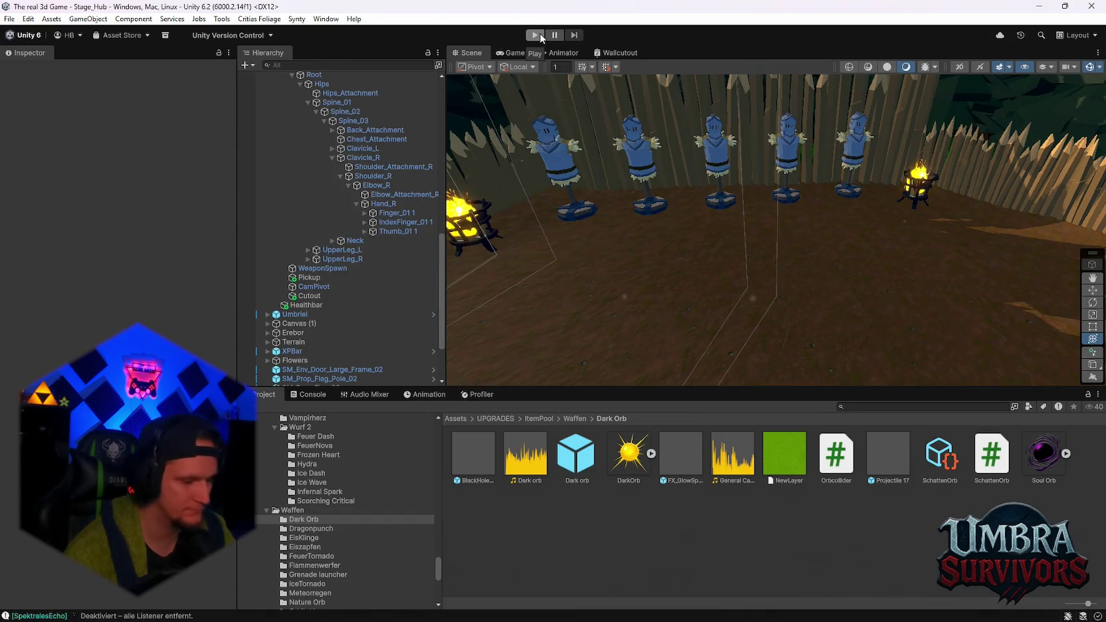
click(534, 35)
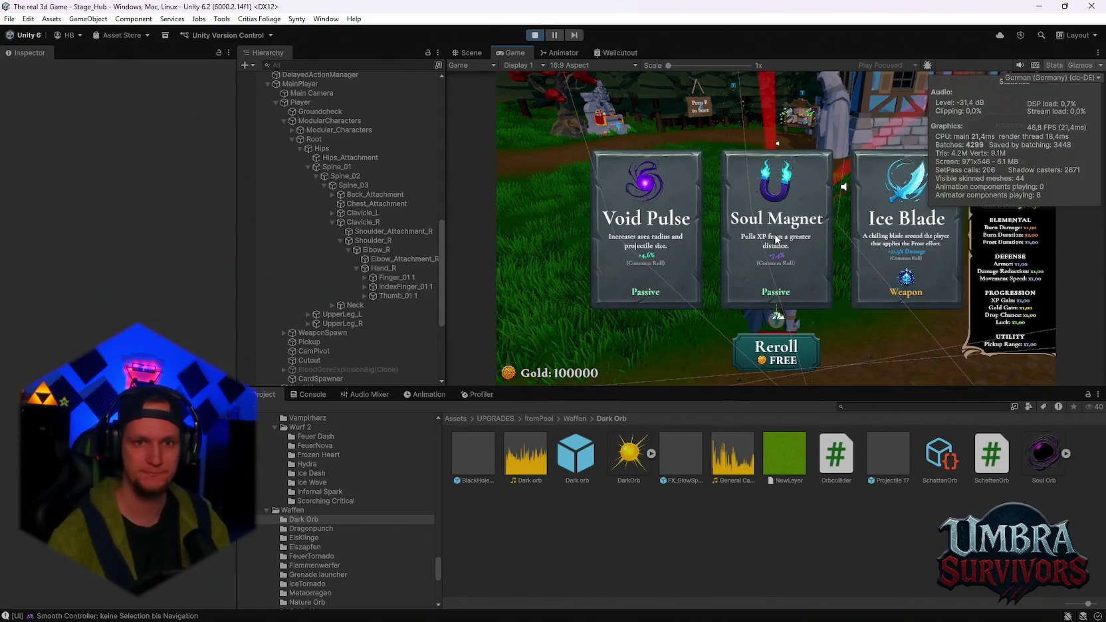
- Reroll the fresh run's cards until Dark Orb is offered, then take it
click(758, 346)
click(755, 342)
click(755, 342)
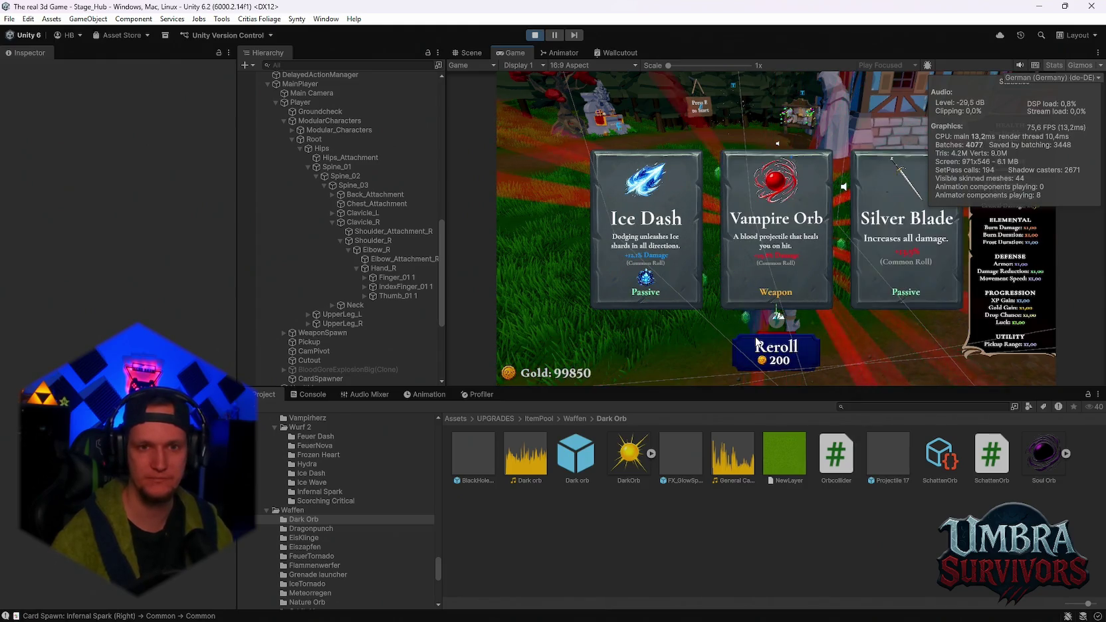
click(756, 342)
click(755, 342)
click(756, 342)
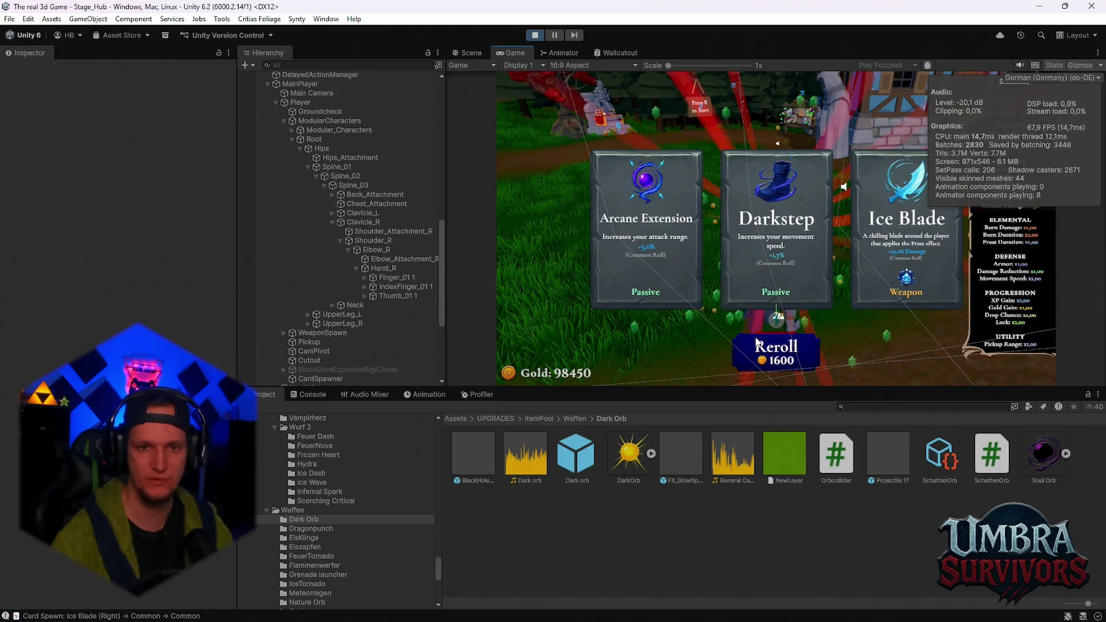
click(755, 342)
click(762, 258)
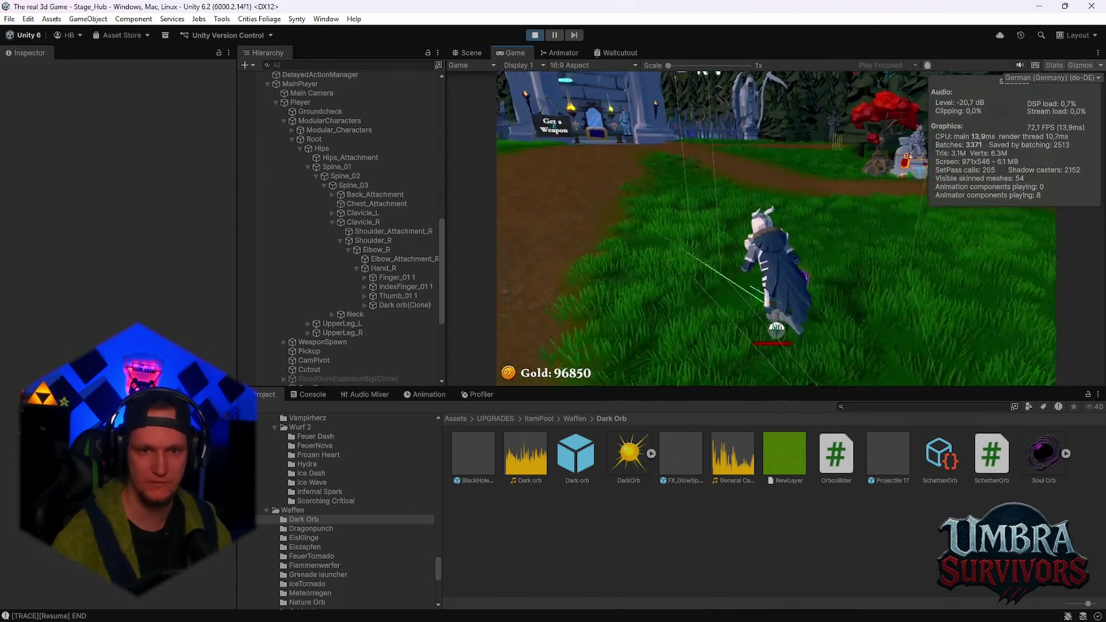
- Select Dark orb(Clone) while paused, then walk through the gate into the dummy arena
key(Escape)
click(399, 304)
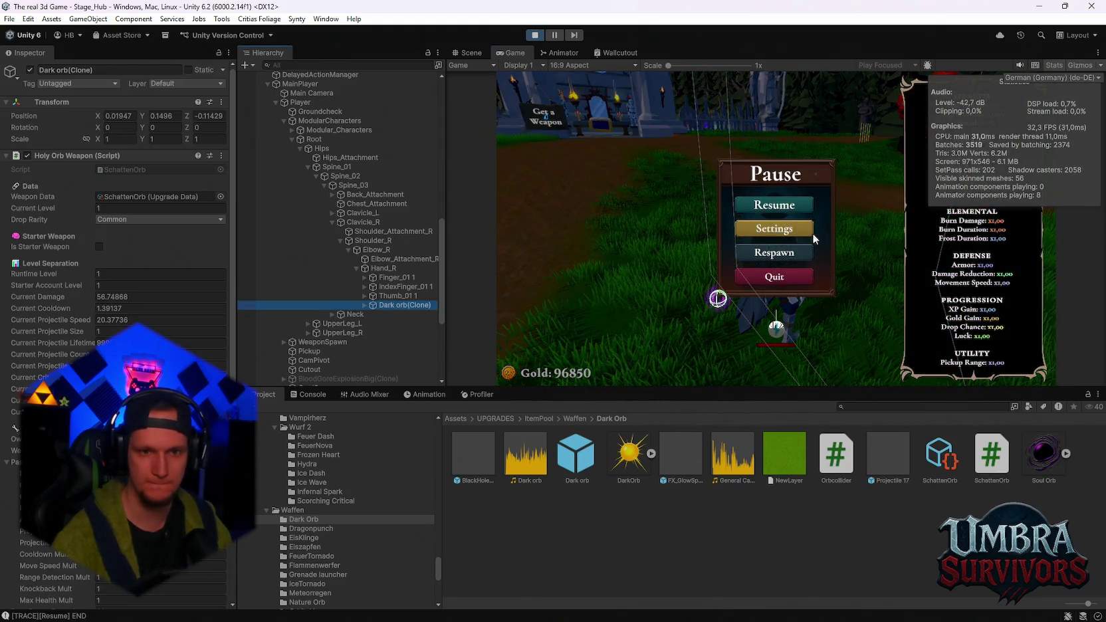
click(787, 203)
key(Escape)
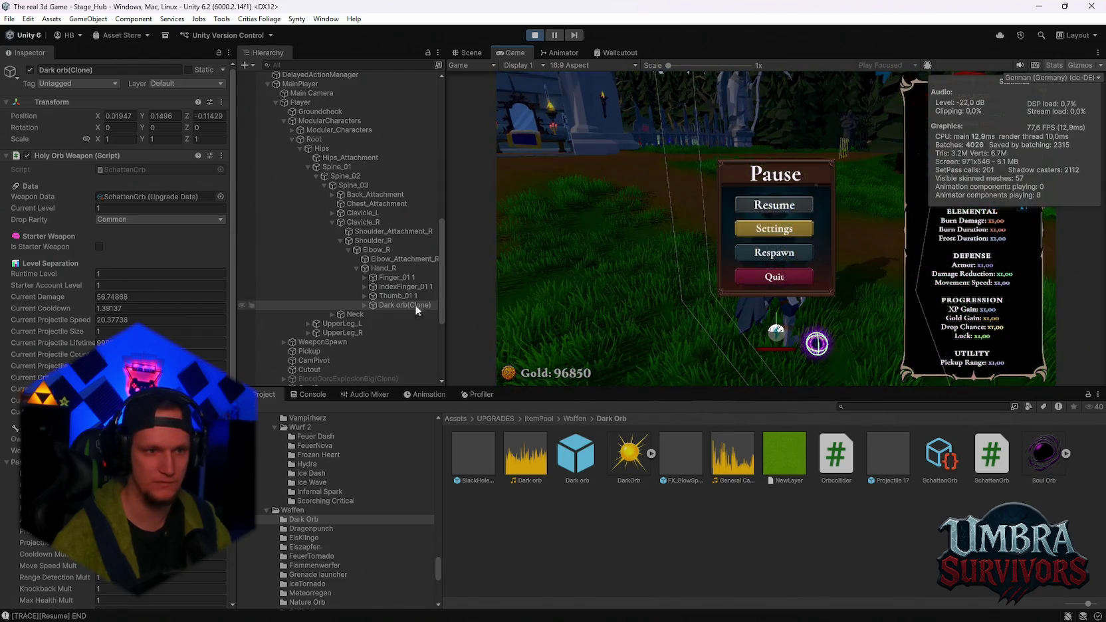
click(754, 215)
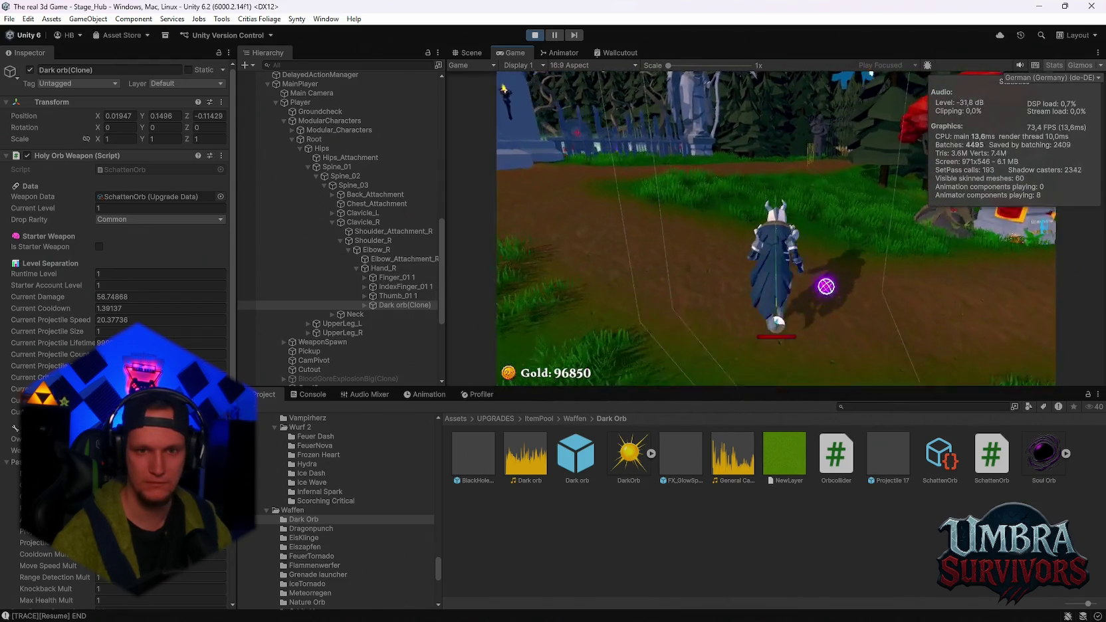
key(w)
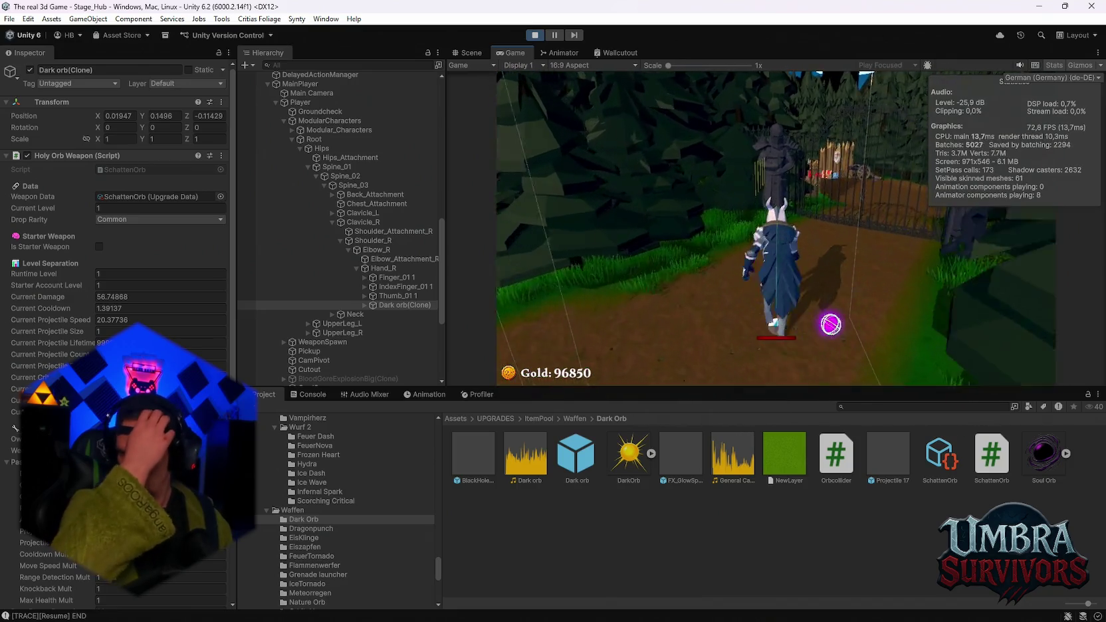
key(w)
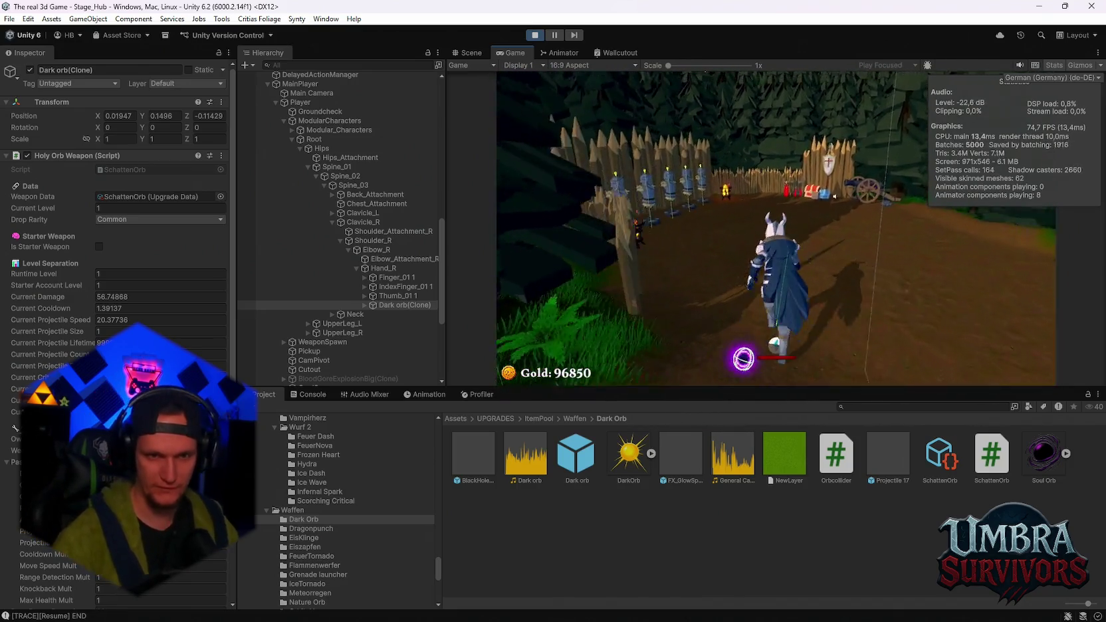
- Watch the Dark Orb hit dummies across several pauses, then pause to set Runtime Level 3
key(Escape)
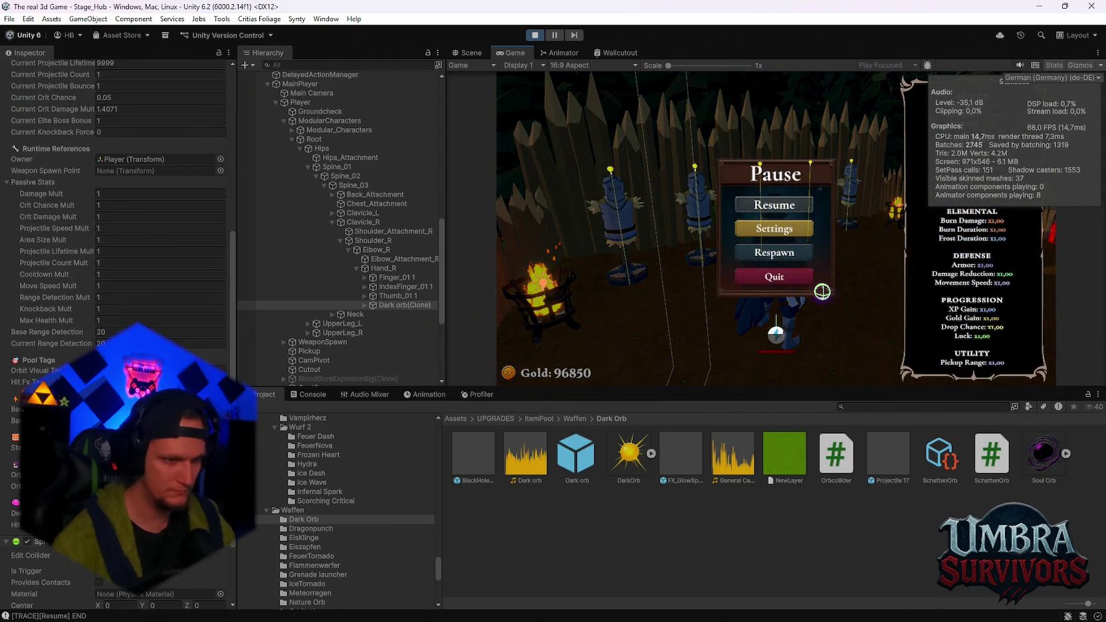
click(762, 203)
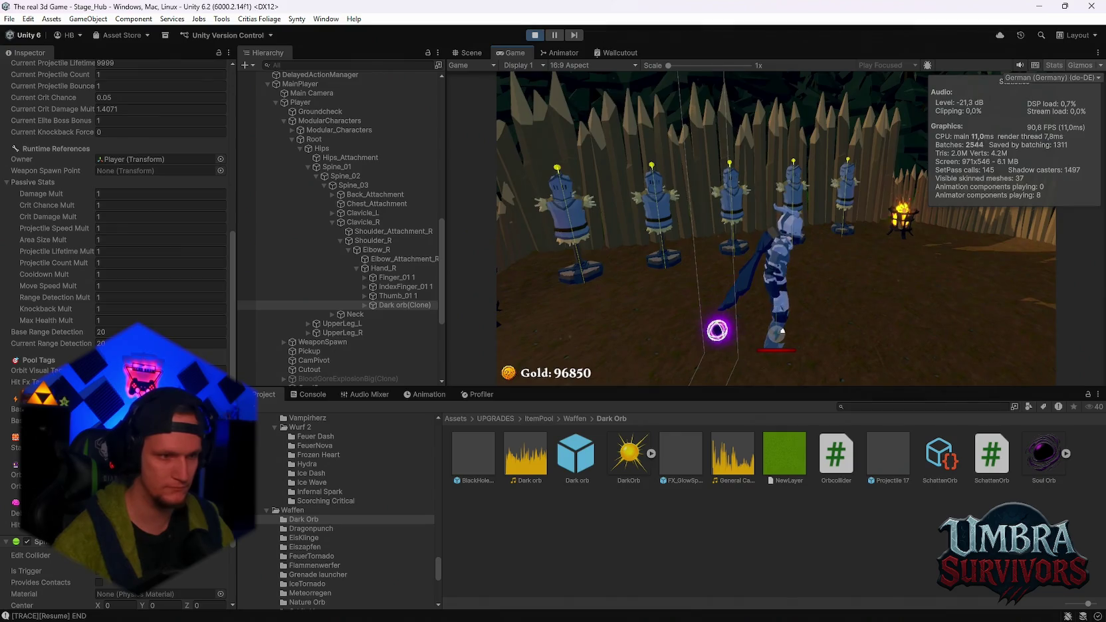
key(Escape)
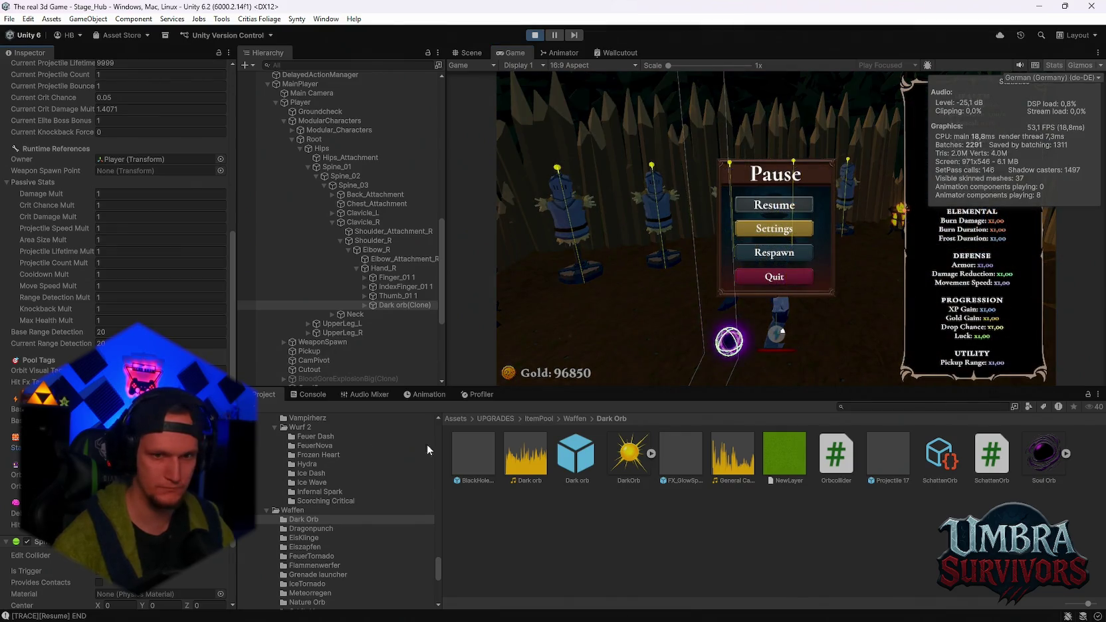
click(785, 206)
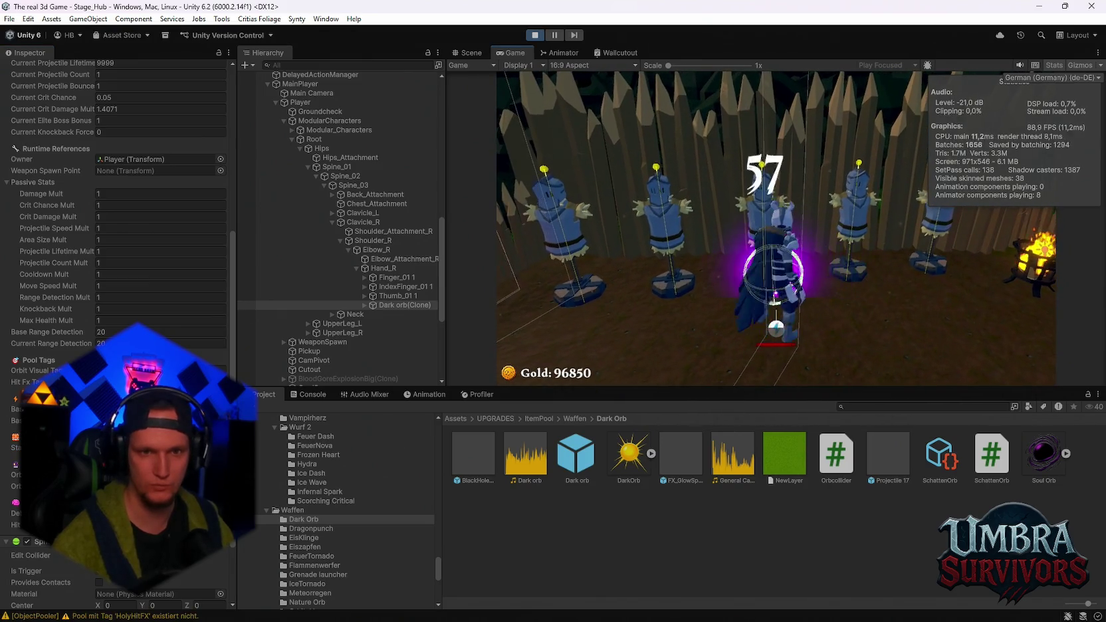
key(Escape)
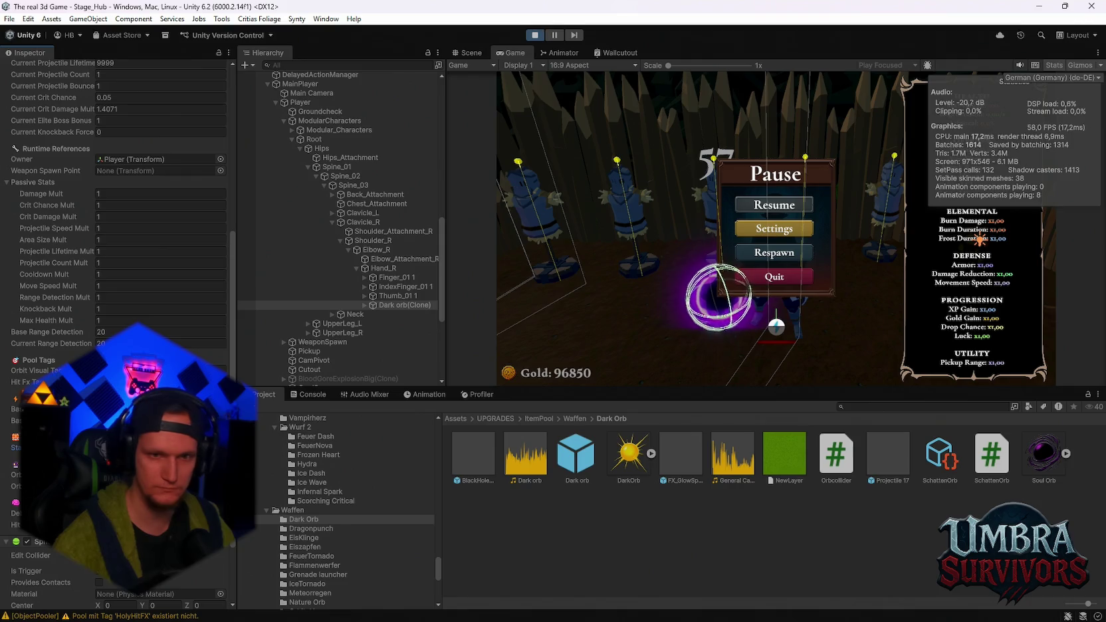
click(798, 211)
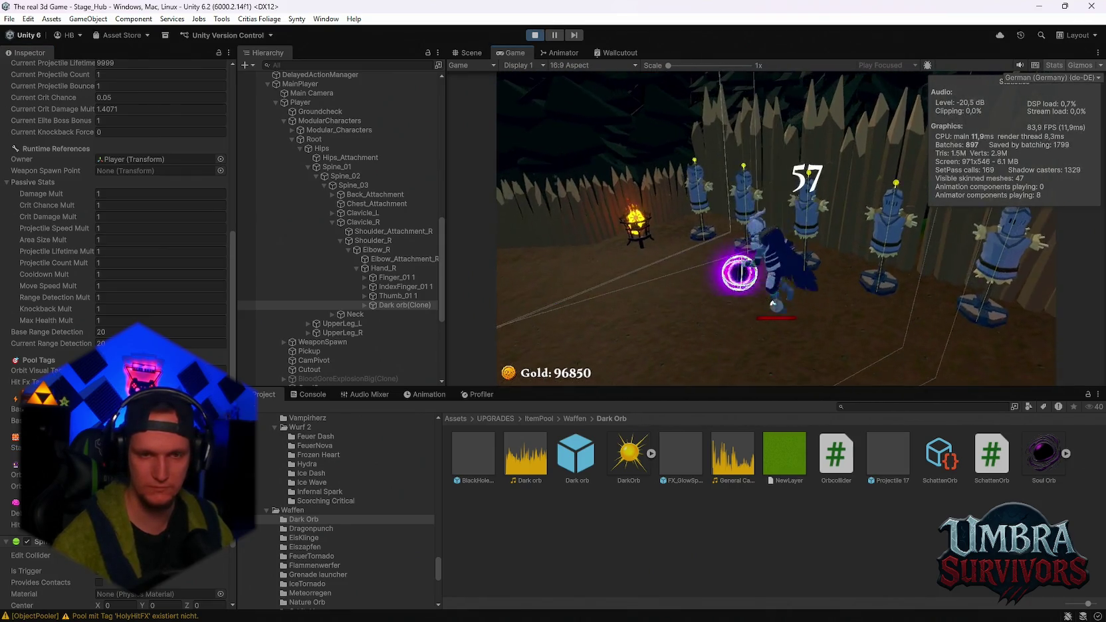
key(Escape)
scroll(100, 212, up, 5)
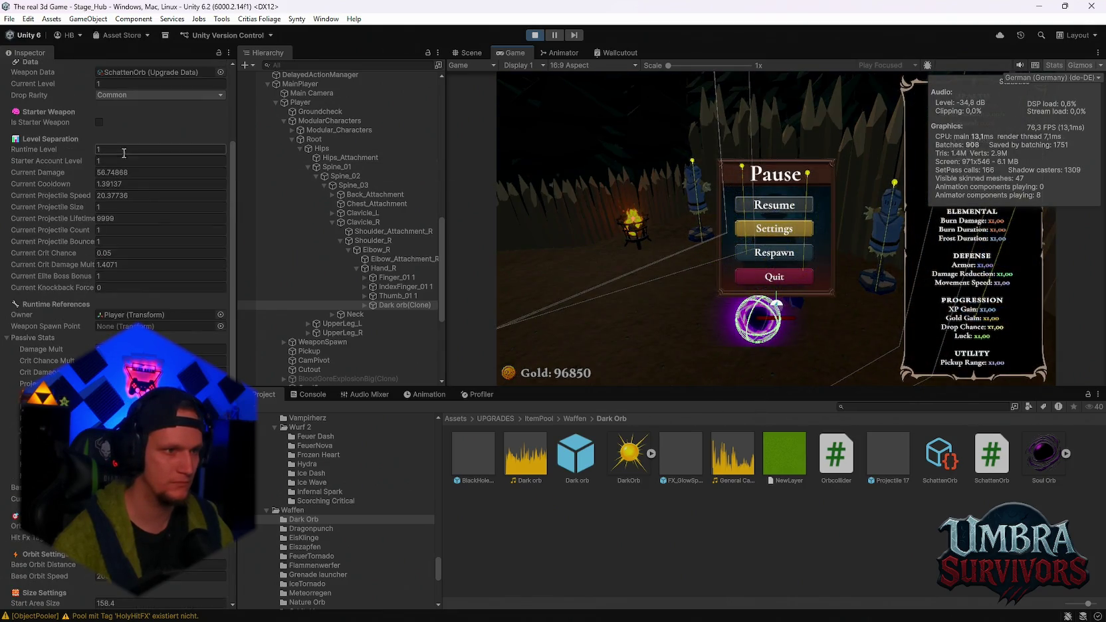
- Resume to watch three orbiting orbs hit the dummies, then pause and switch to Scene view
click(805, 205)
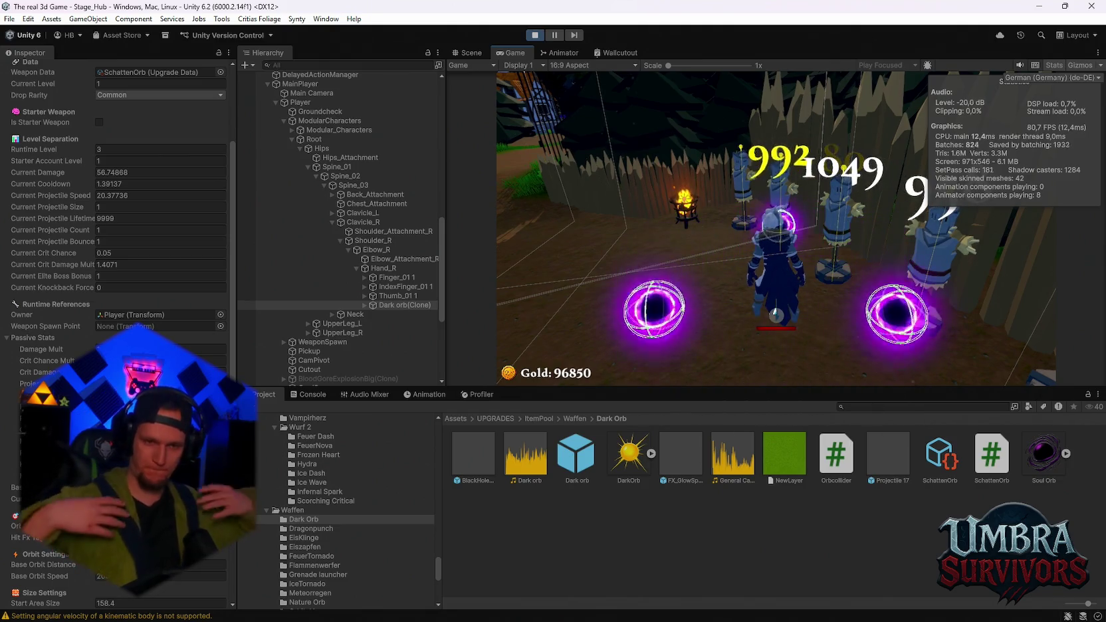
key(Escape)
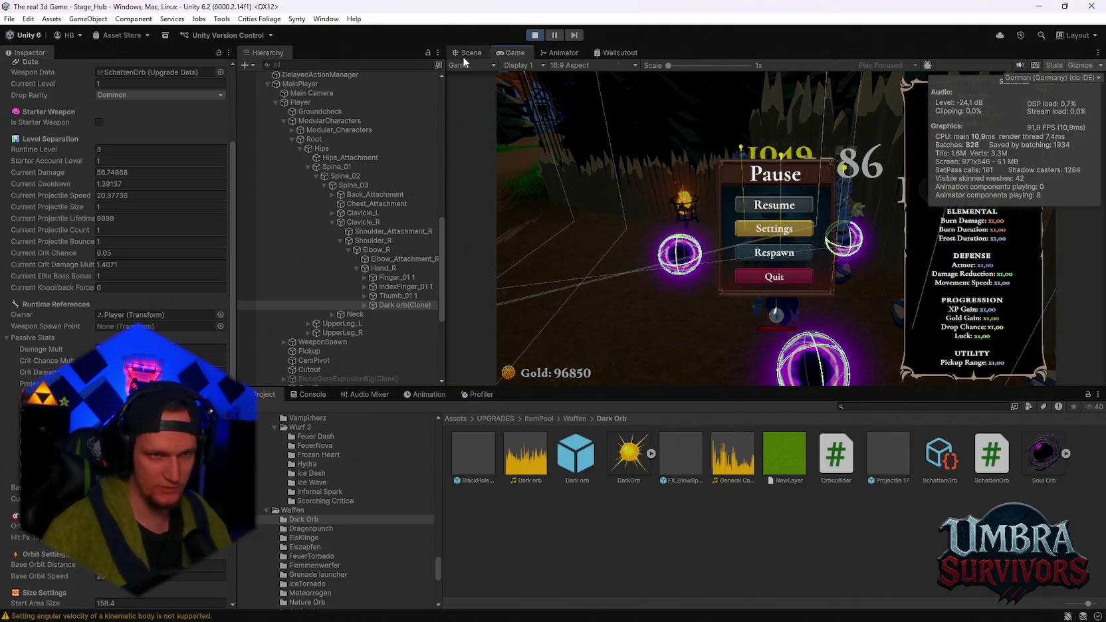
click(466, 53)
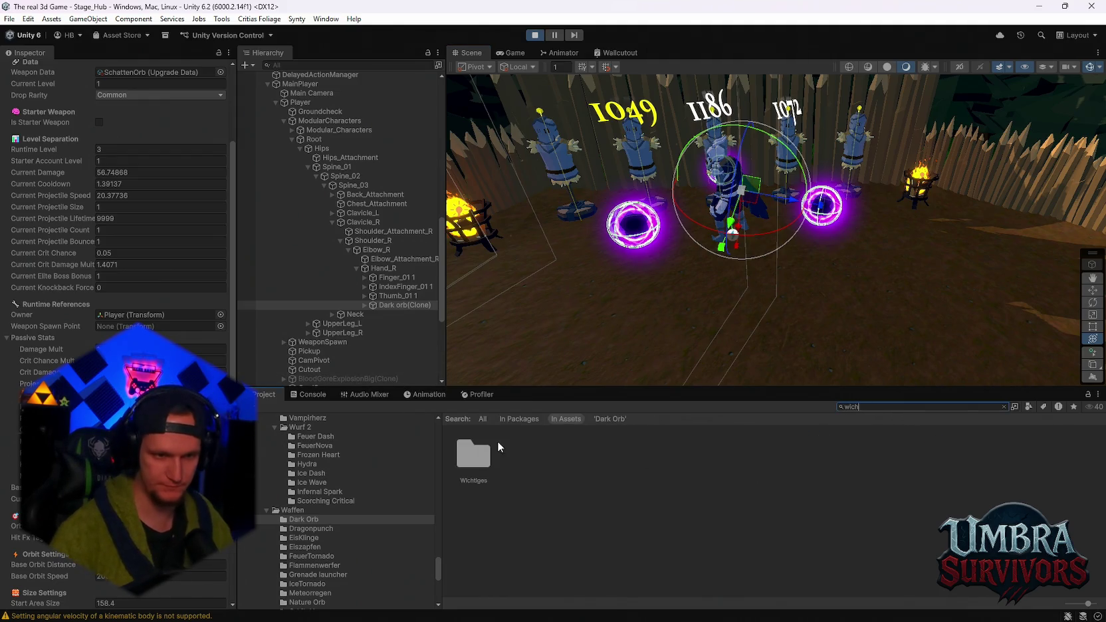
- In Wichtiges, select Character_SpiritDemon_01(Clone), disable all attacks except Dash Strike, then resume the game
double_click(473, 448)
scroll(888, 249, down, 5)
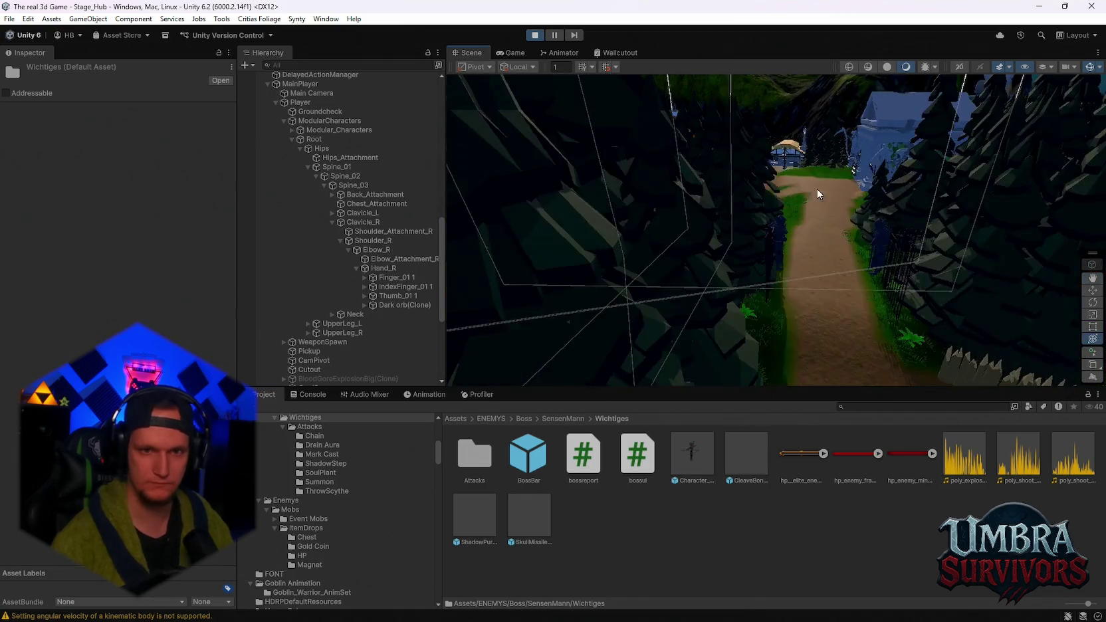
scroll(816, 188, down, 5)
mouse_move(811, 253)
mouse_down()
mouse_move(797, 332)
mouse_move(803, 154)
mouse_up()
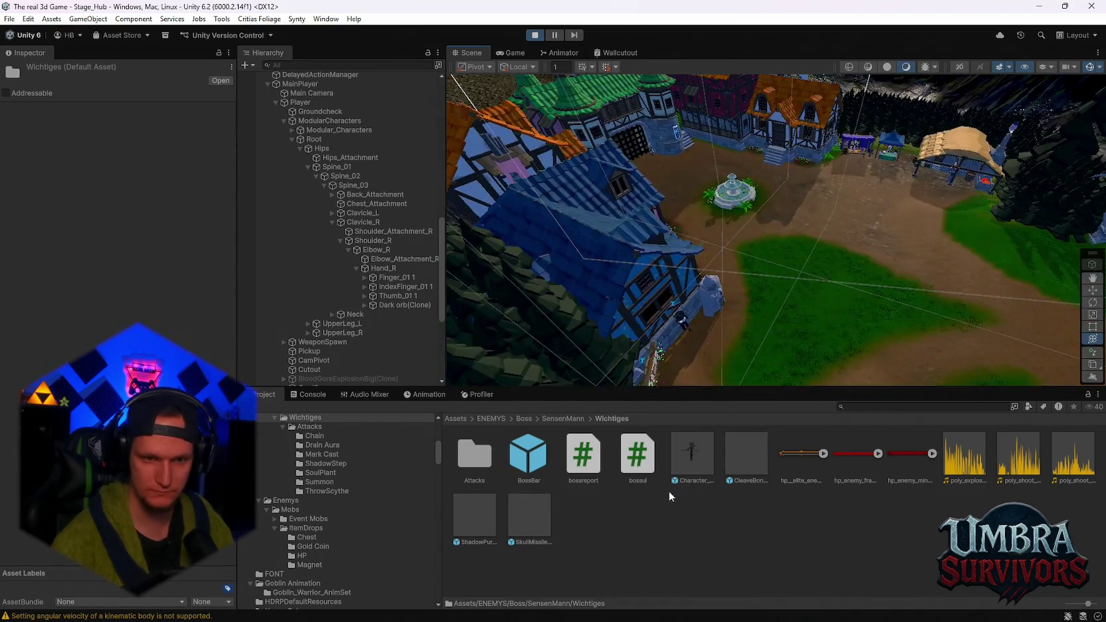
click(692, 181)
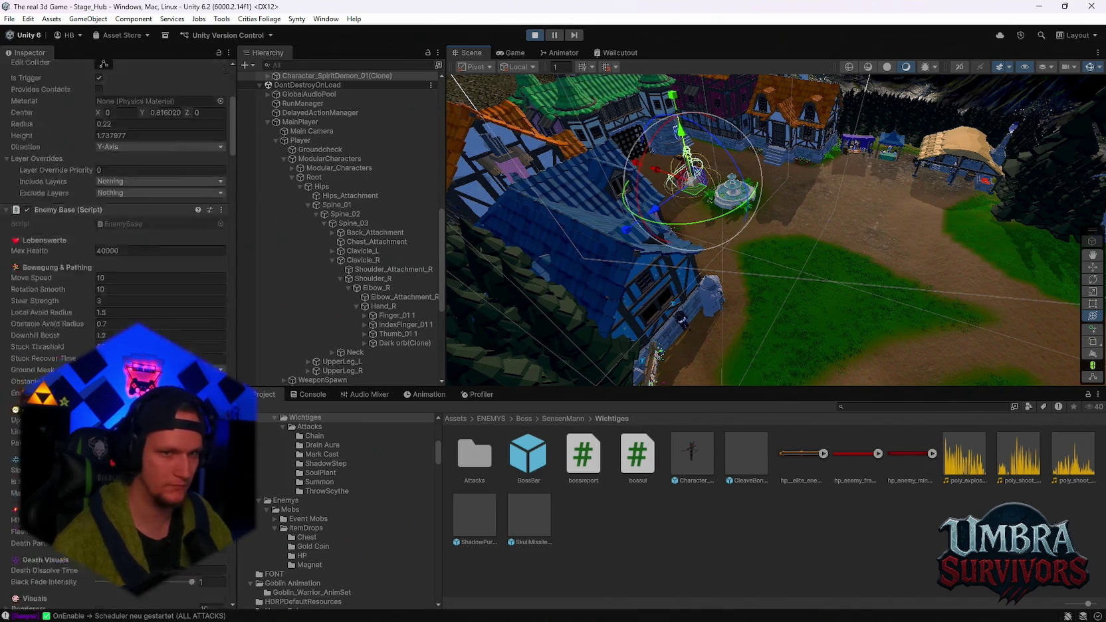
scroll(122, 302, down, 20)
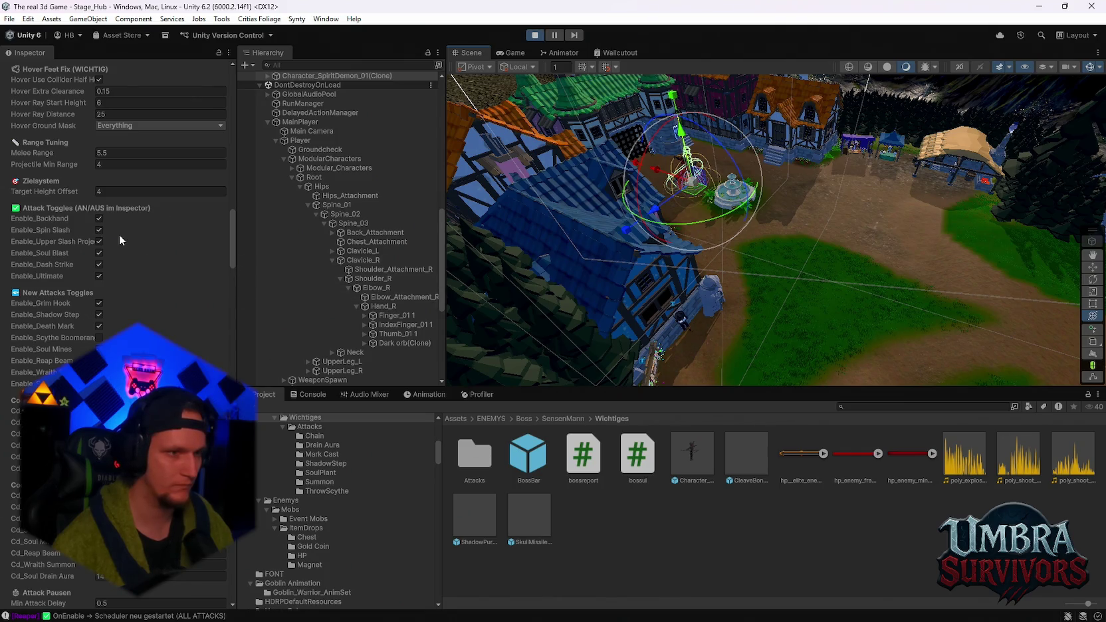
click(99, 219)
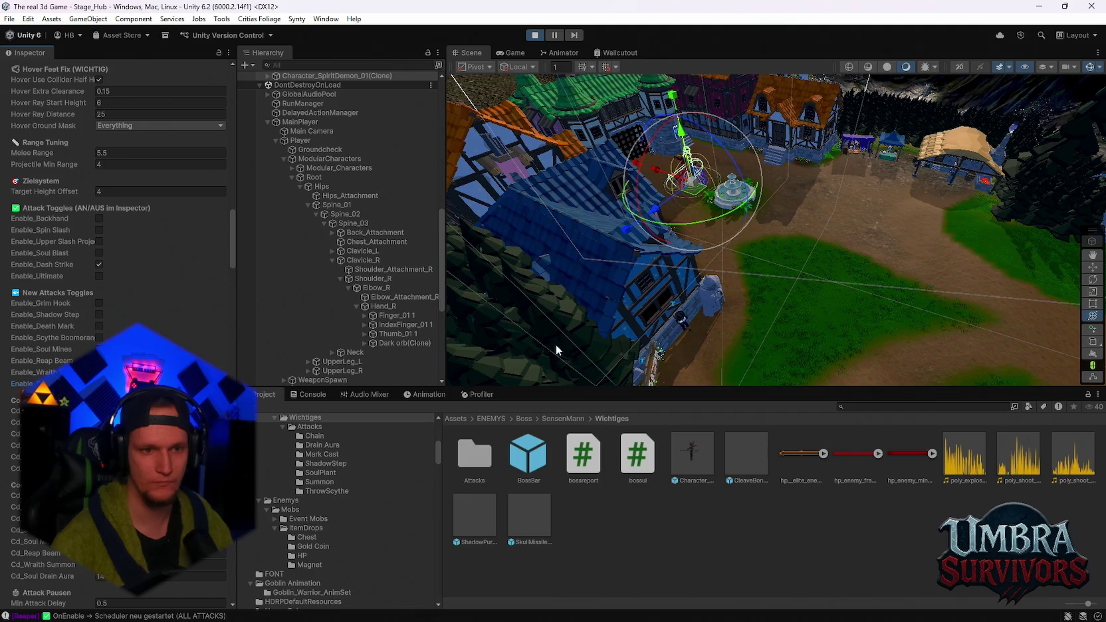
click(512, 52)
click(773, 212)
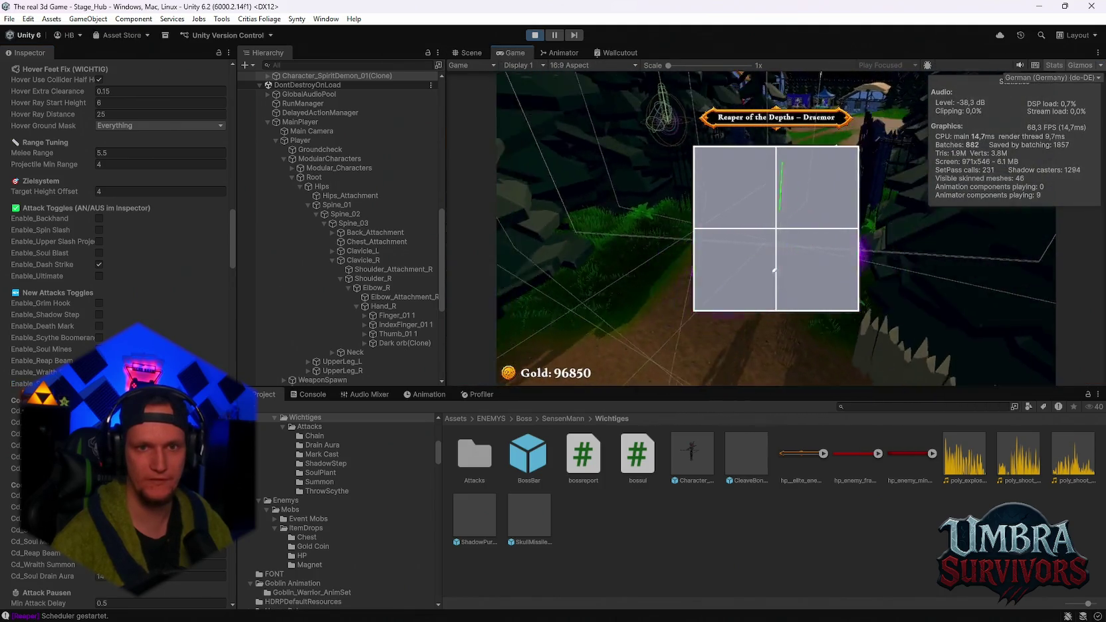
- Pause and uncheck the boss's Boss Reporter (Script) component in the Inspector
key(Escape)
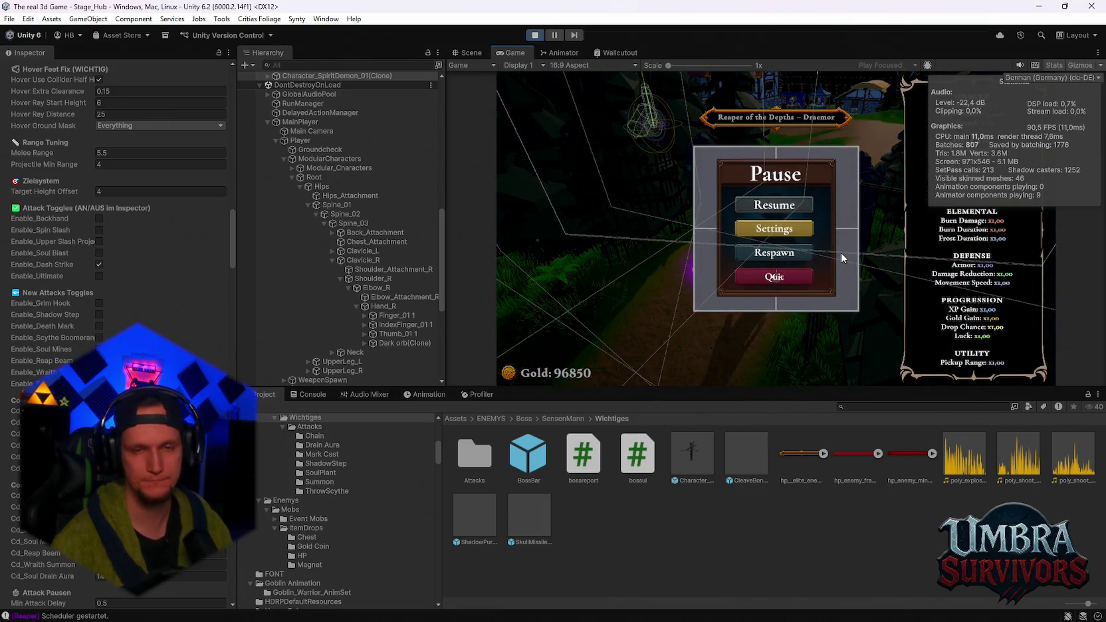
scroll(116, 266, down, 15)
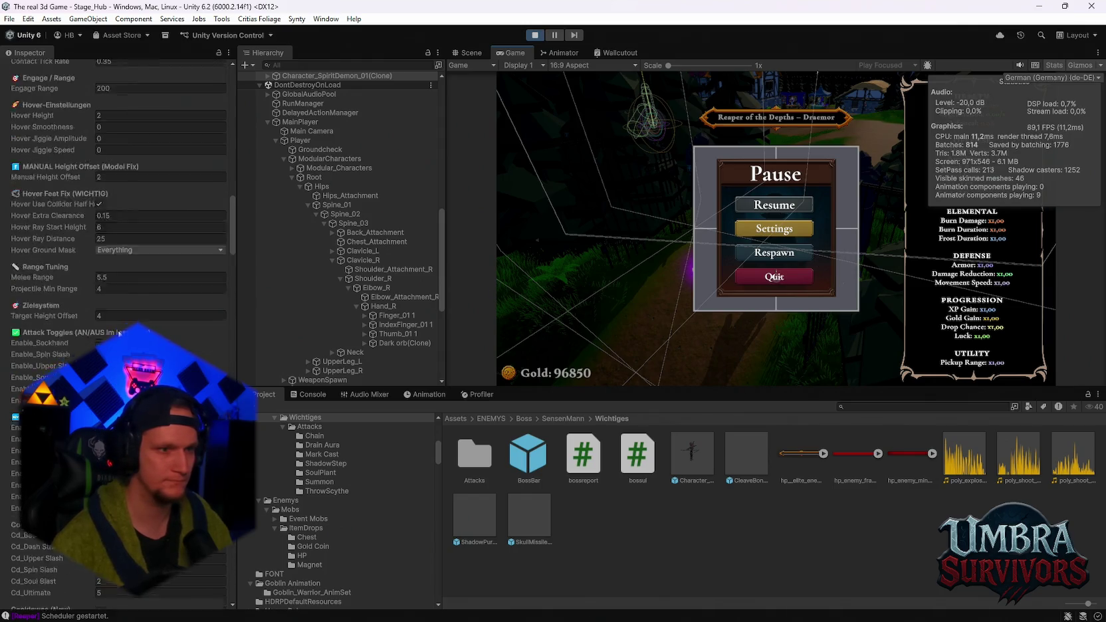
scroll(116, 266, down, 15)
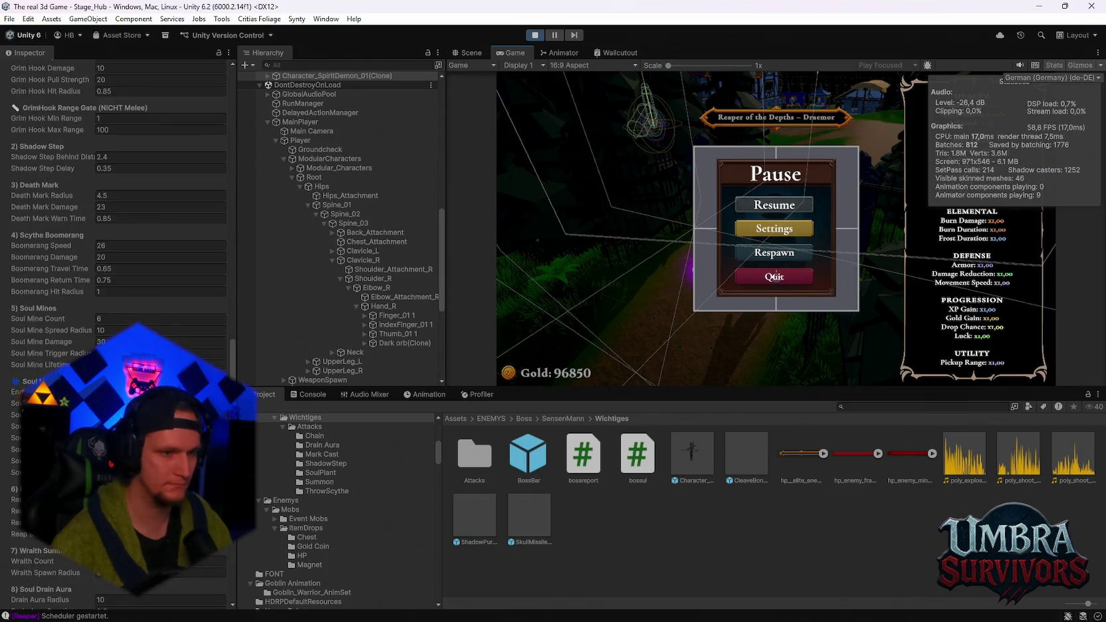
drag(232, 374, 228, 592)
scroll(224, 588, up, 2)
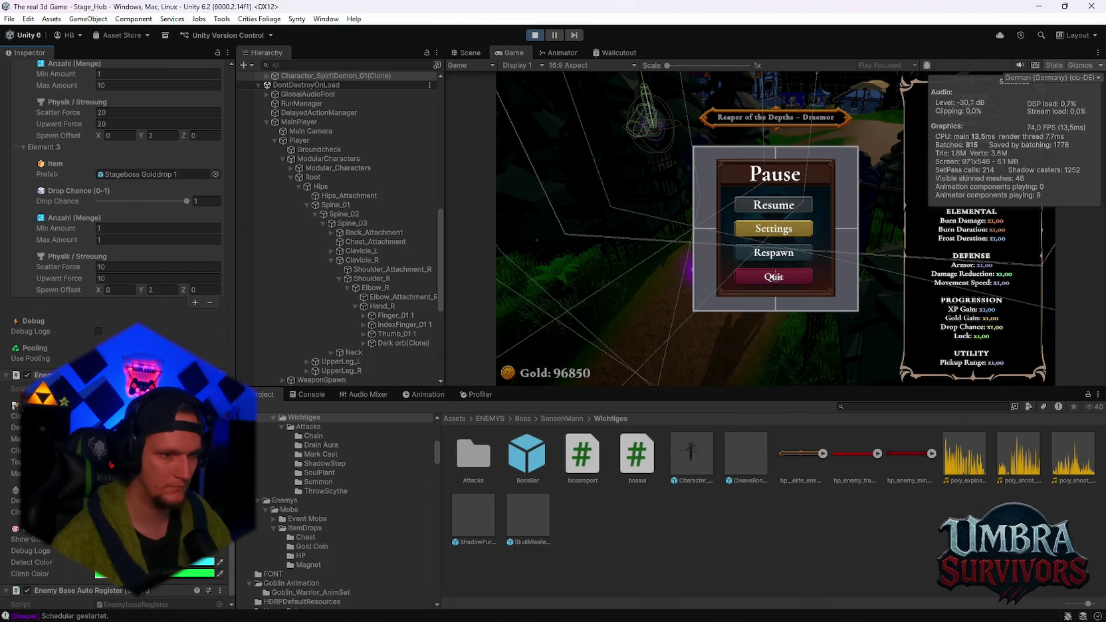
scroll(231, 555, up, 15)
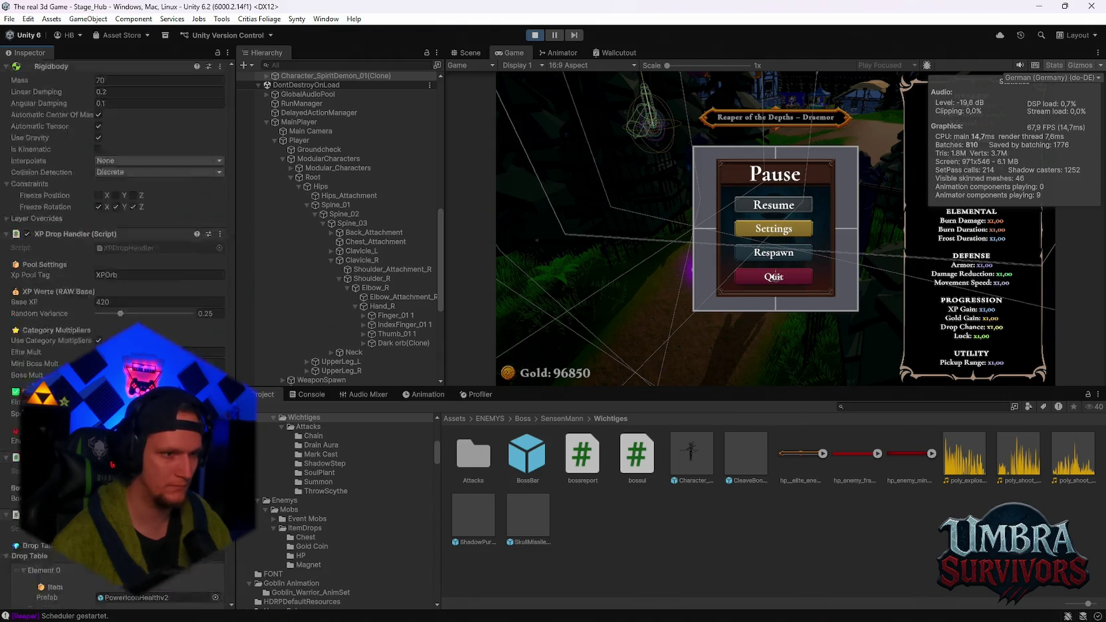
scroll(44, 185, up, 1)
click(27, 206)
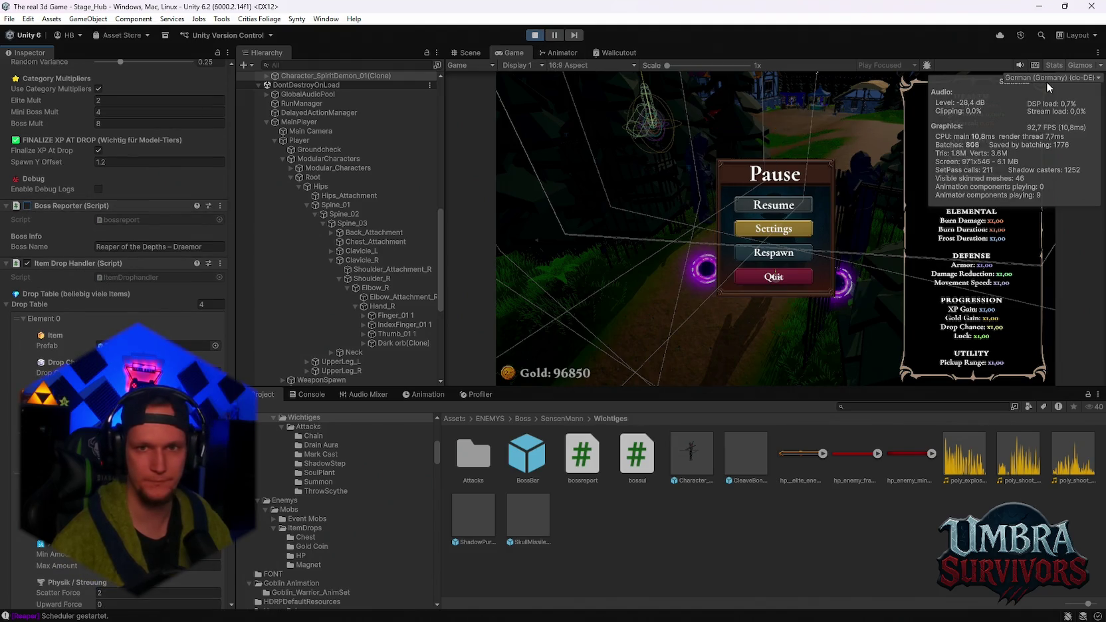
- Resume play from the Pause menu with three Dark Orbs orbiting
click(769, 198)
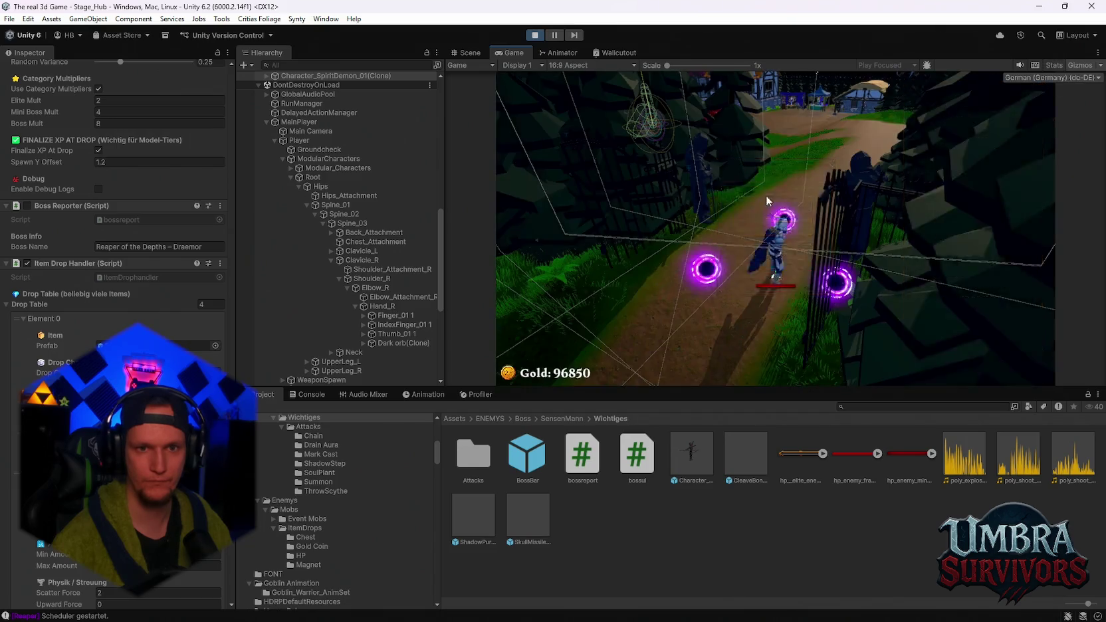
key(Escape)
click(787, 205)
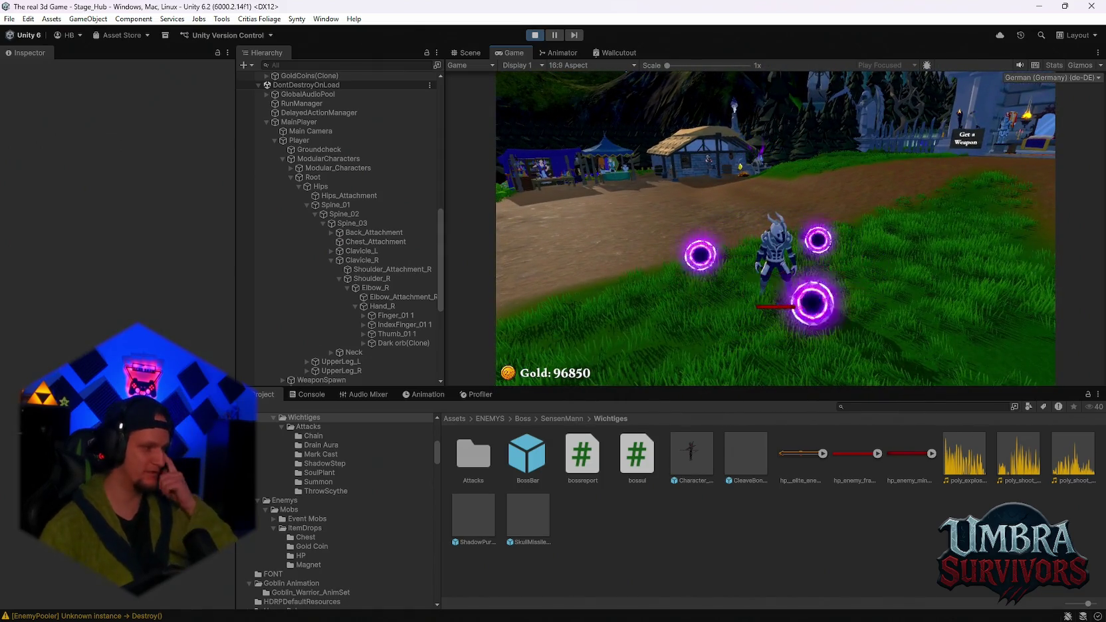
- Run the character toward the house and take the Frozen Heart and Blessed Aura upgrades
key(w)
key(w)
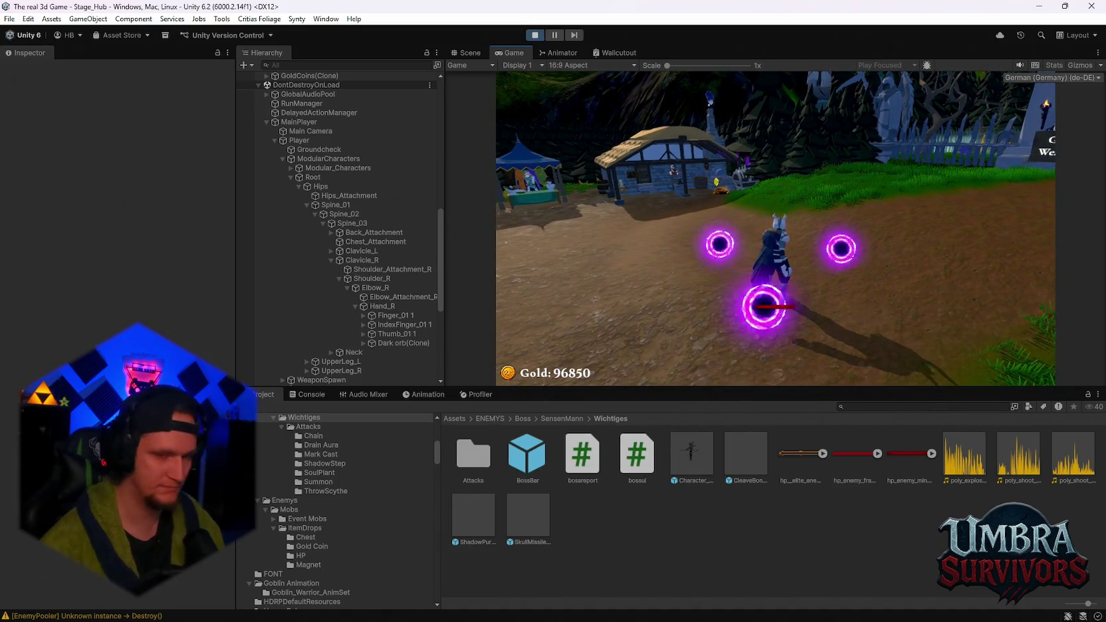
key(w)
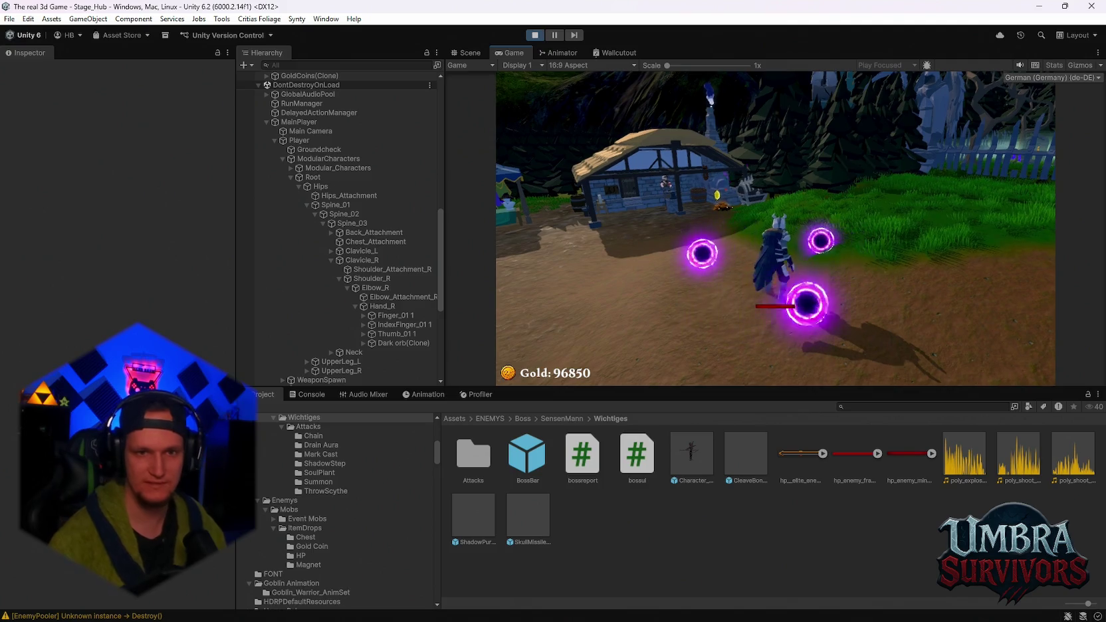
key(w)
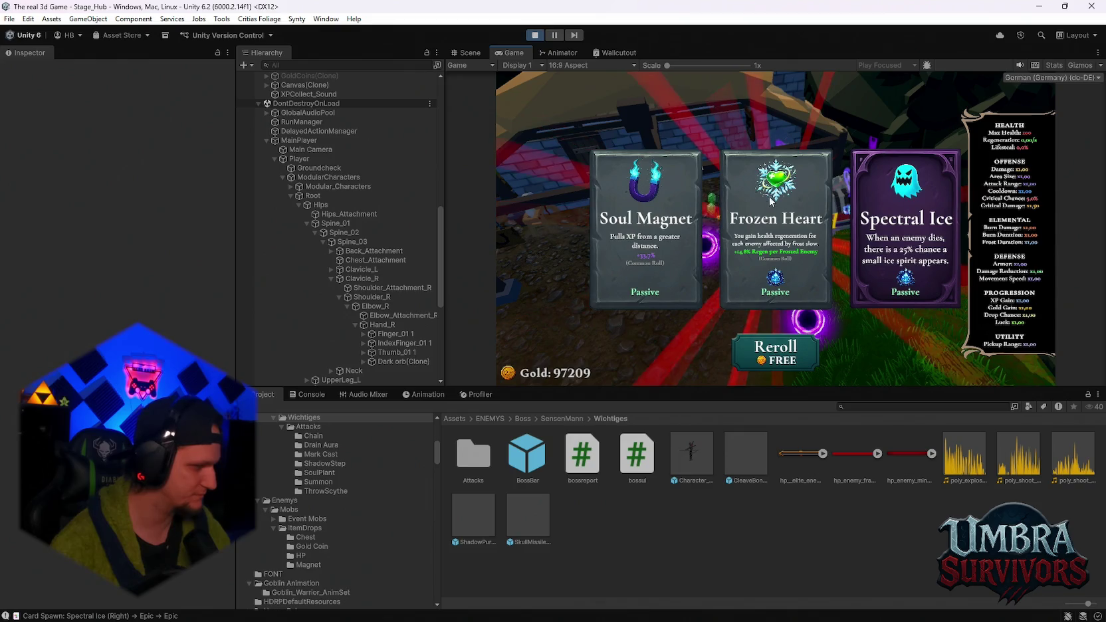
click(777, 209)
click(801, 259)
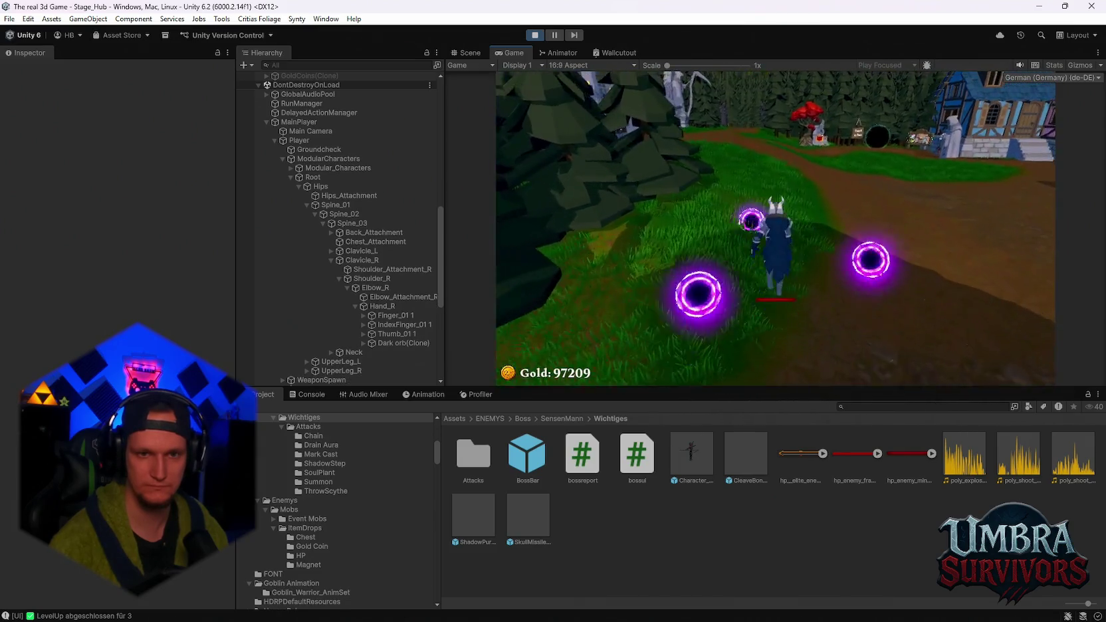
- Pause and browse the Console log, filtering for 'xp' then clearing the filter
key(Escape)
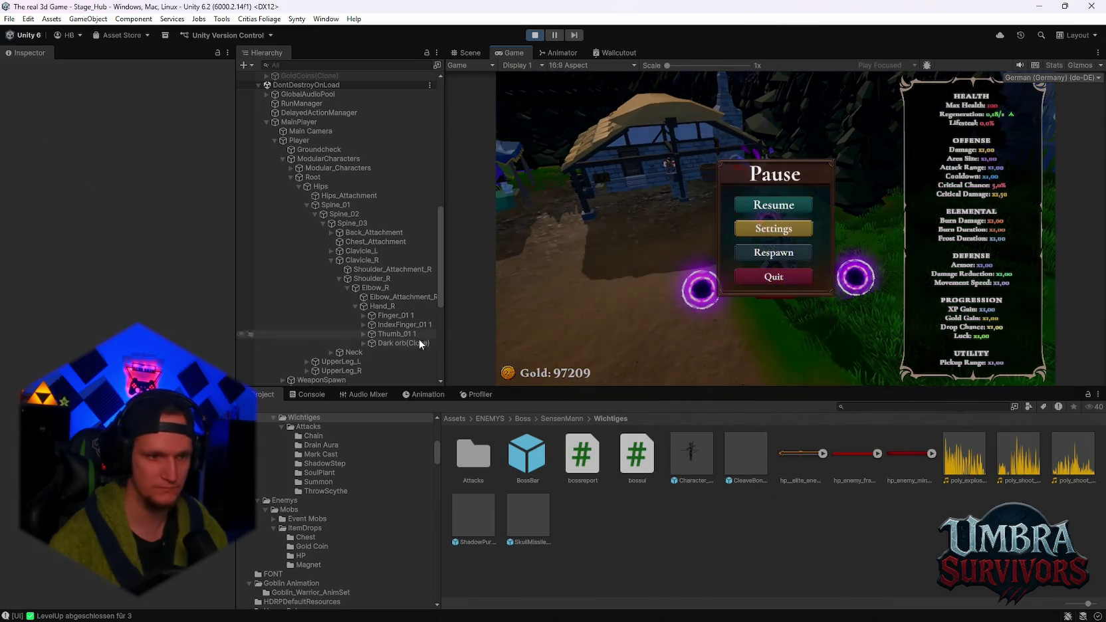
click(312, 394)
scroll(446, 507, up, 5)
scroll(451, 508, down, 5)
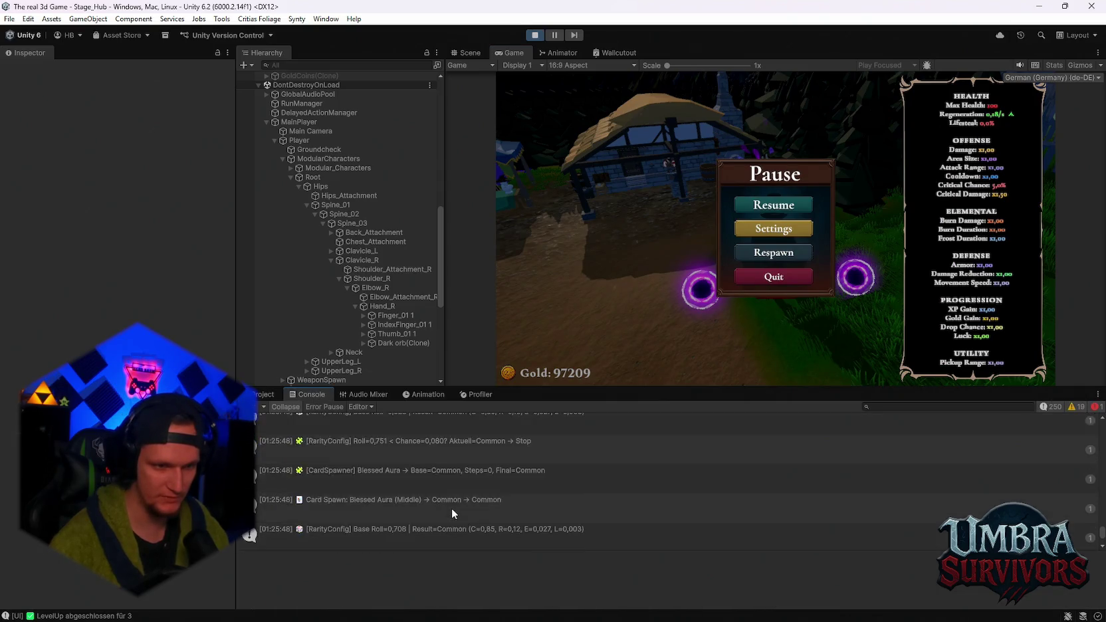
scroll(452, 507, up, 3)
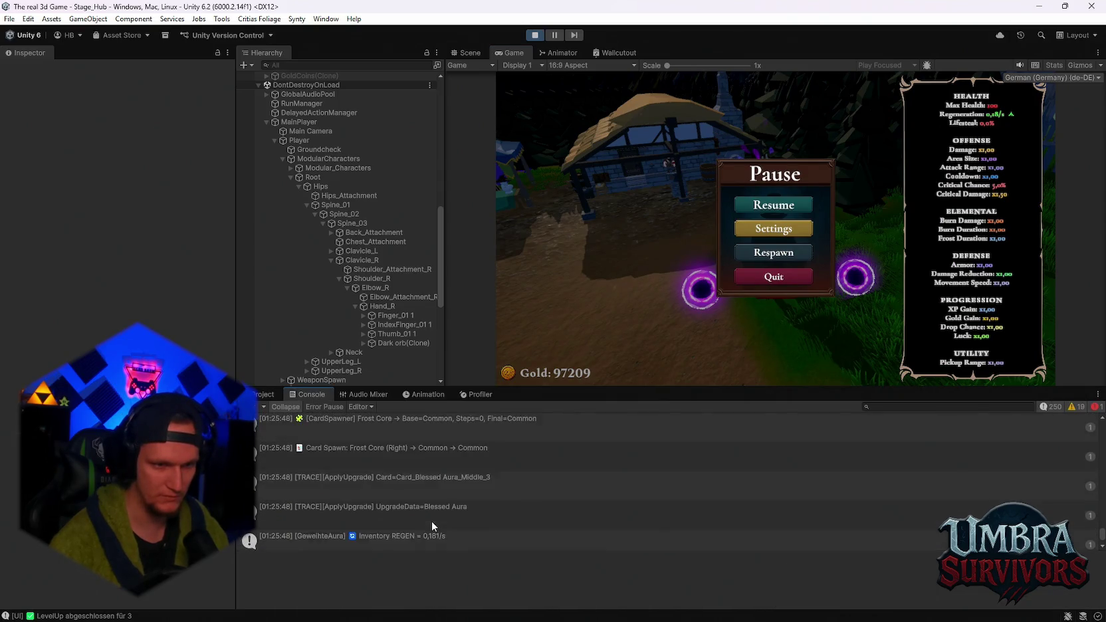
scroll(441, 515, up, 5)
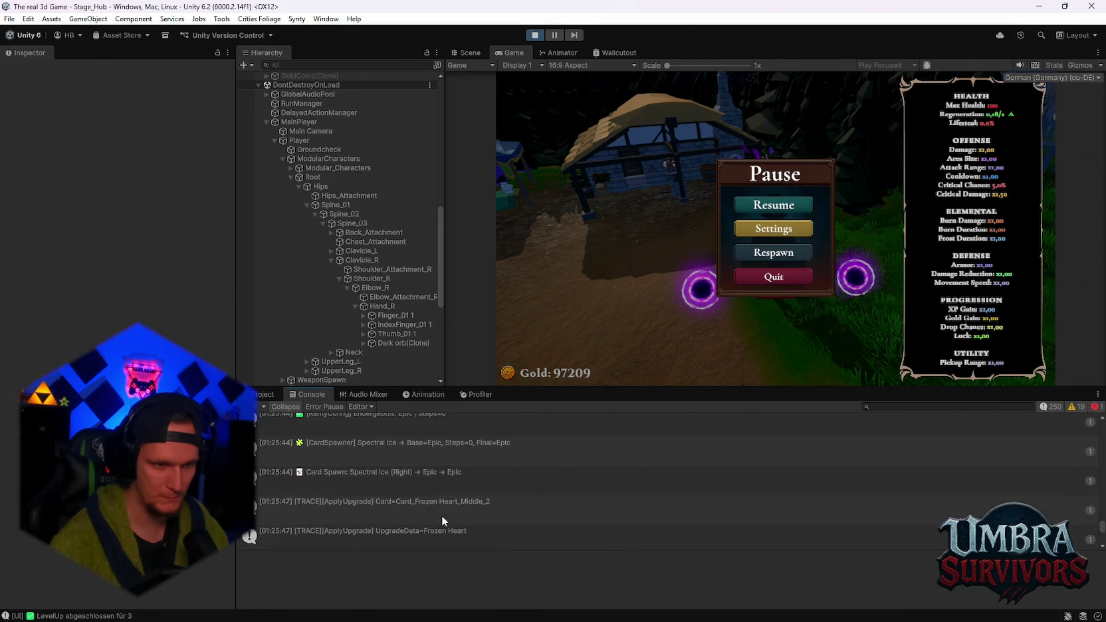
scroll(441, 515, up, 6)
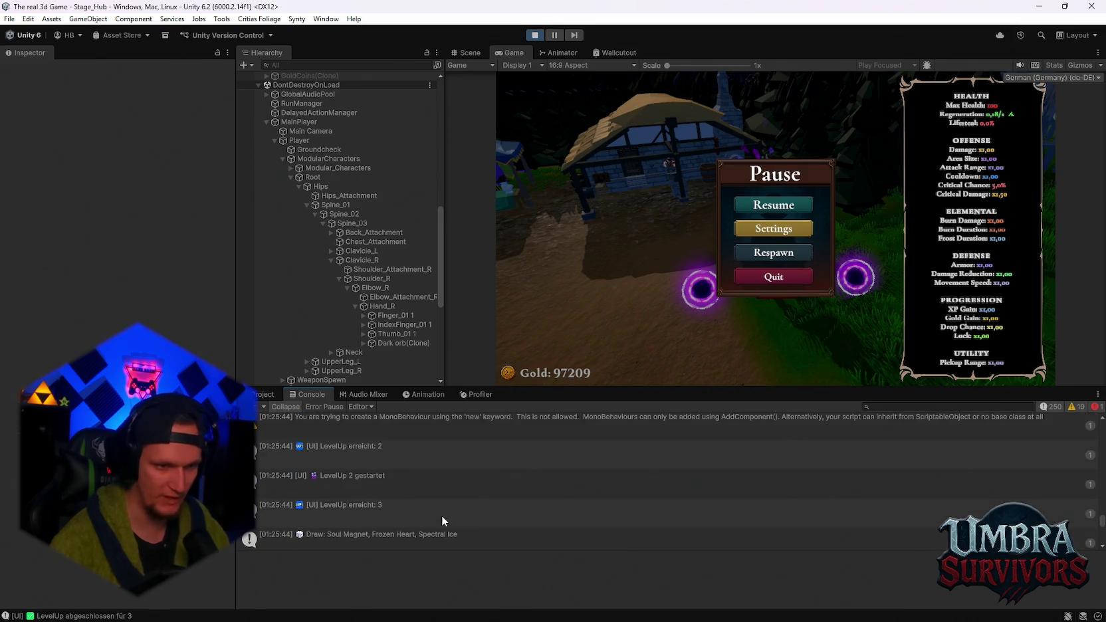
scroll(445, 513, down, 10)
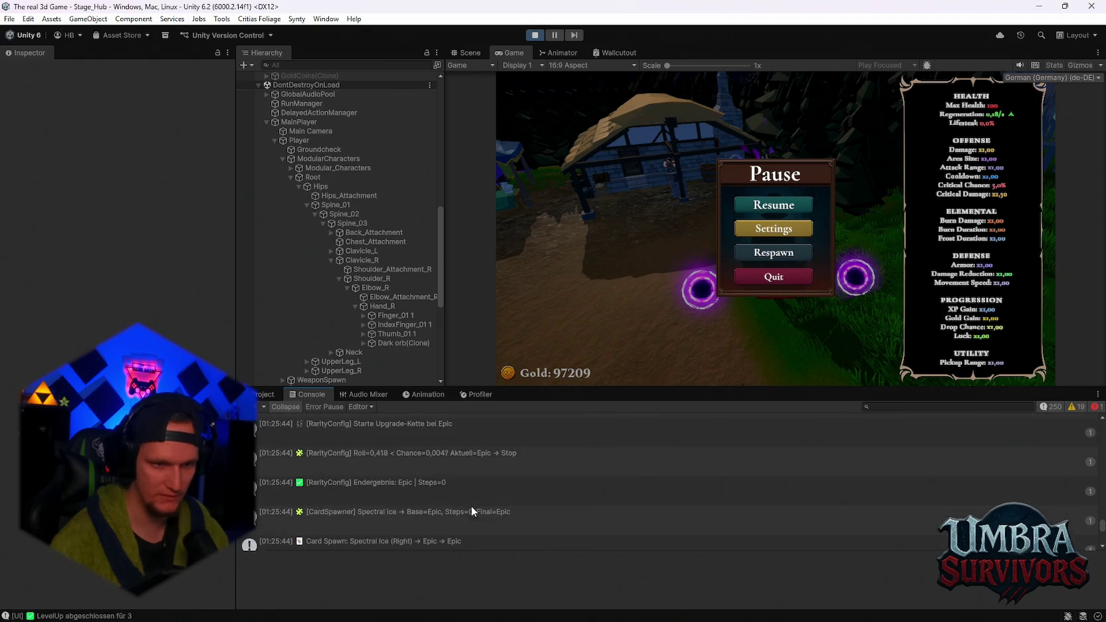
scroll(471, 514, down, 2)
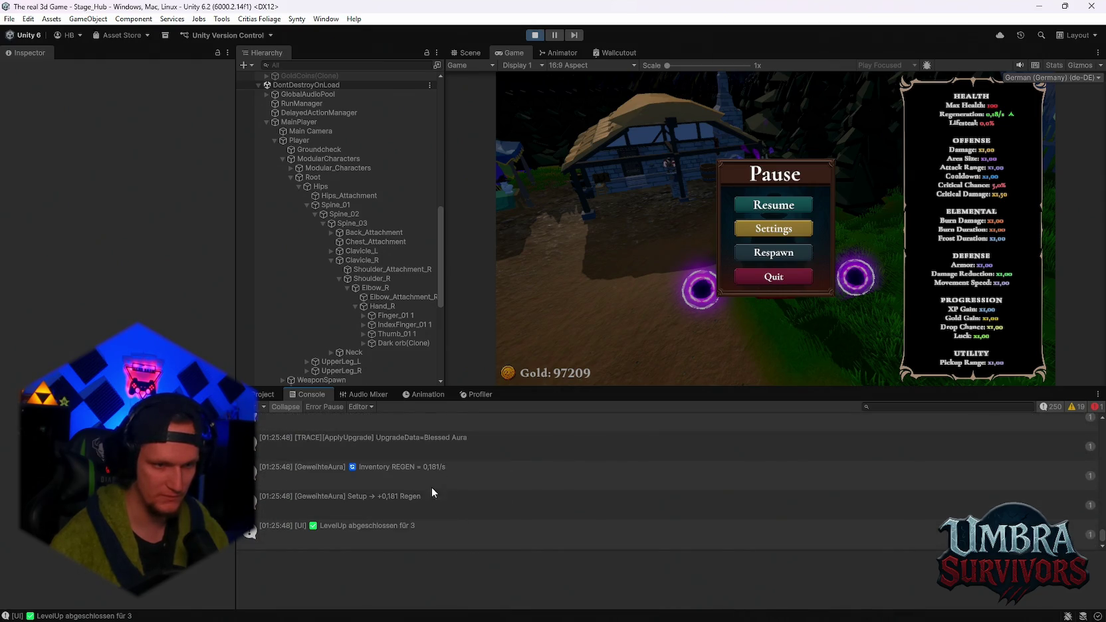
scroll(421, 511, up, 5)
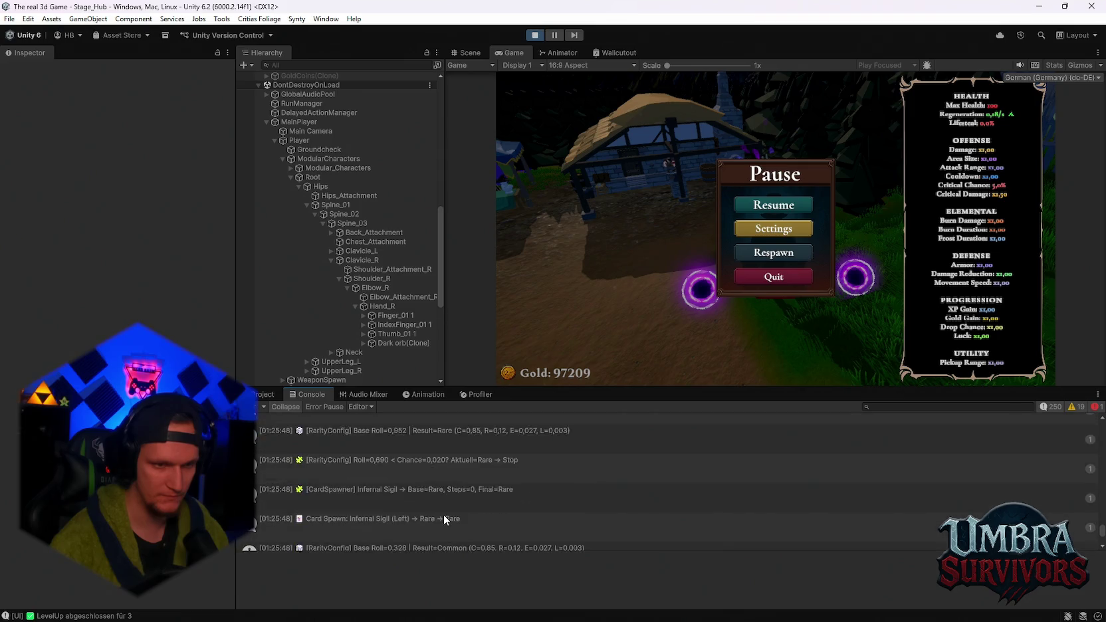
scroll(445, 520, up, 3)
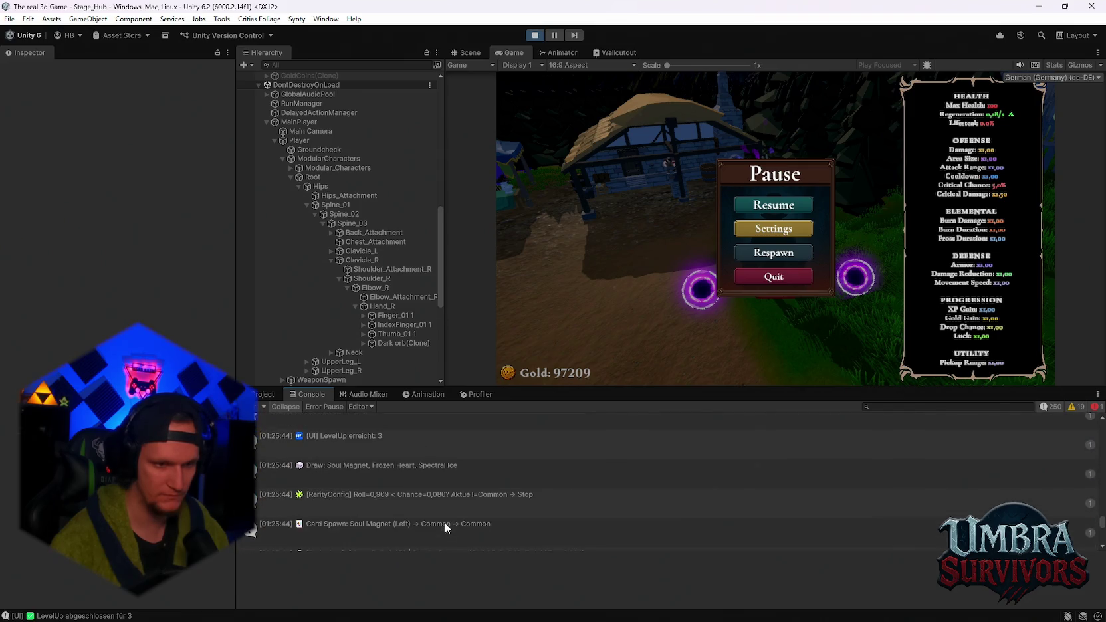
scroll(418, 503, down, 4)
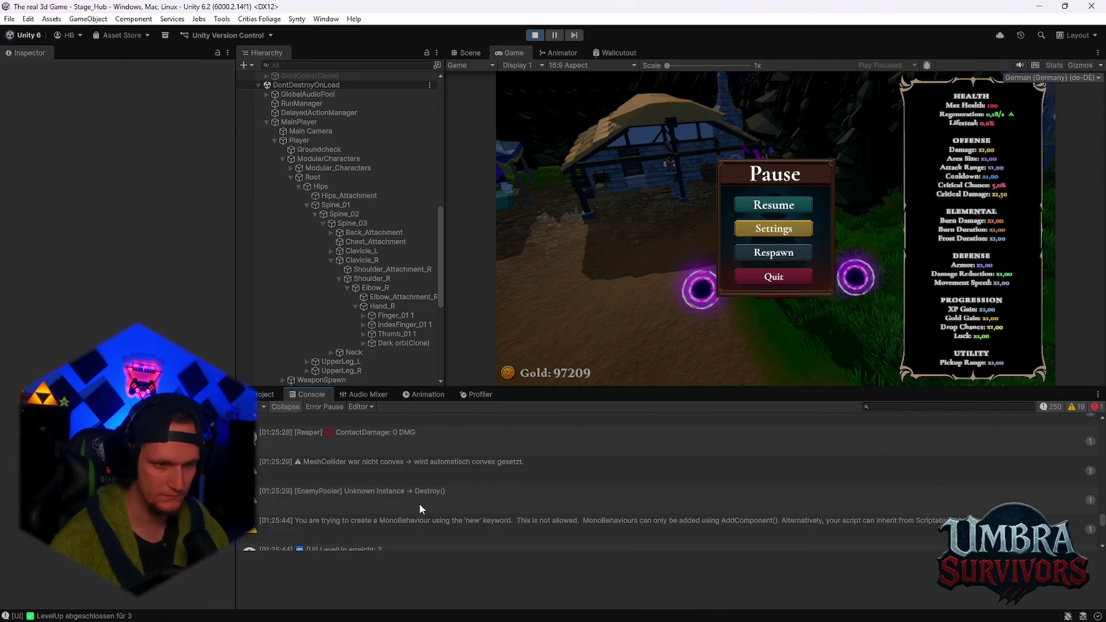
scroll(419, 503, up, 5)
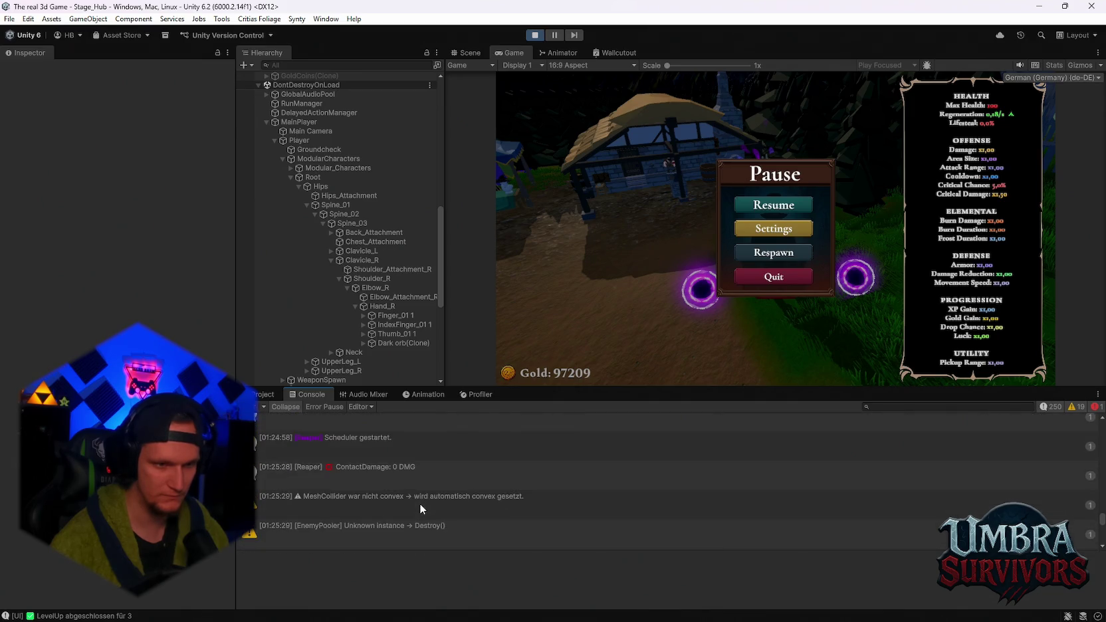
scroll(419, 503, down, 6)
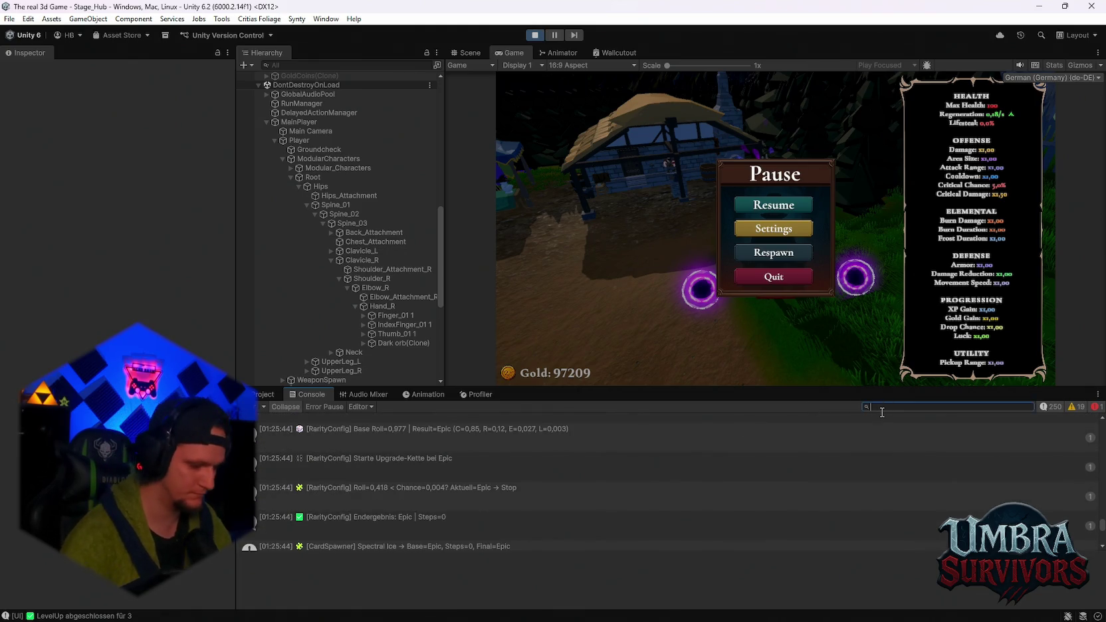
text(xp)
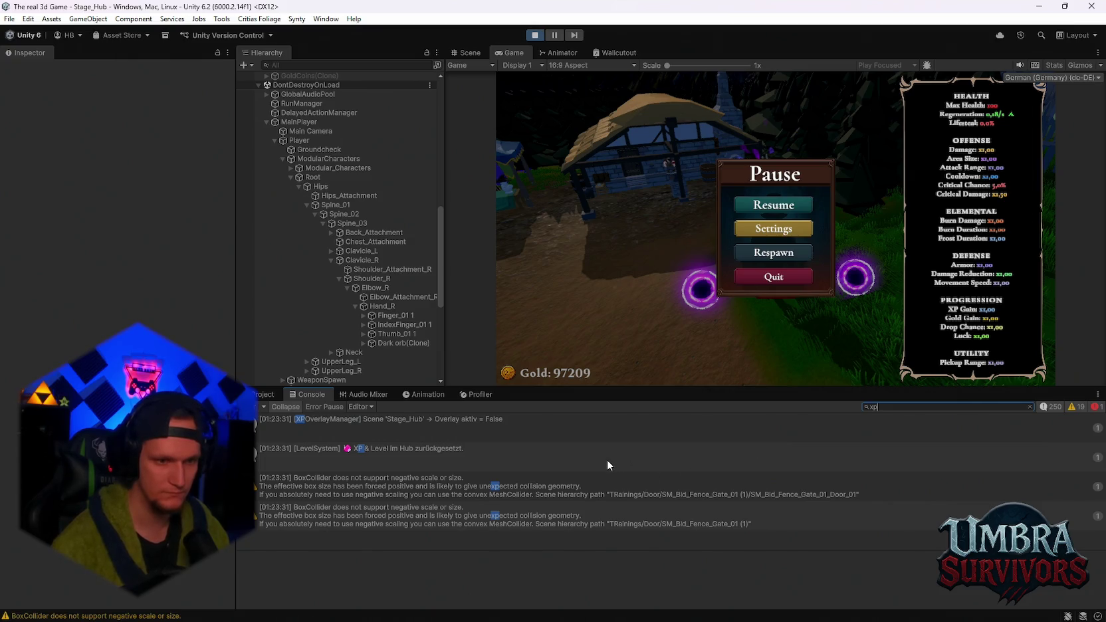
key(BackSpace)
key(BackSpace)
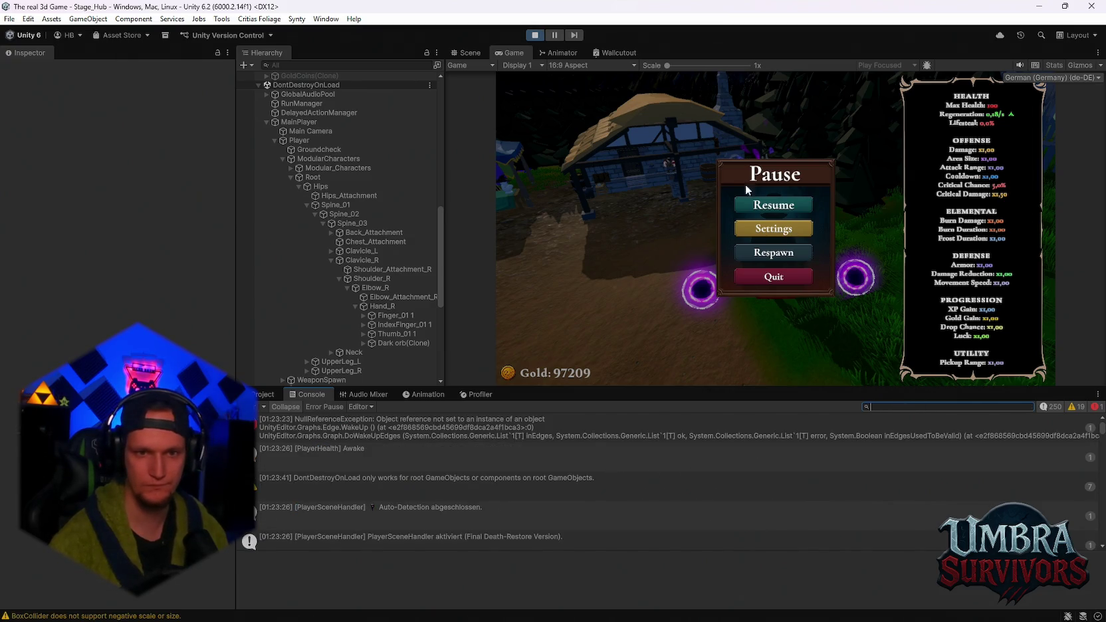
- Resume and run around the hub toward the house, pausing once to show stats
click(764, 204)
key(w)
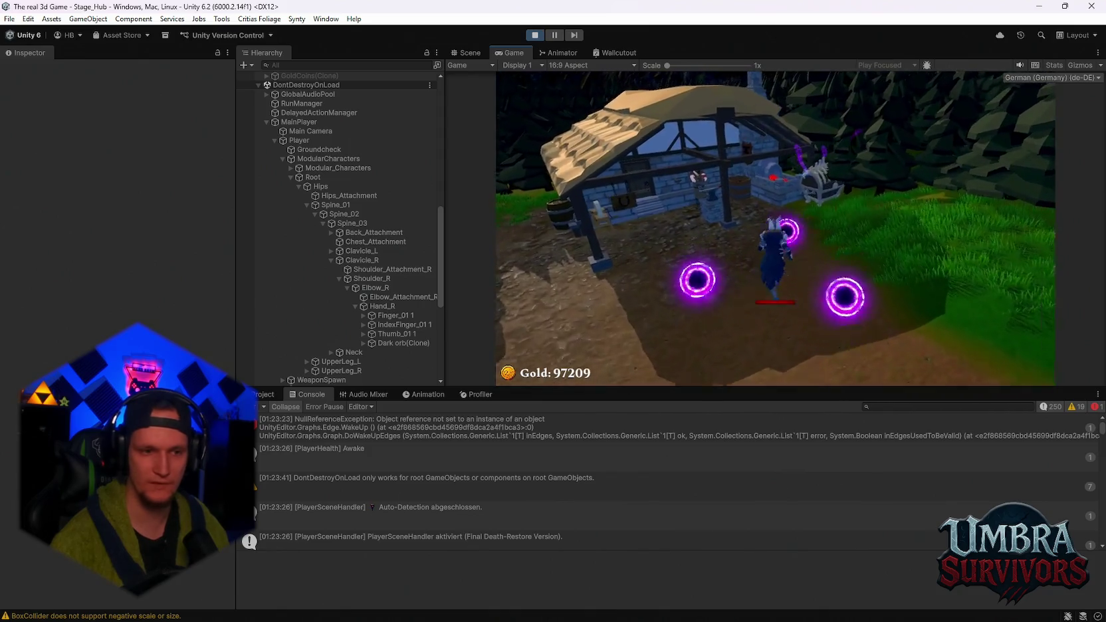
key(w)
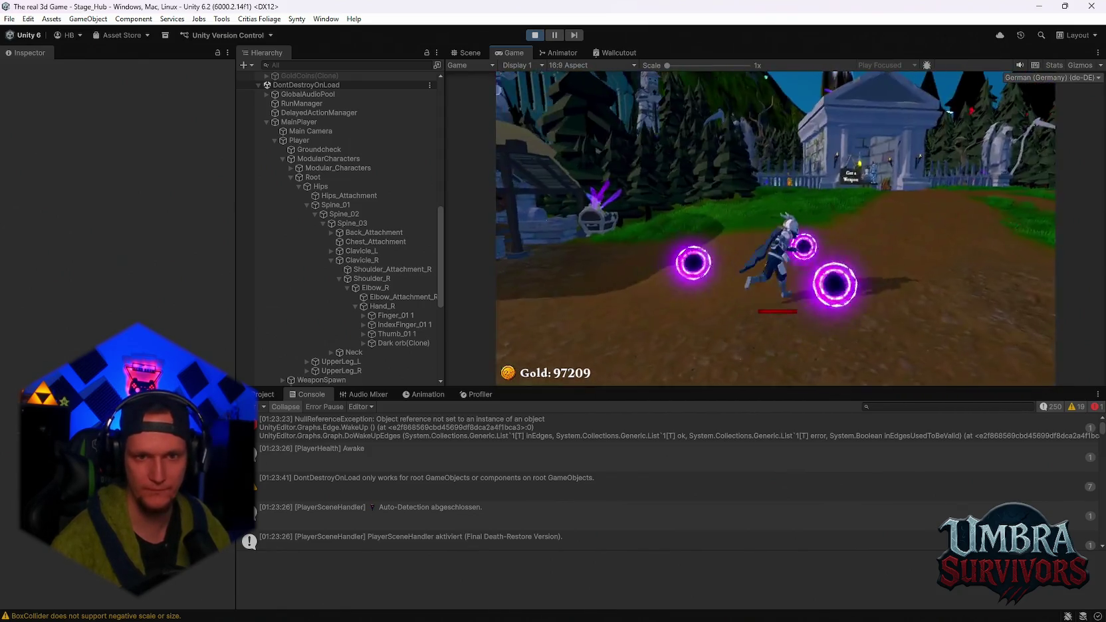
key(Escape)
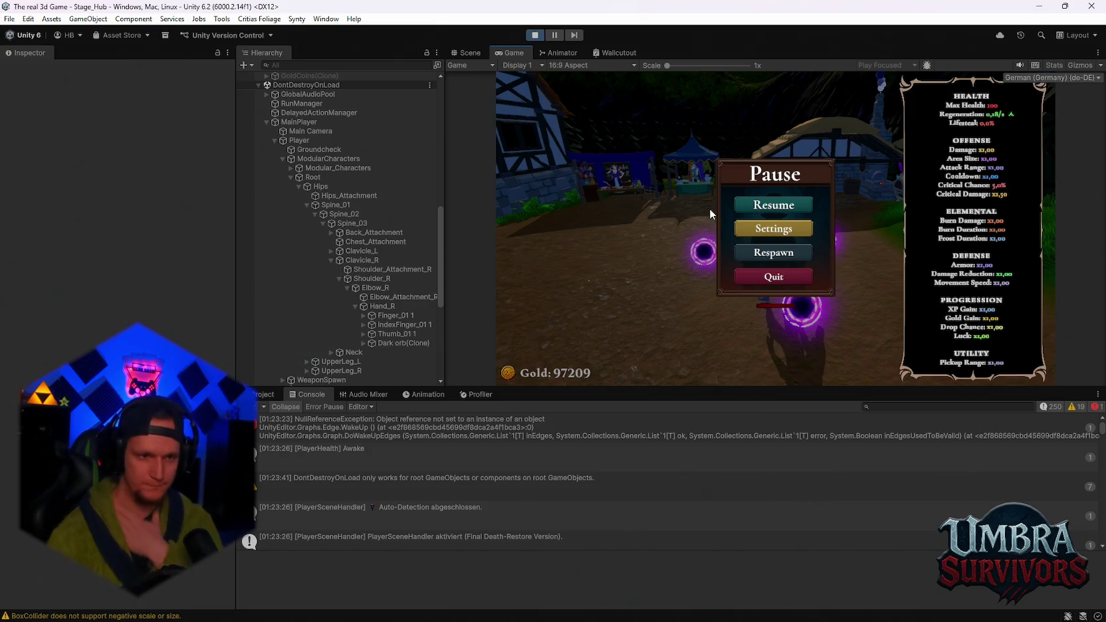
key(Escape)
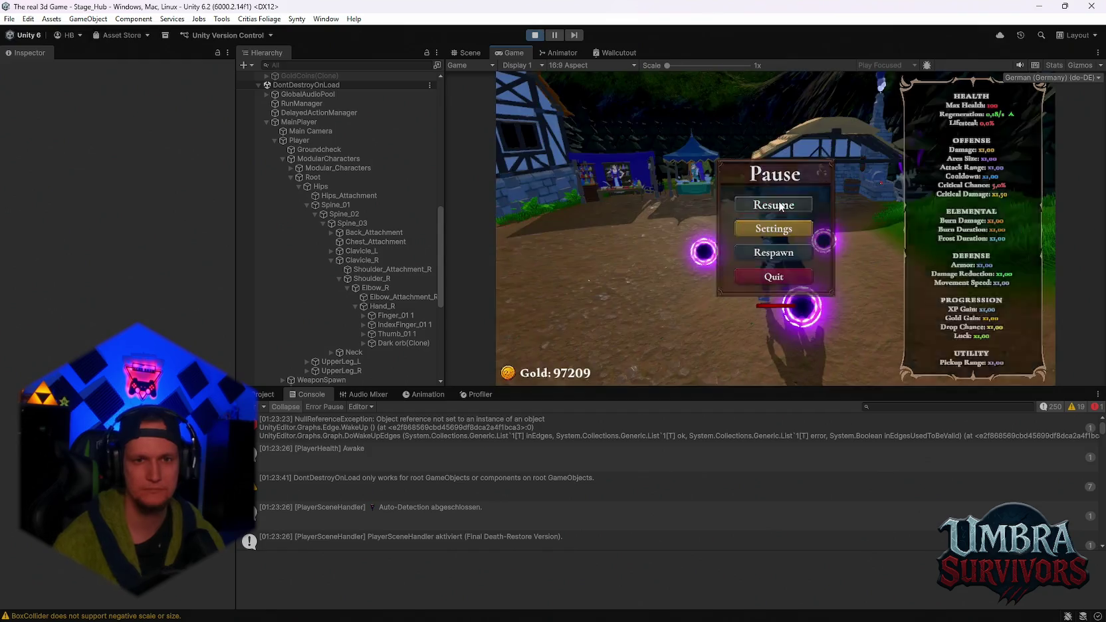
- Run toward the house and weapon forge, bunny hop toward the forest path, then pause
key(a)
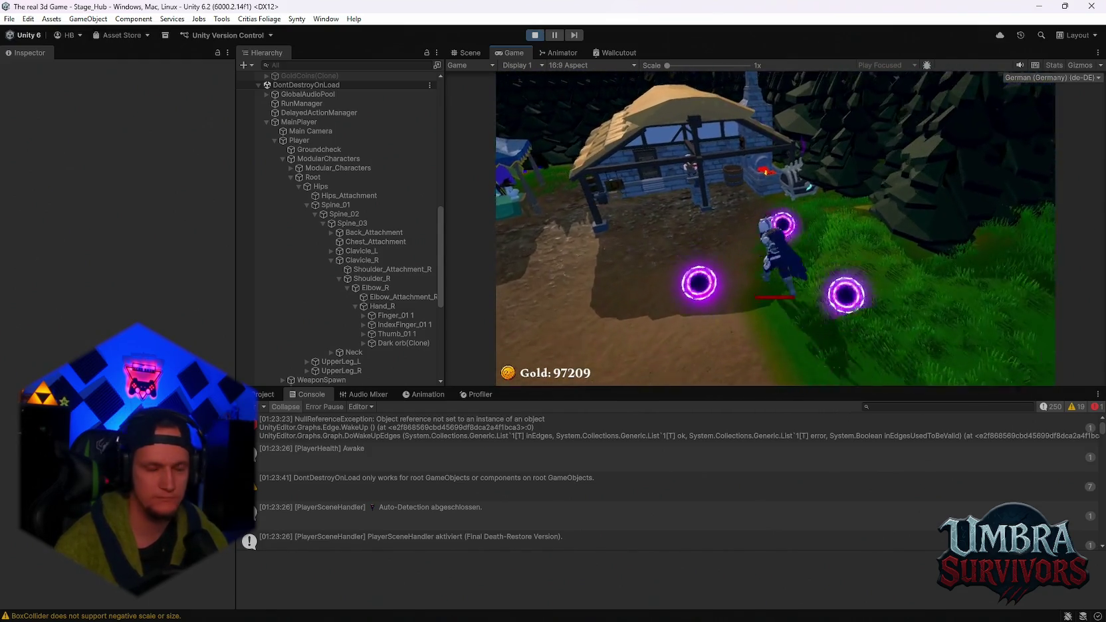
key(Escape)
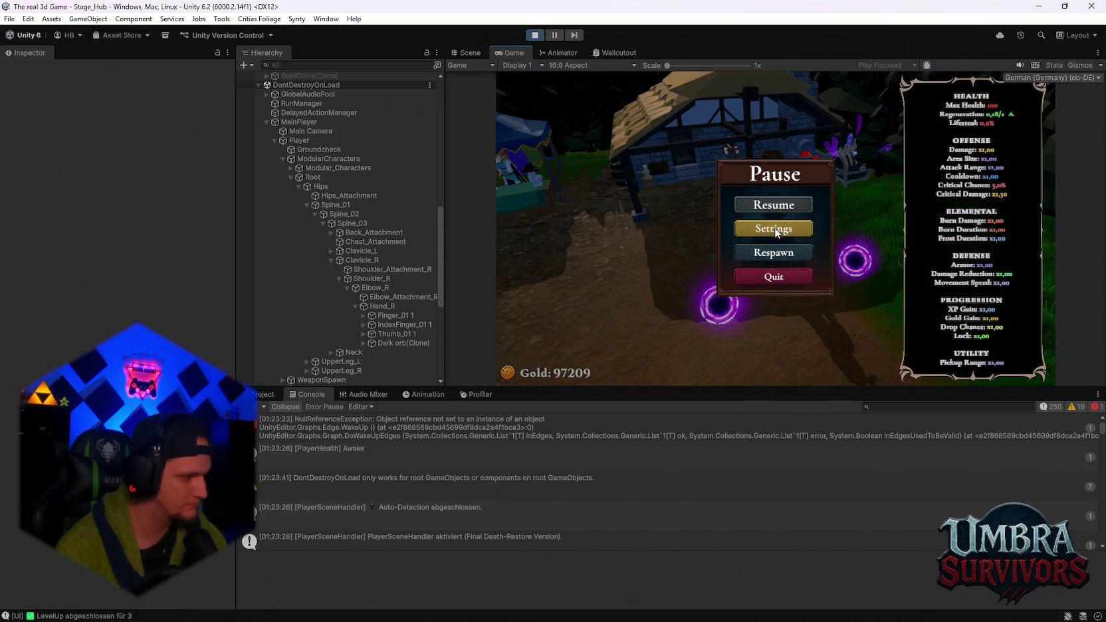
key(Escape)
key(w)
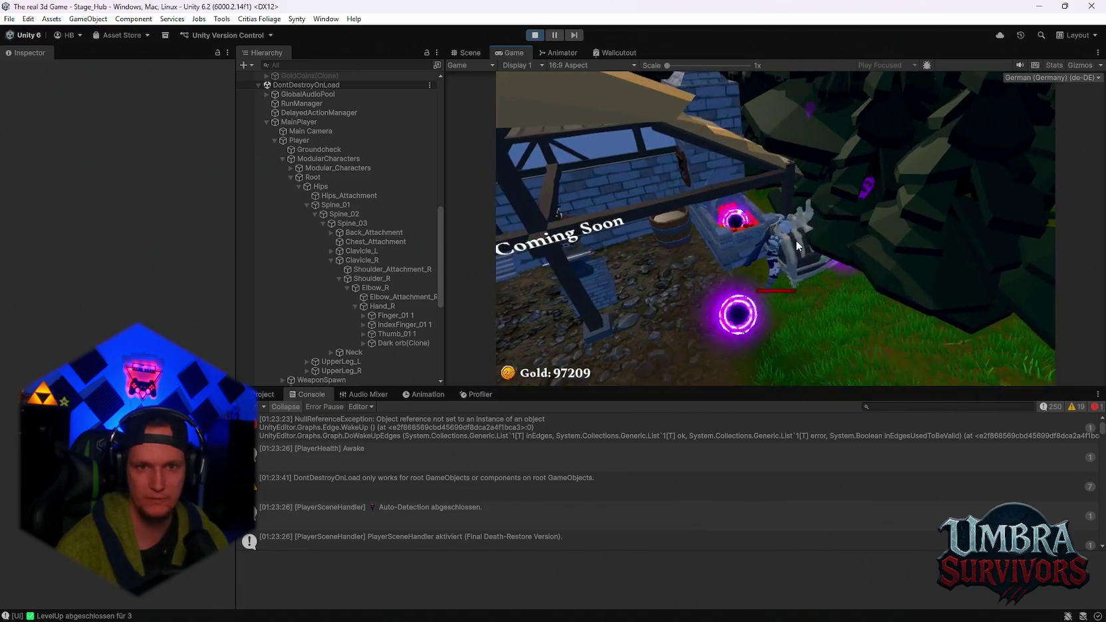
key(d)
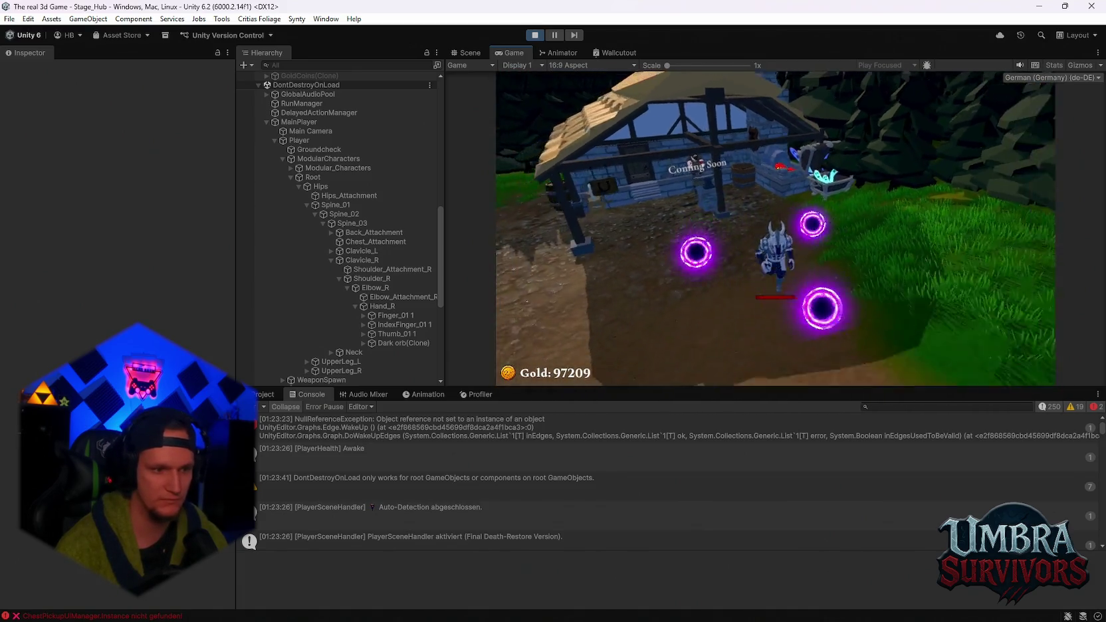
key(space)
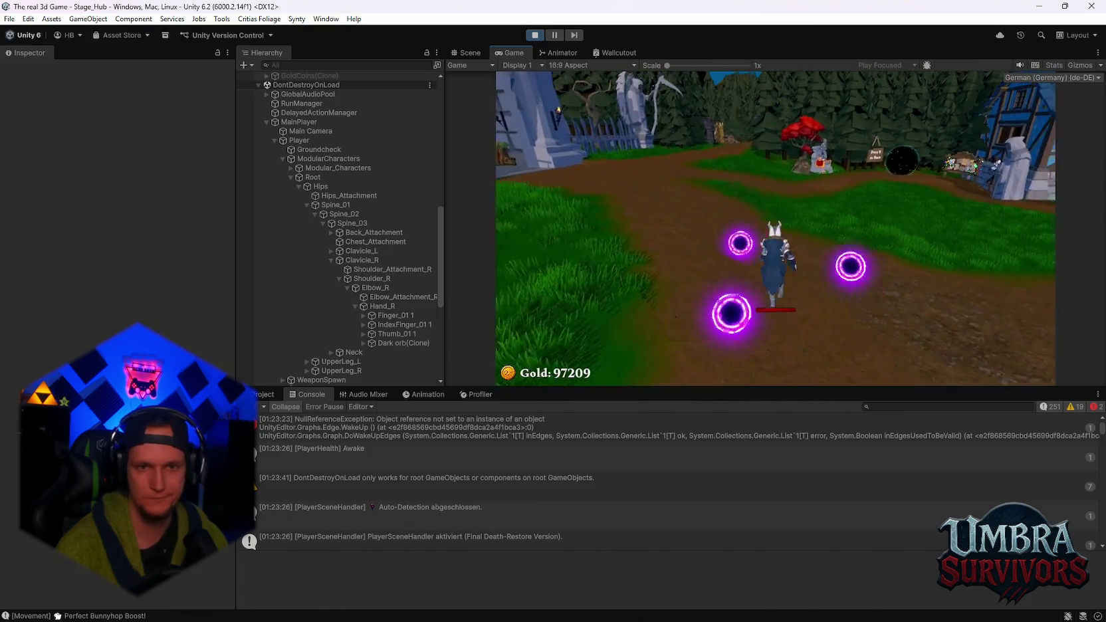
key(Escape)
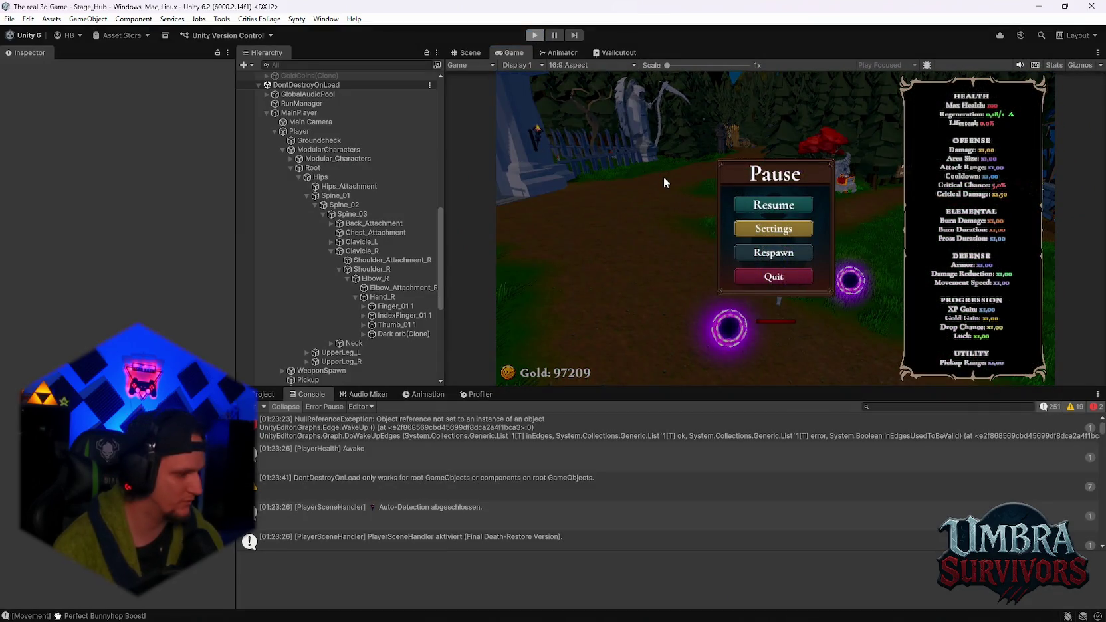
- Exit Play mode with Ctrl+P, inspect the Character_SpiritDemon_01 prefab, then switch to Discord
key(ctrl+p)
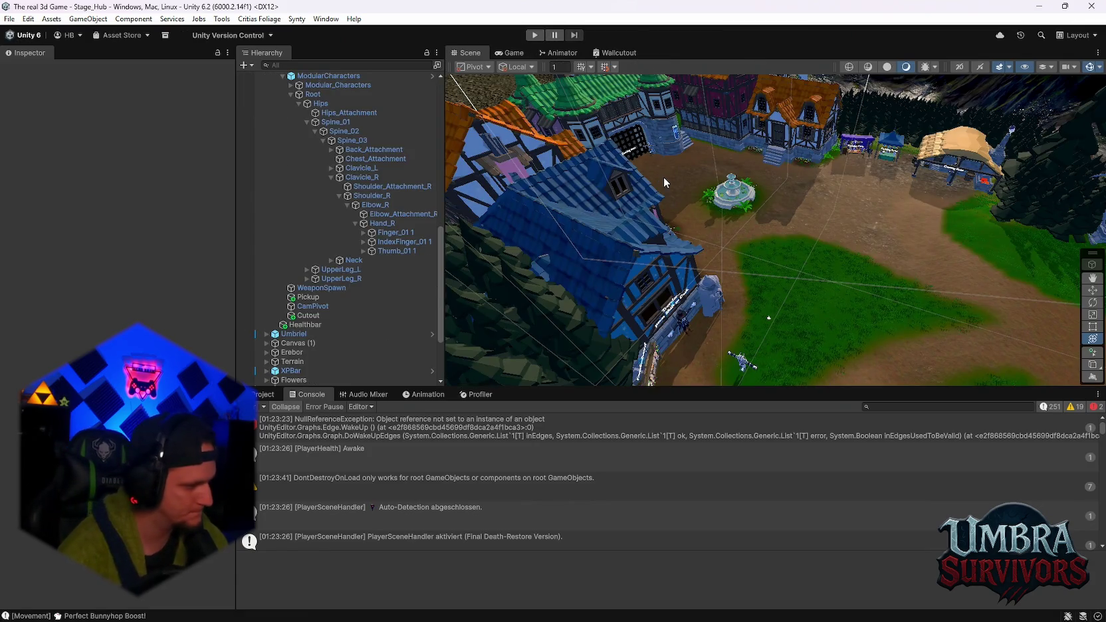
mouse_move(746, 161)
mouse_down()
mouse_move(795, 259)
mouse_move(654, 205)
mouse_move(798, 214)
mouse_up()
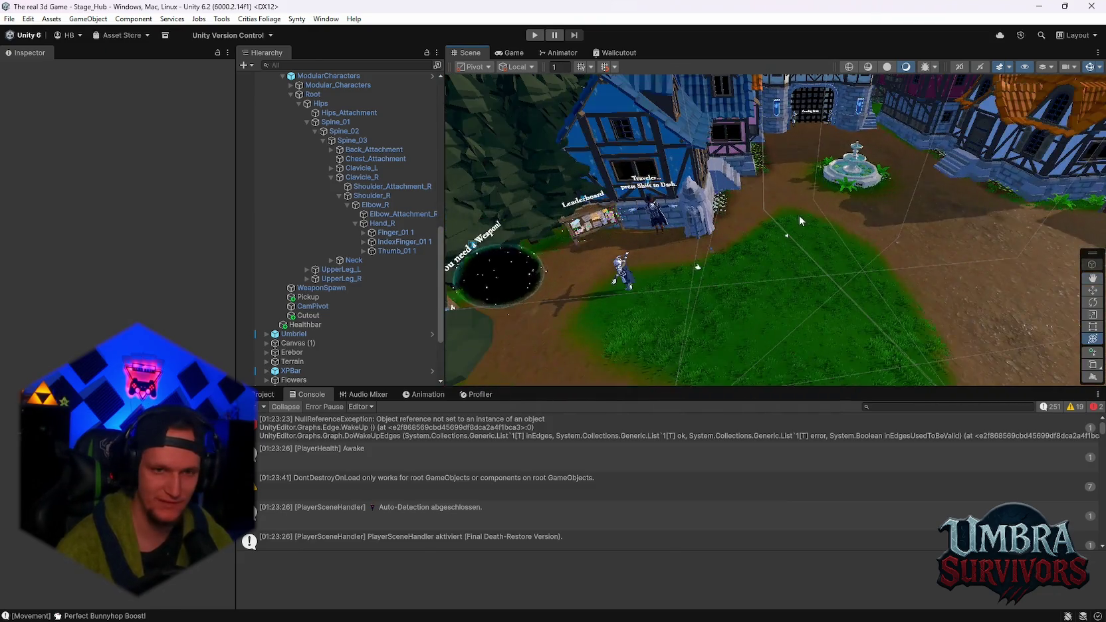
click(268, 395)
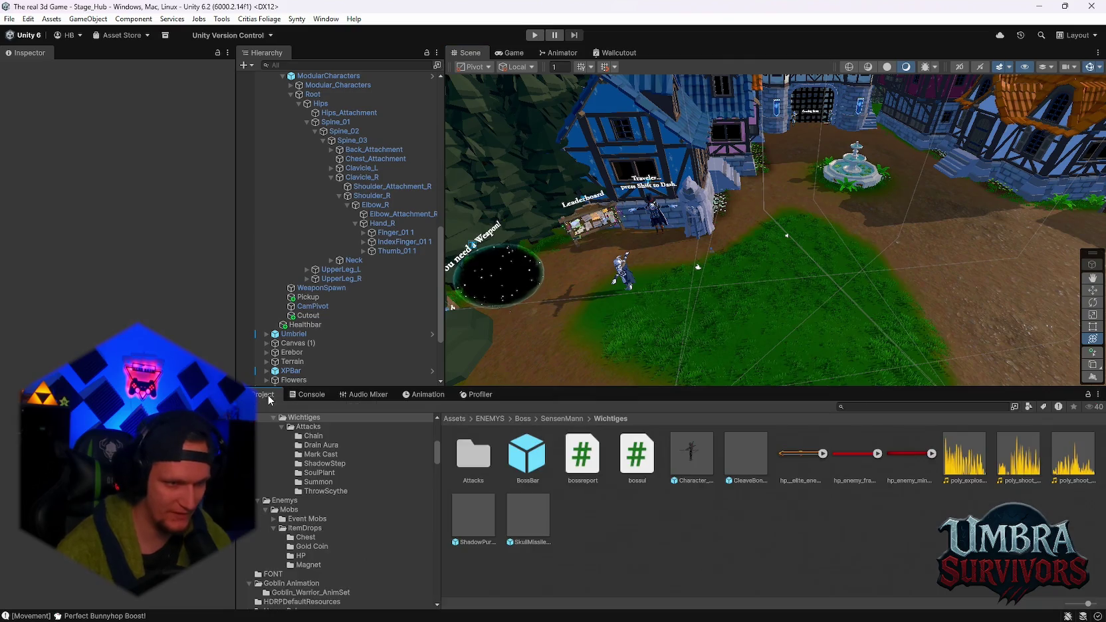
click(700, 449)
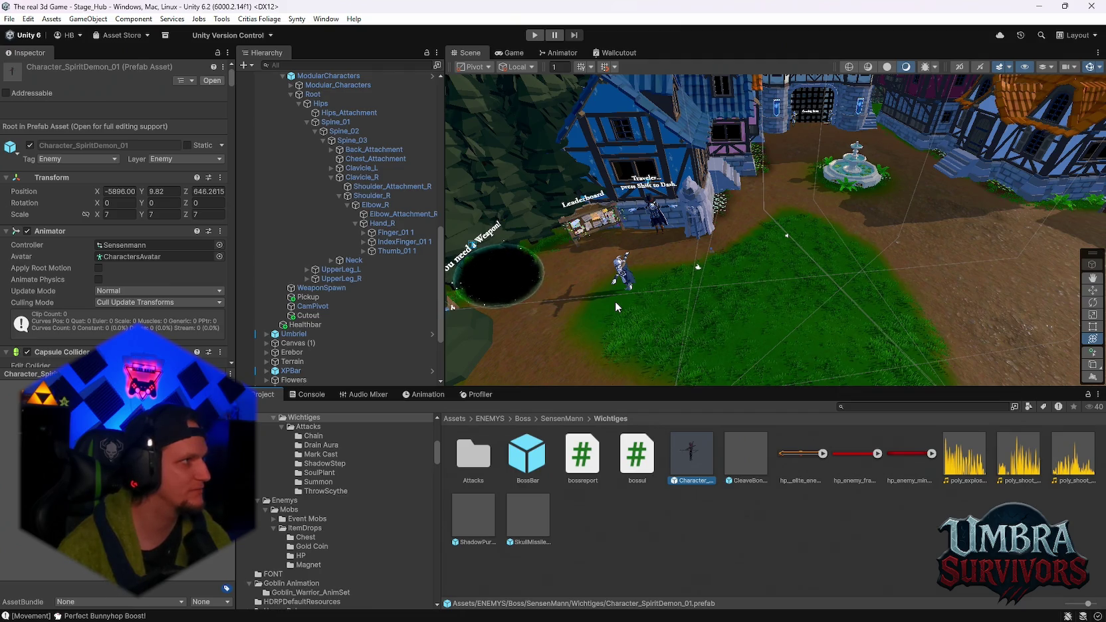
click(639, 607)
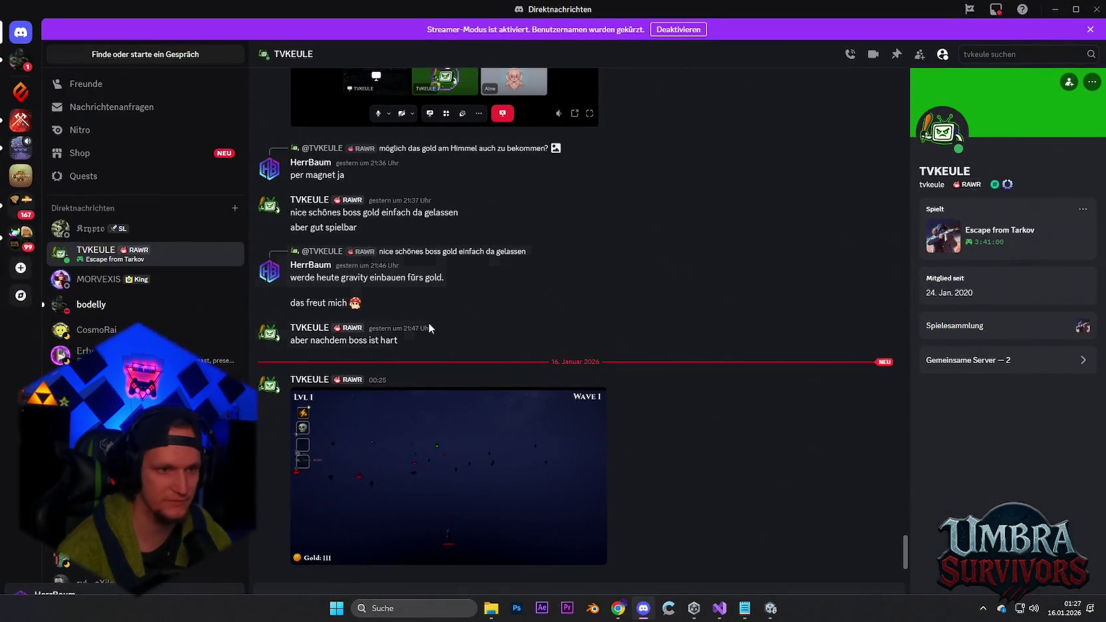
- Open a friend's DMs and enlarge the level 20 screenshot offering Darkstep, Infernal Sigil and Vampire Orb
click(91, 228)
click(473, 458)
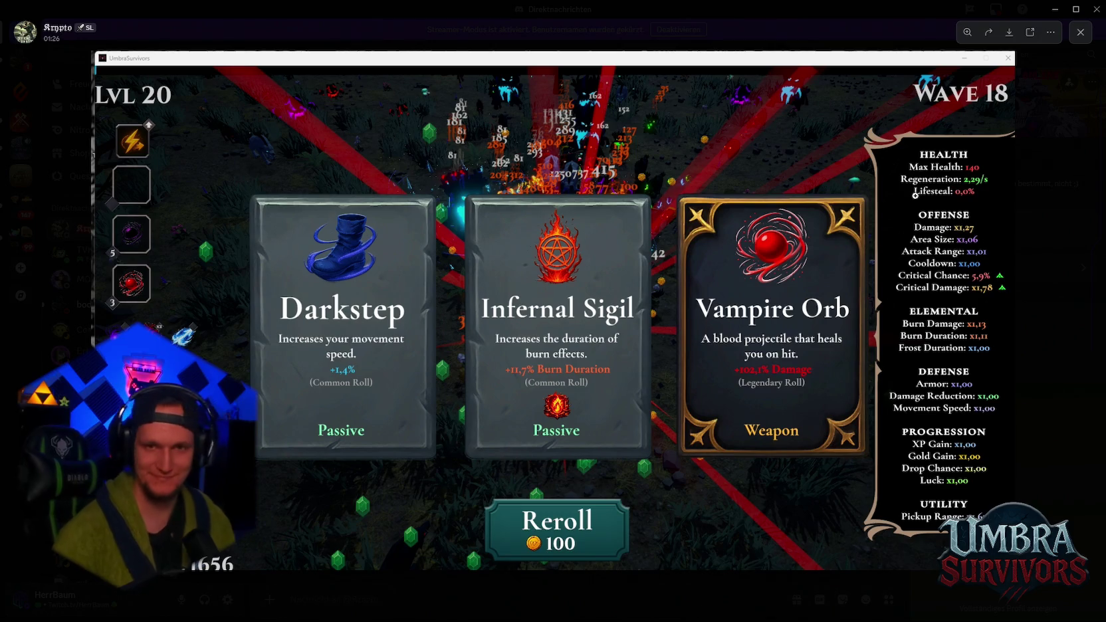
click(1081, 33)
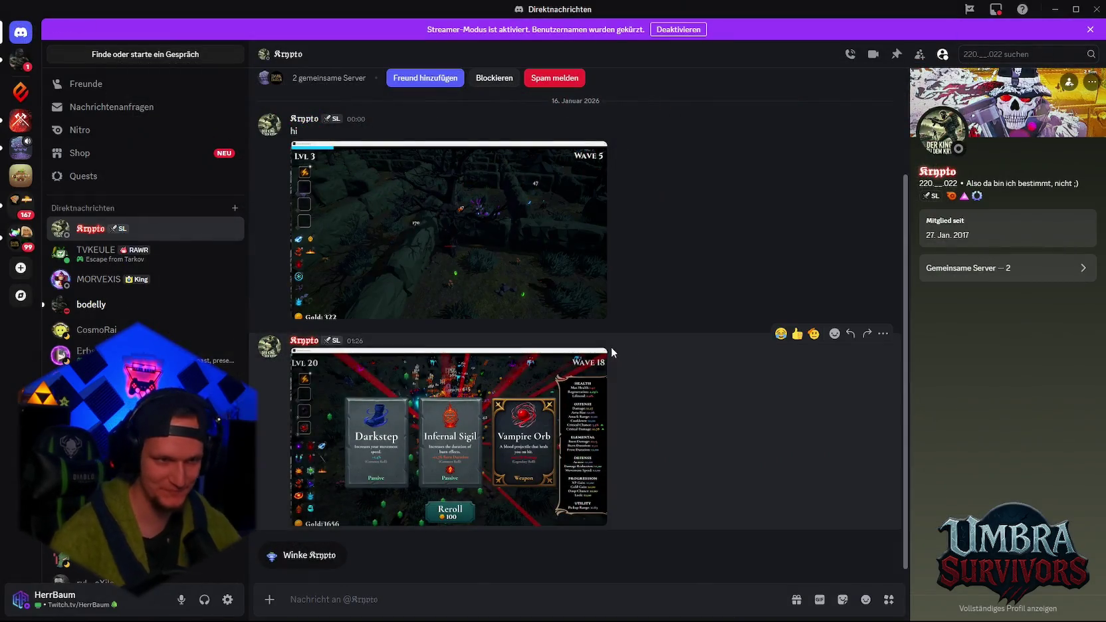
scroll(610, 346, up, 3)
scroll(490, 350, down, 2)
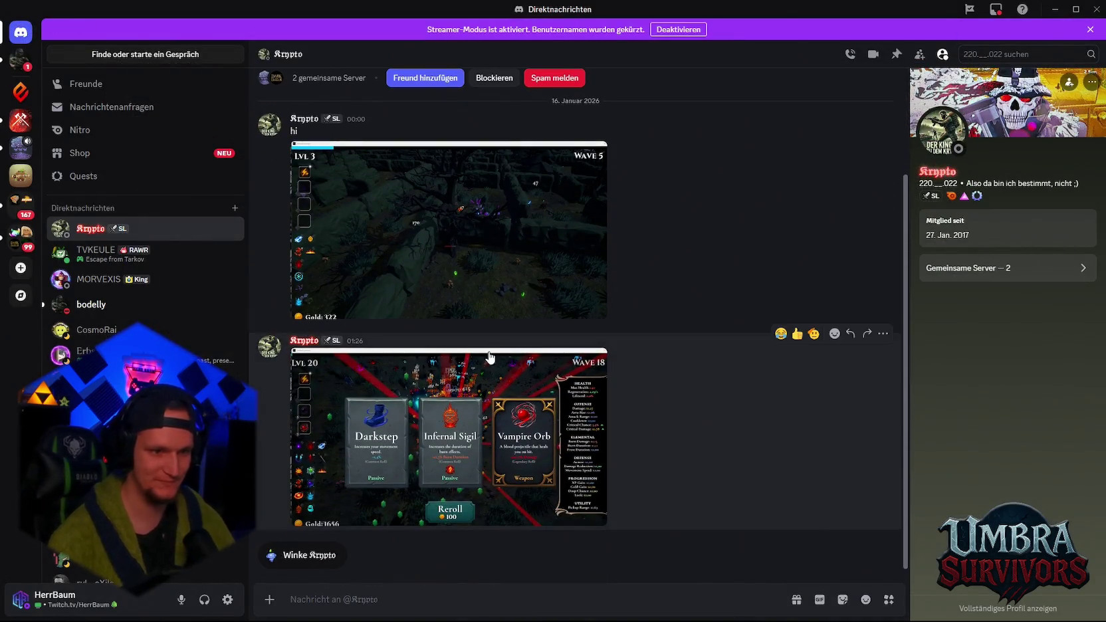
- Scroll through the Wood Wide Web #Chat messages, then minimize Discord back to Unity
click(13, 156)
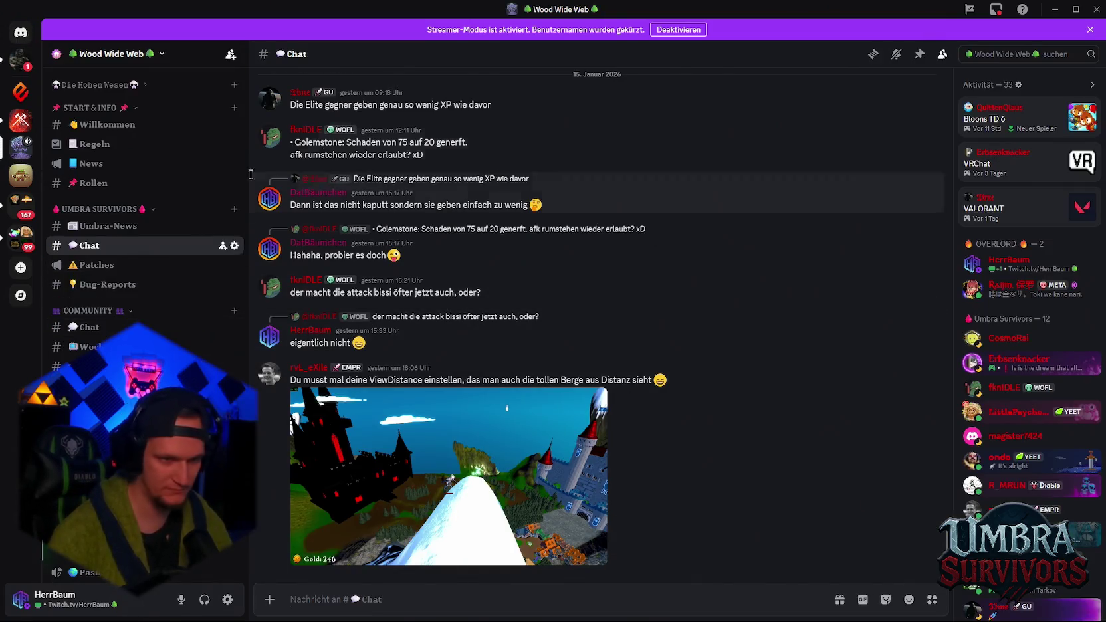
scroll(505, 319, up, 5)
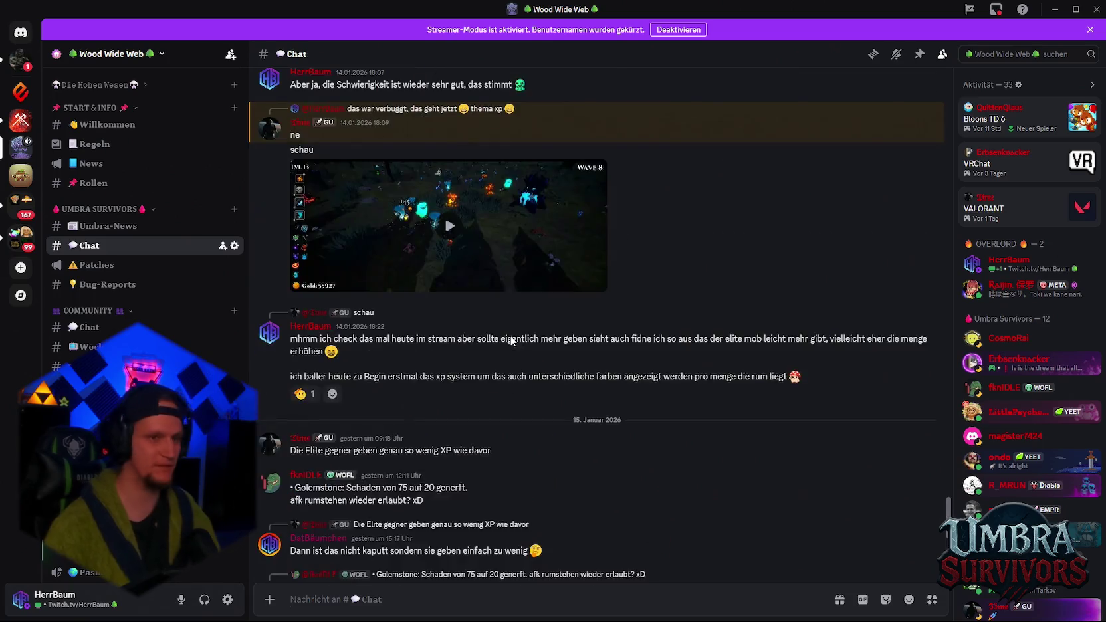
scroll(511, 340, down, 3)
scroll(453, 406, down, 3)
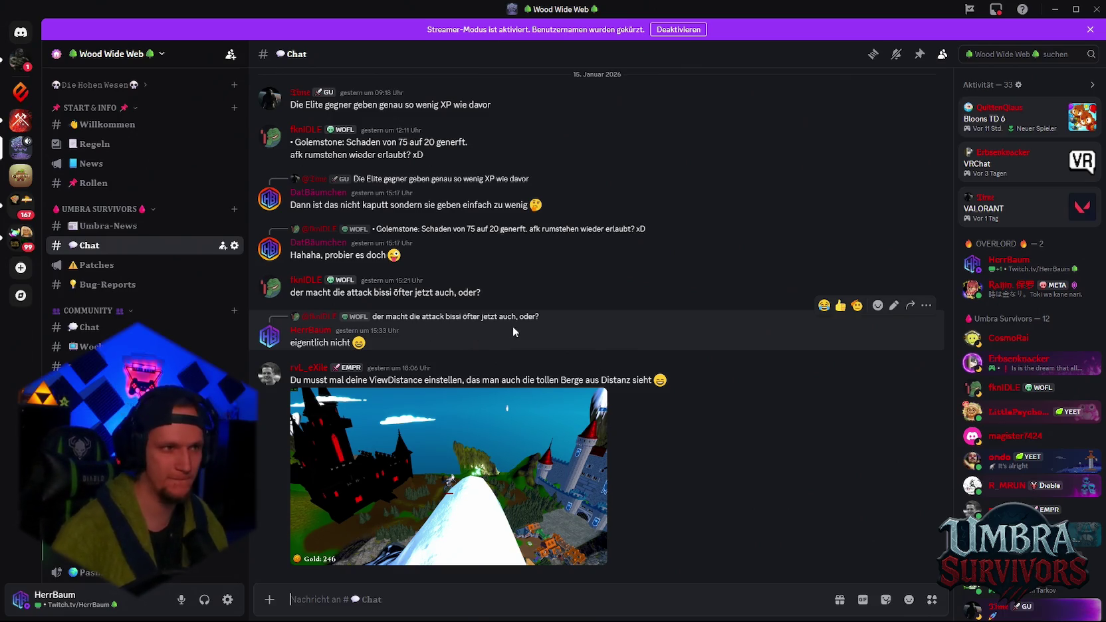
click(1054, 9)
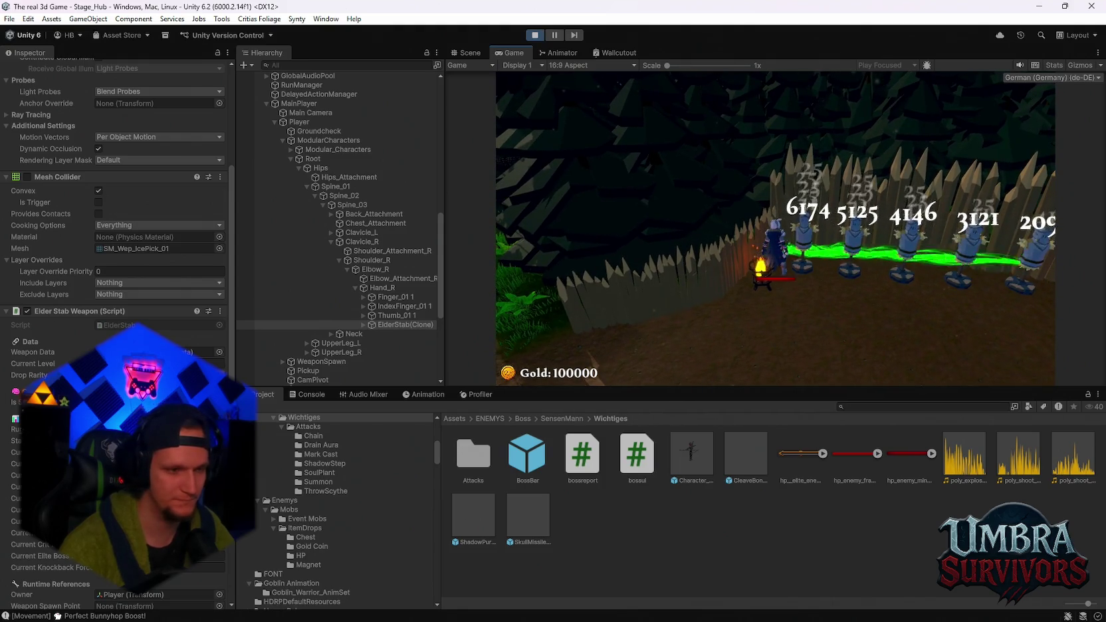
- Let Elder Stab hit the training dummies, pausing four times to check stats and resuming each time
key(Escape)
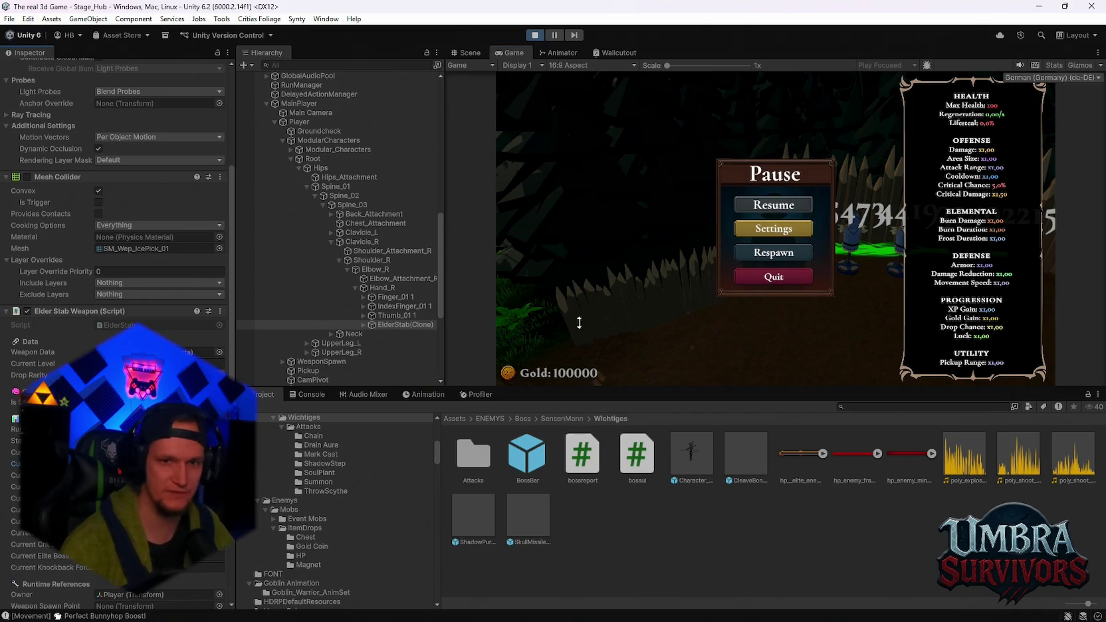
click(778, 207)
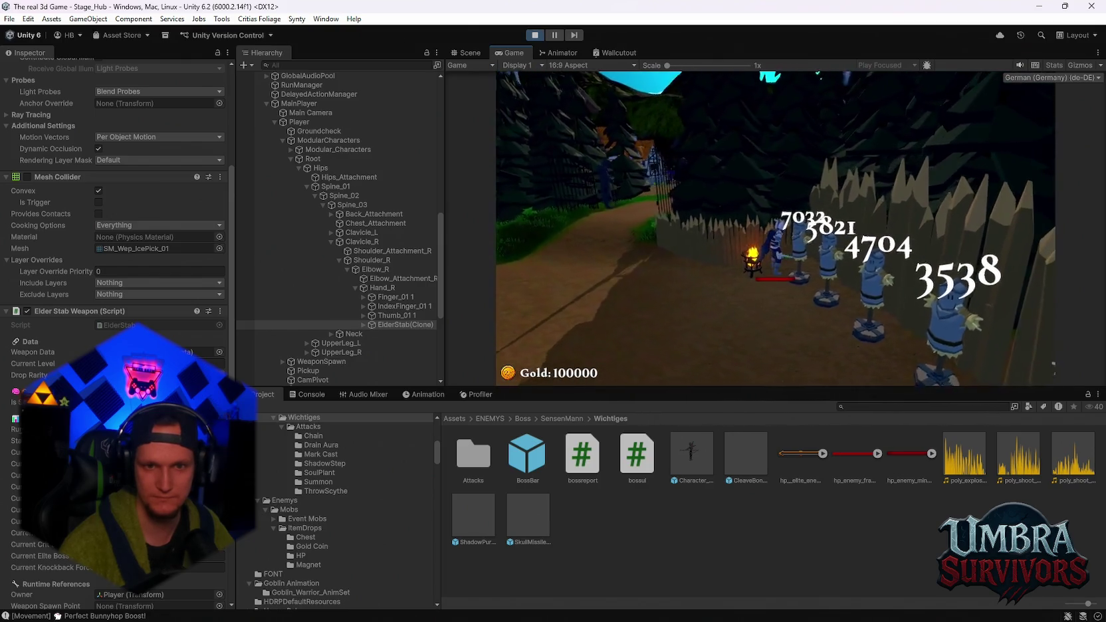
key(Escape)
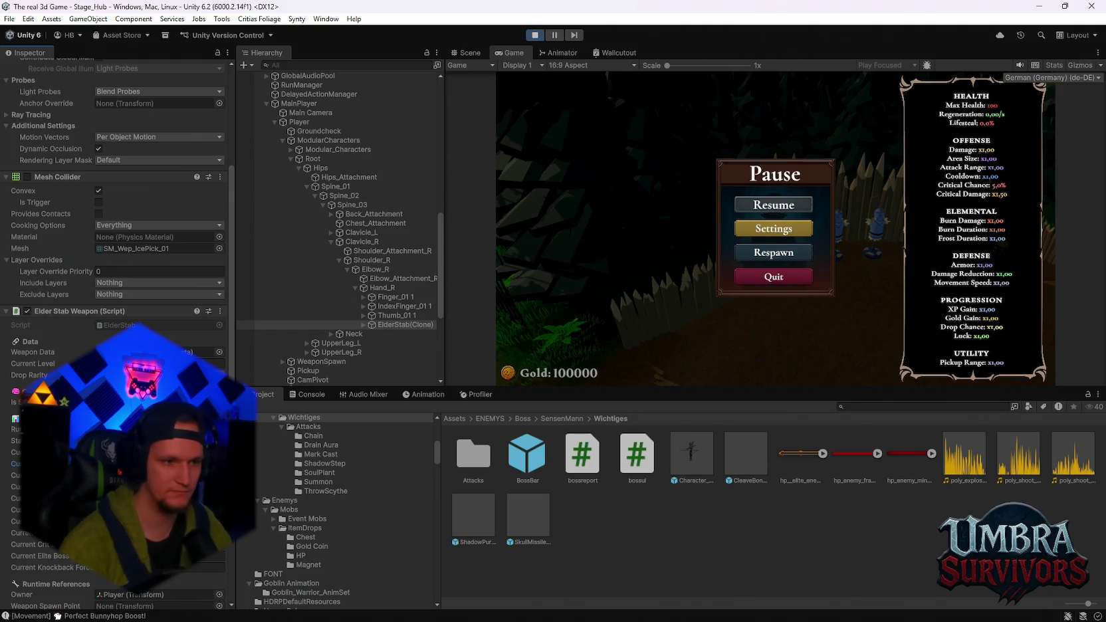
key(Escape)
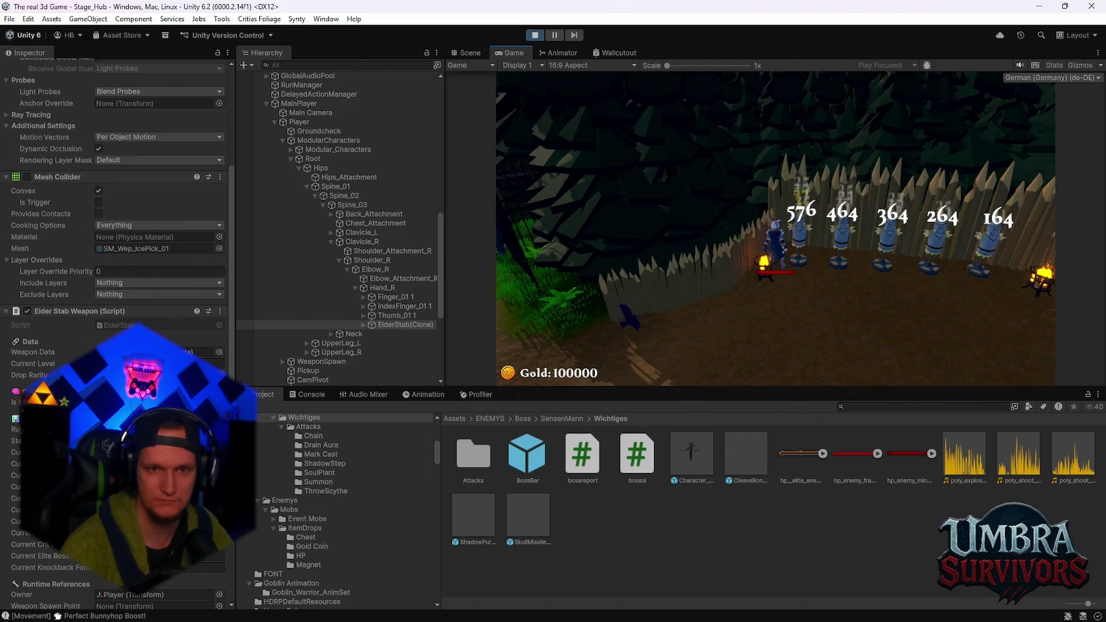
key(Escape)
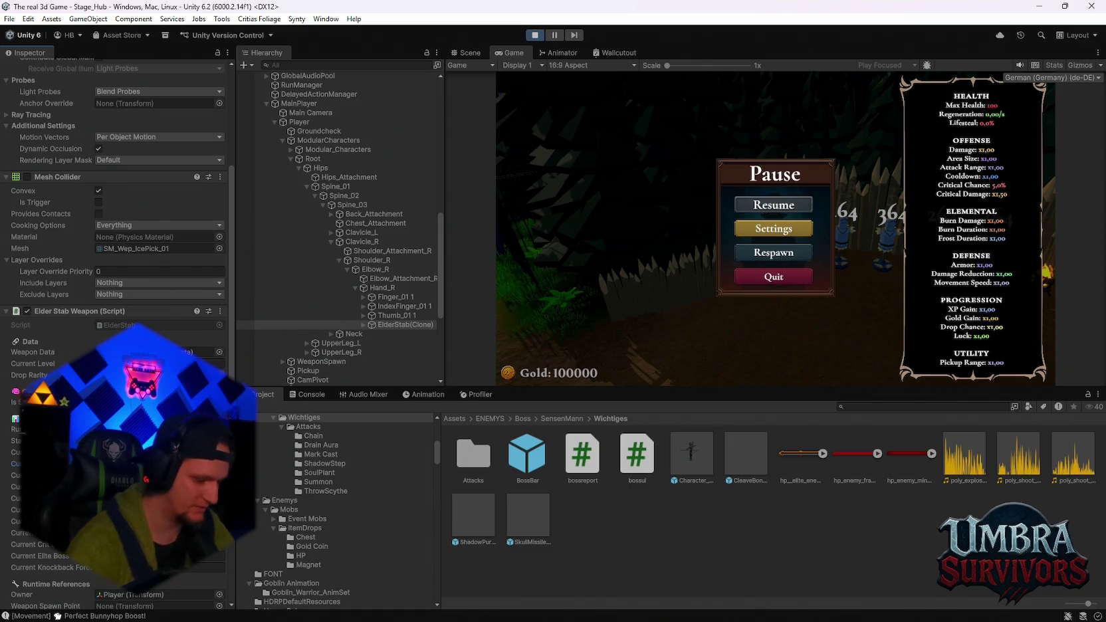
click(742, 211)
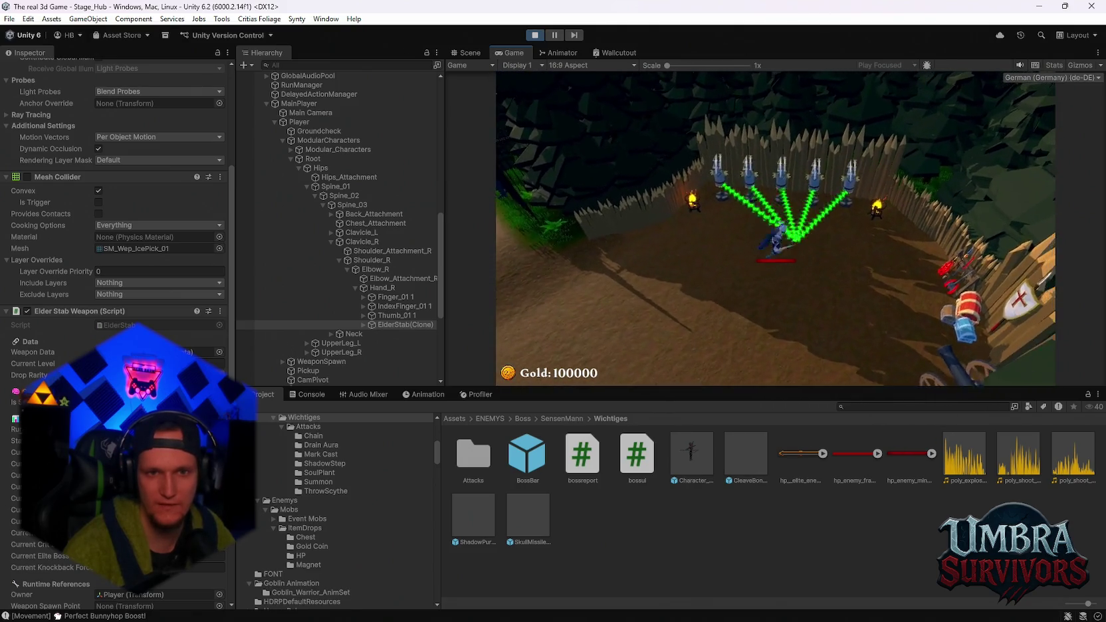
key(Escape)
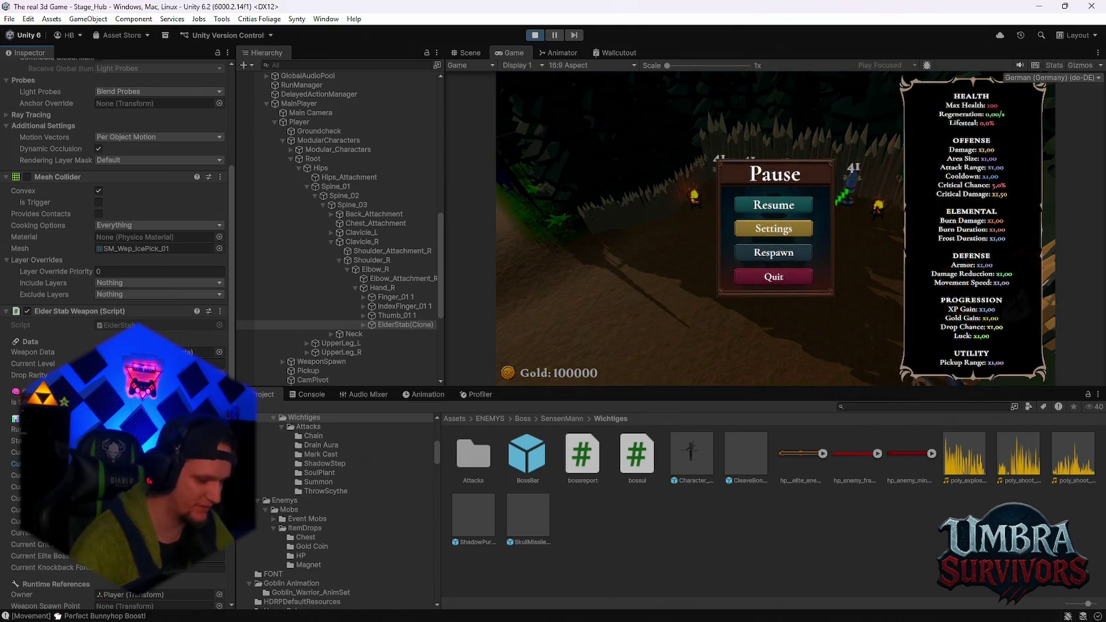
click(755, 208)
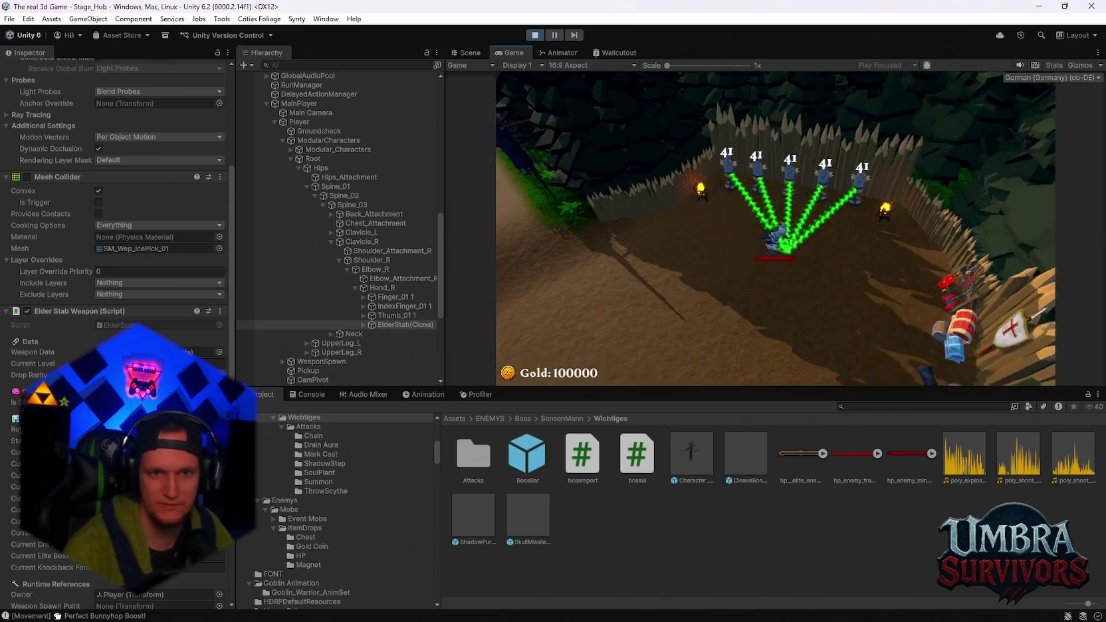